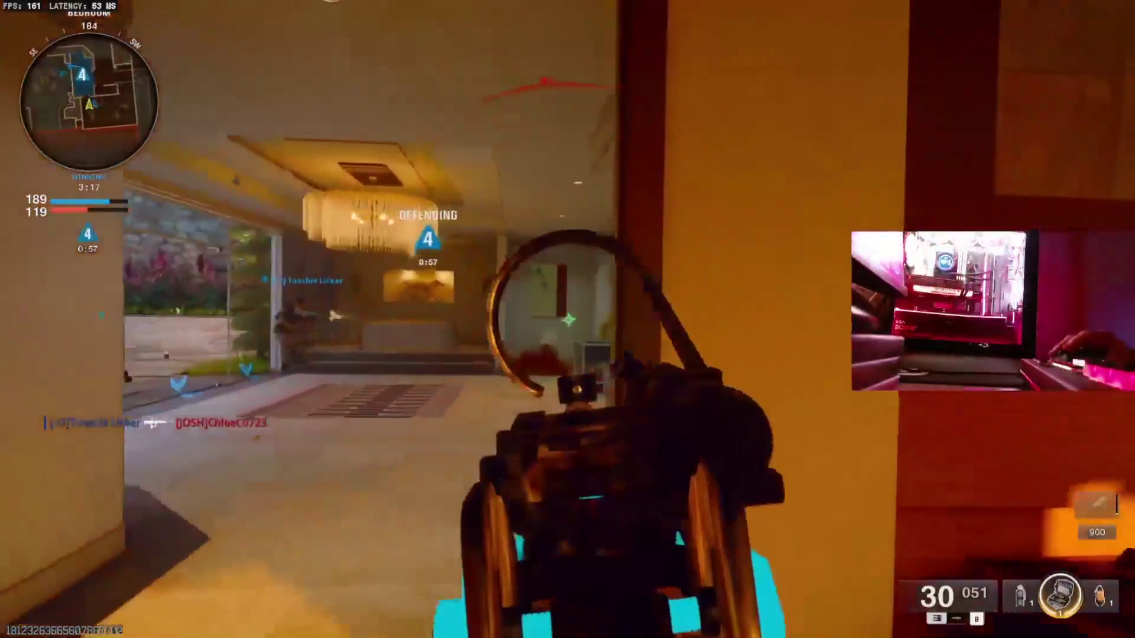
left_click(568, 319)
Fire from the bedroom, reload, fight through the hallway and bathroom, then skip the killcam.
key("r")
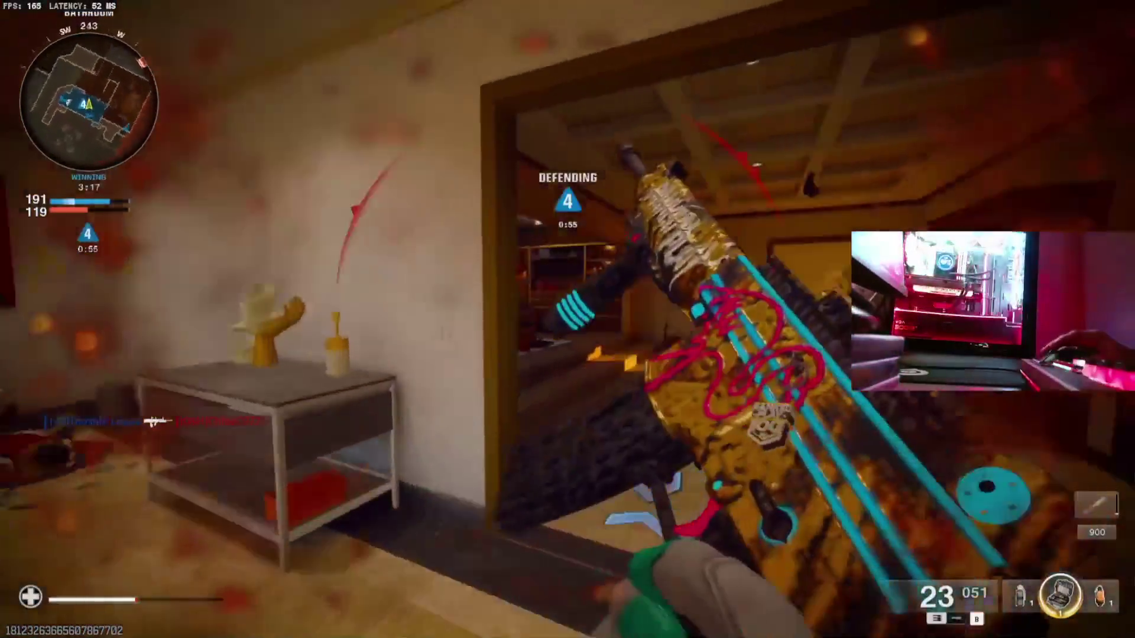
key("w")
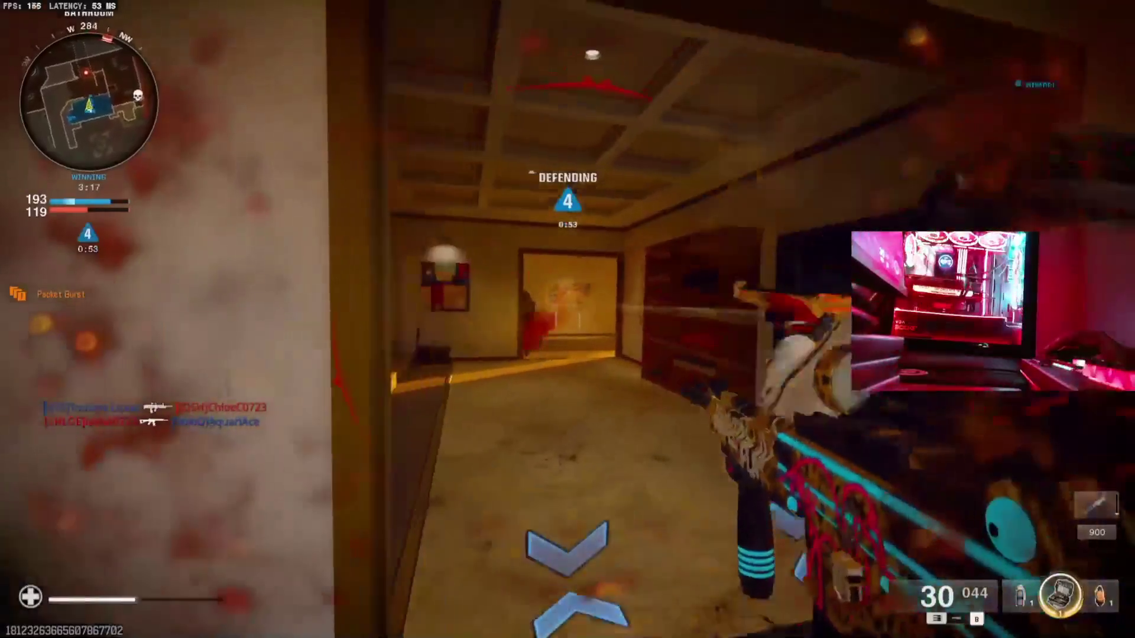
key("w")
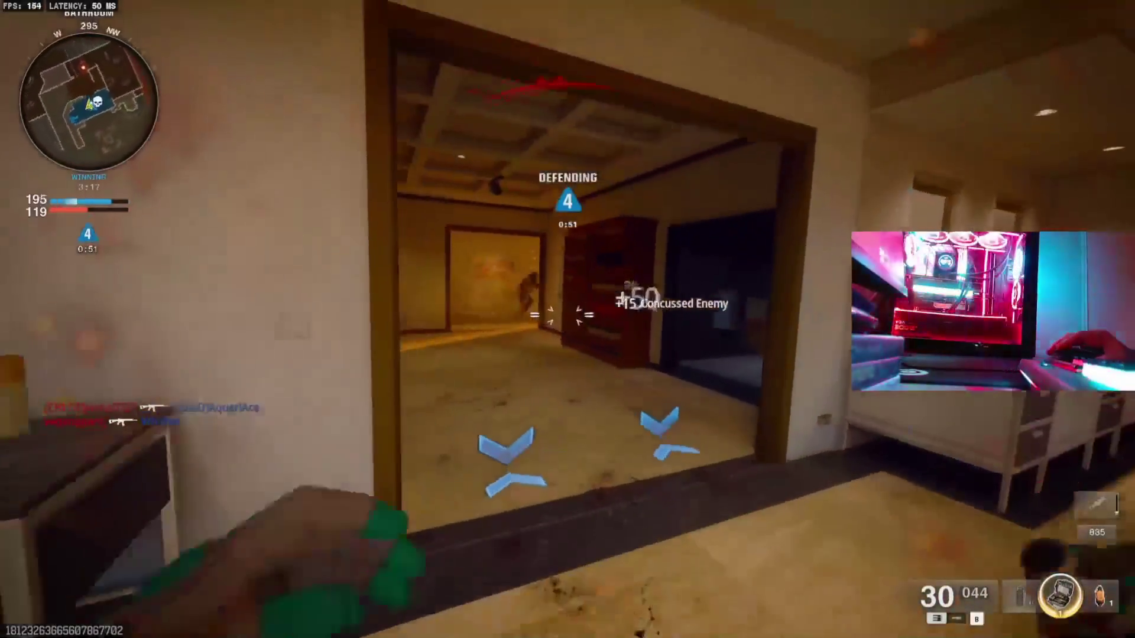
key("w")
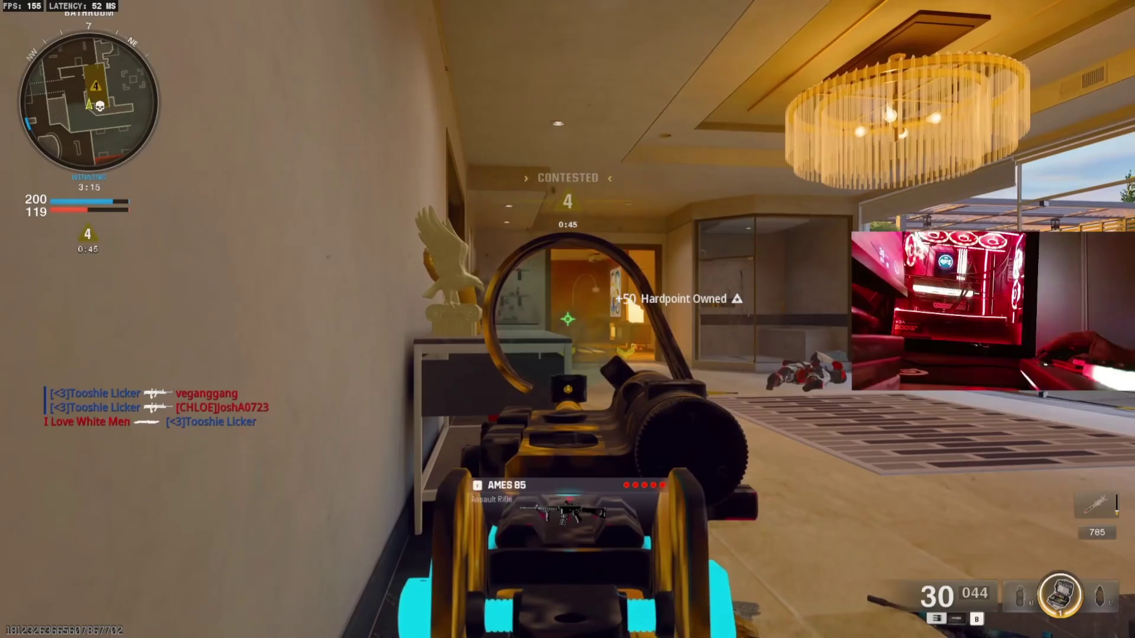
left_click(567, 320)
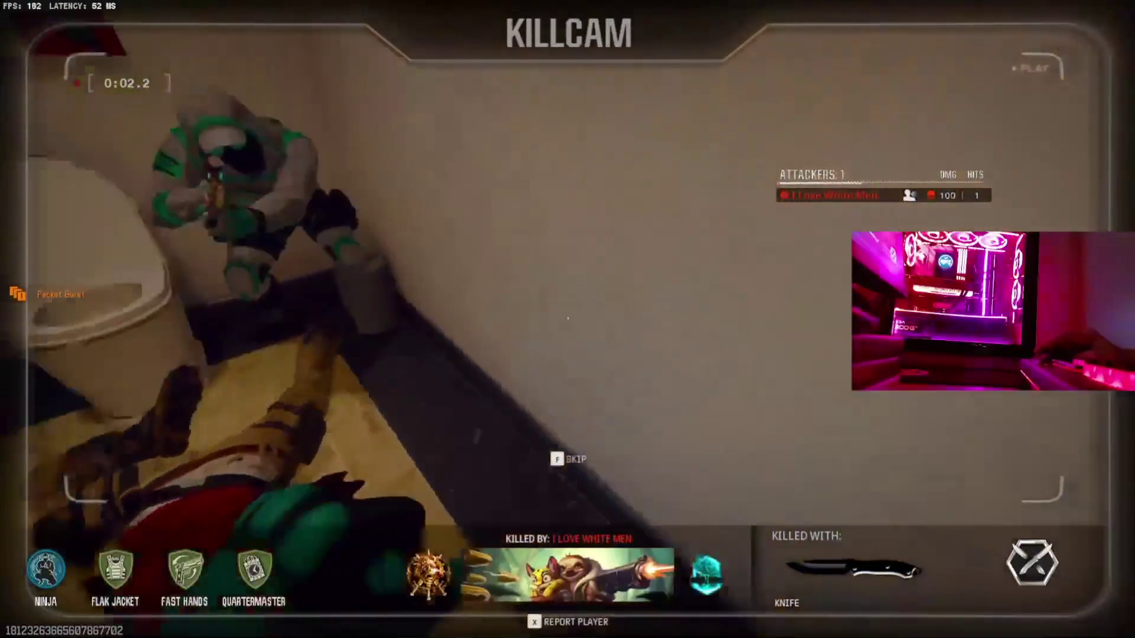
key("f")
Push through the living room and darker rooms, and eliminate an enemy in the sunlit lounge.
key("w")
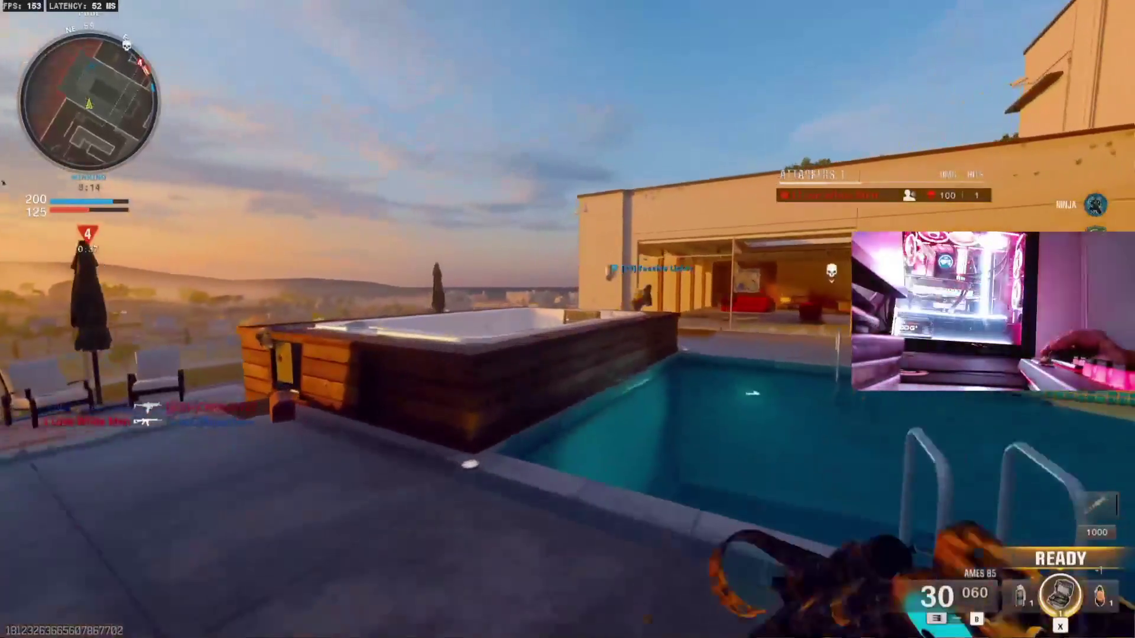
key("w")
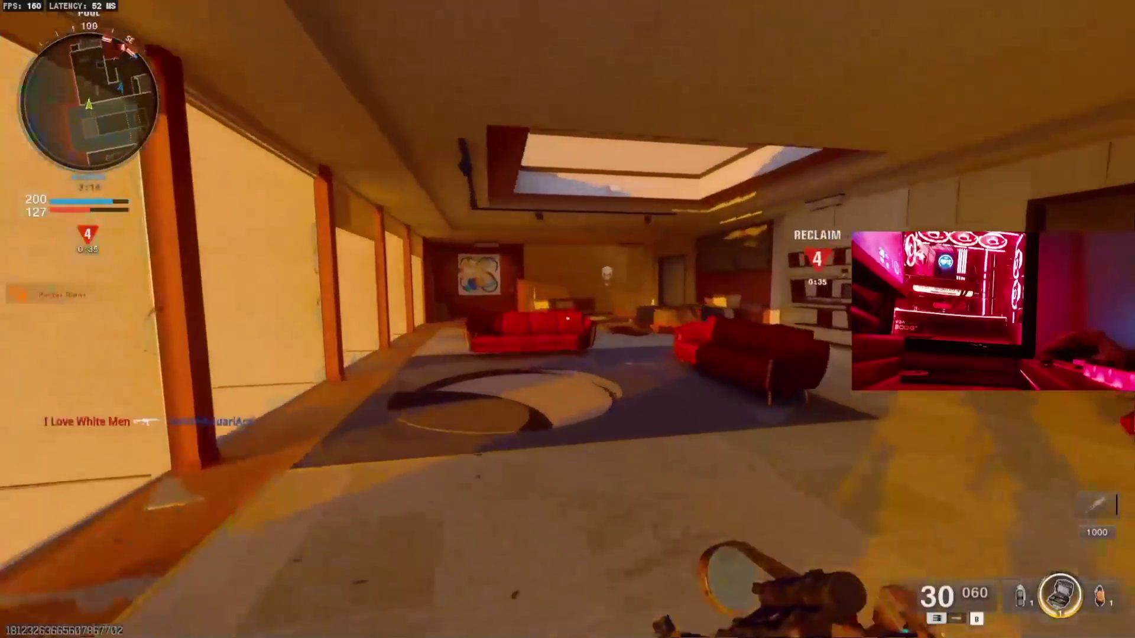
key("w")
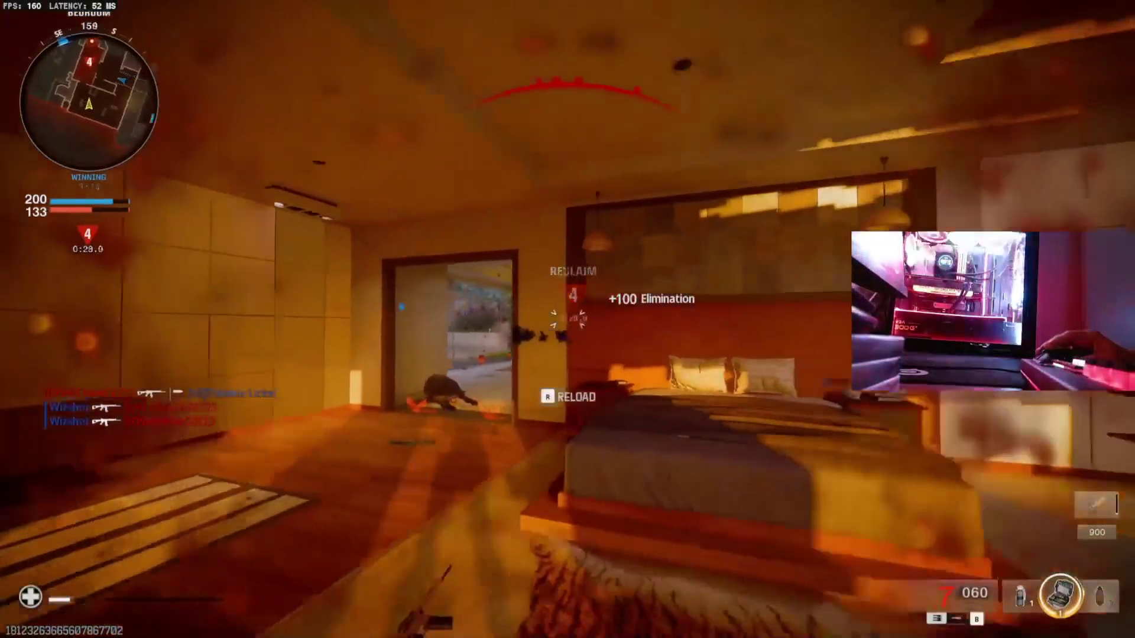
key("r")
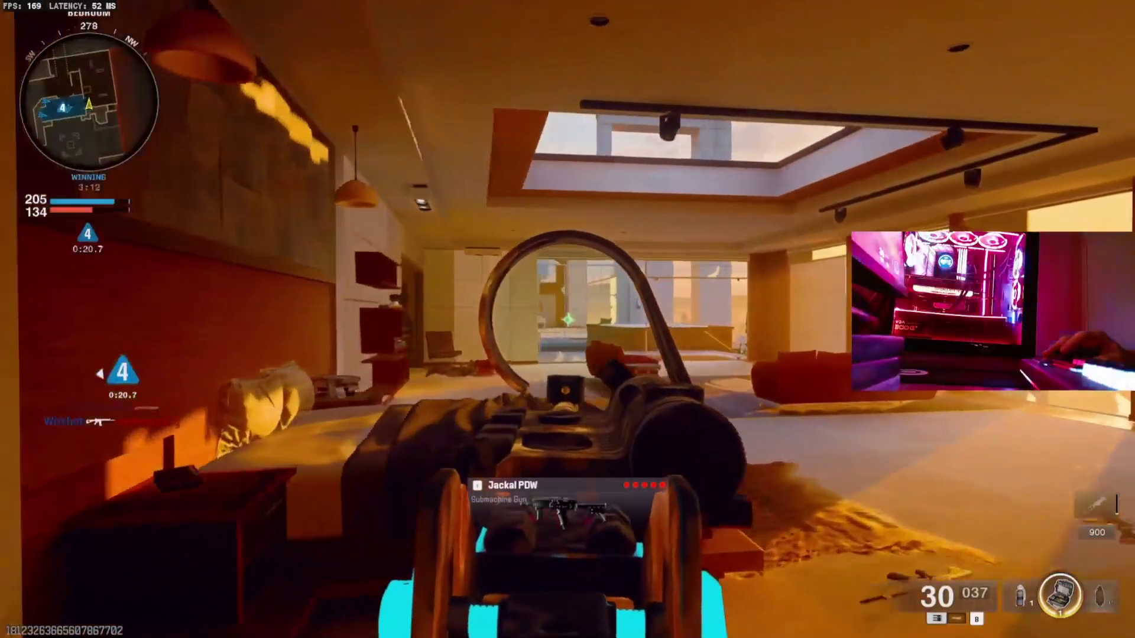
key("w")
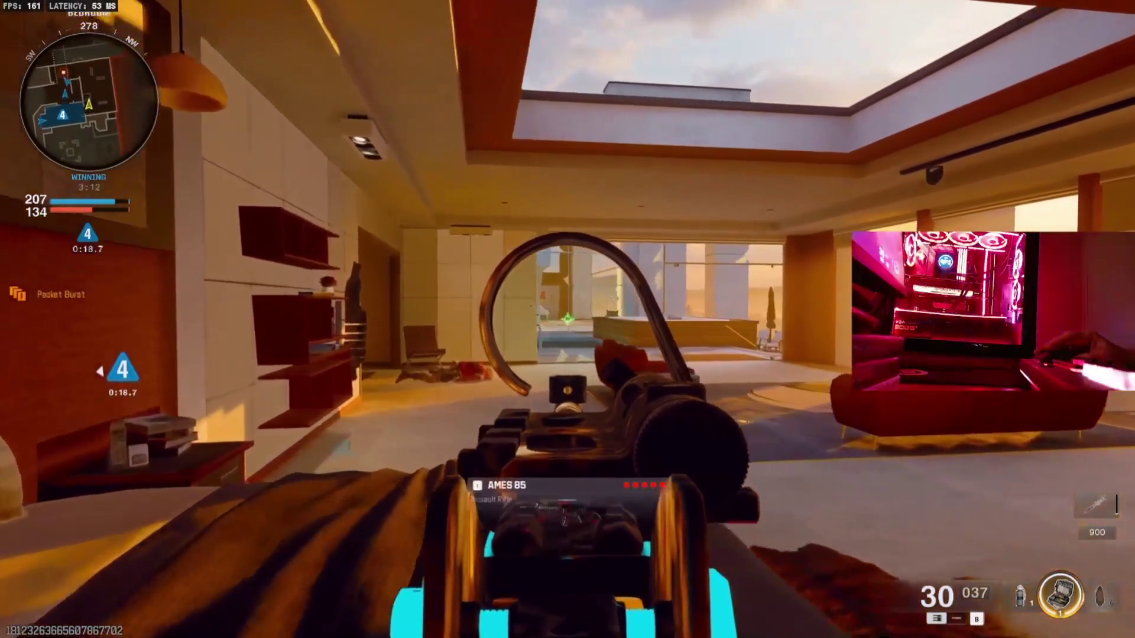
key("w")
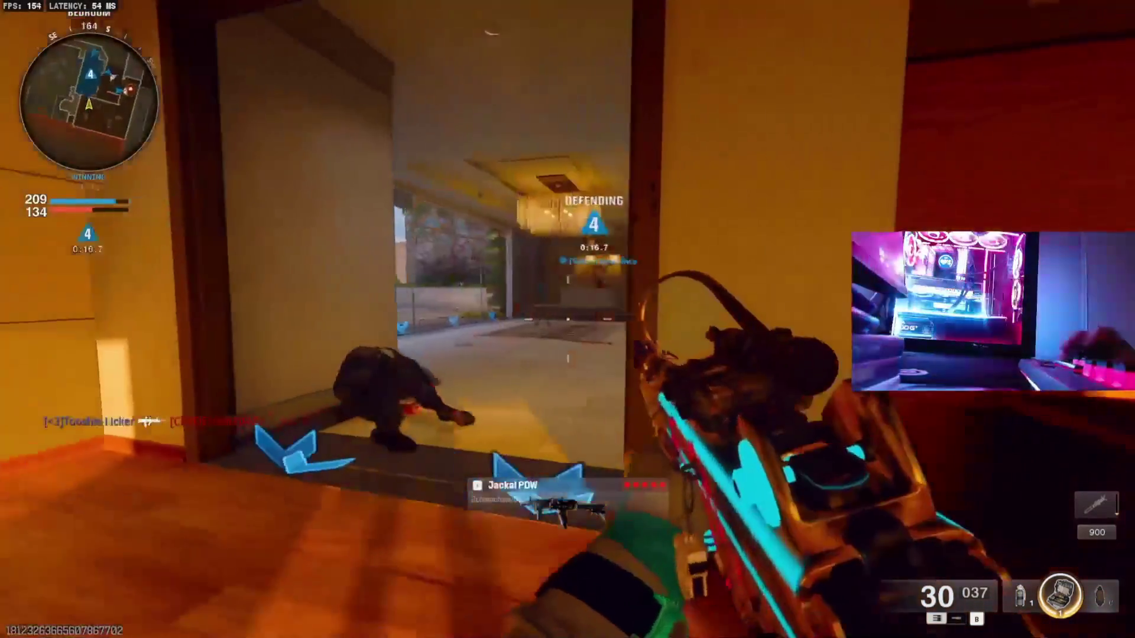
key("w")
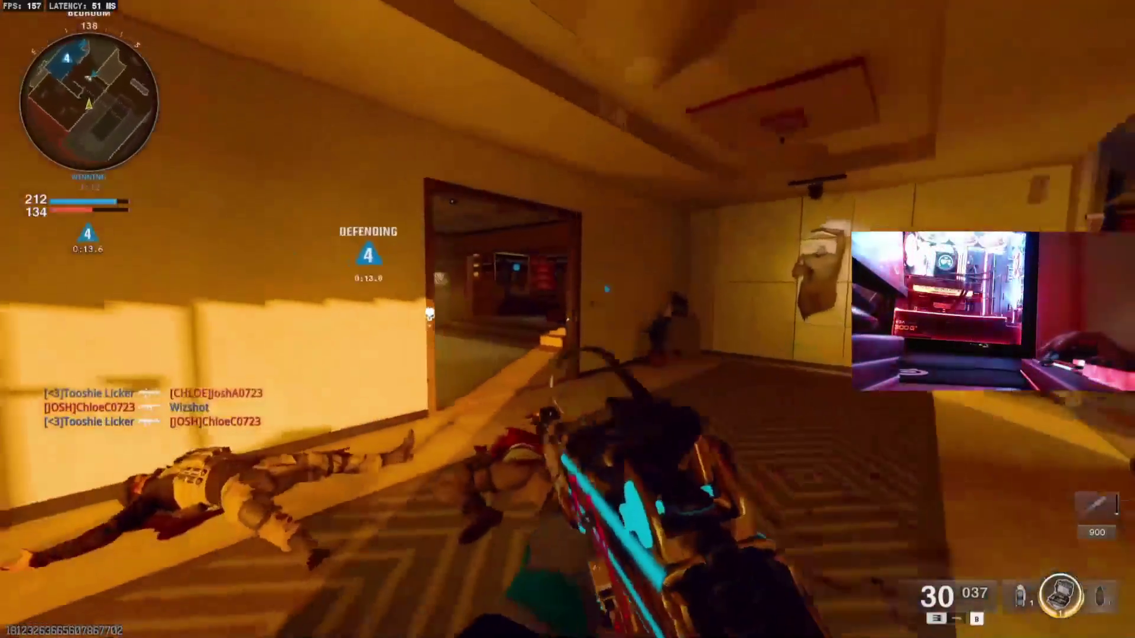
key("w")
right_click(568, 319)
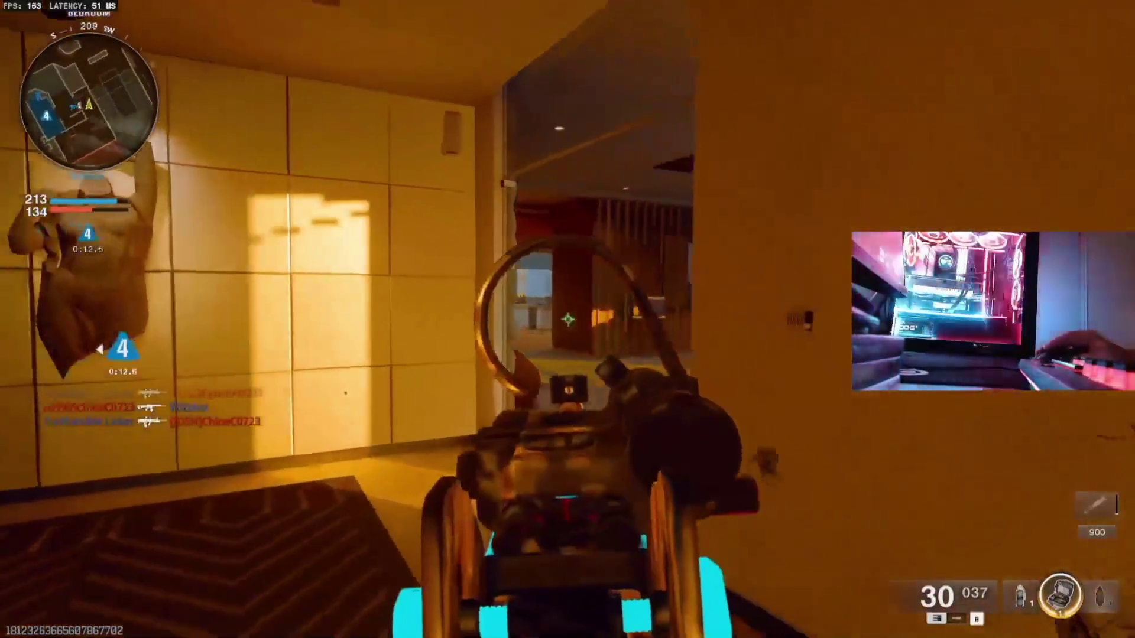
key("w")
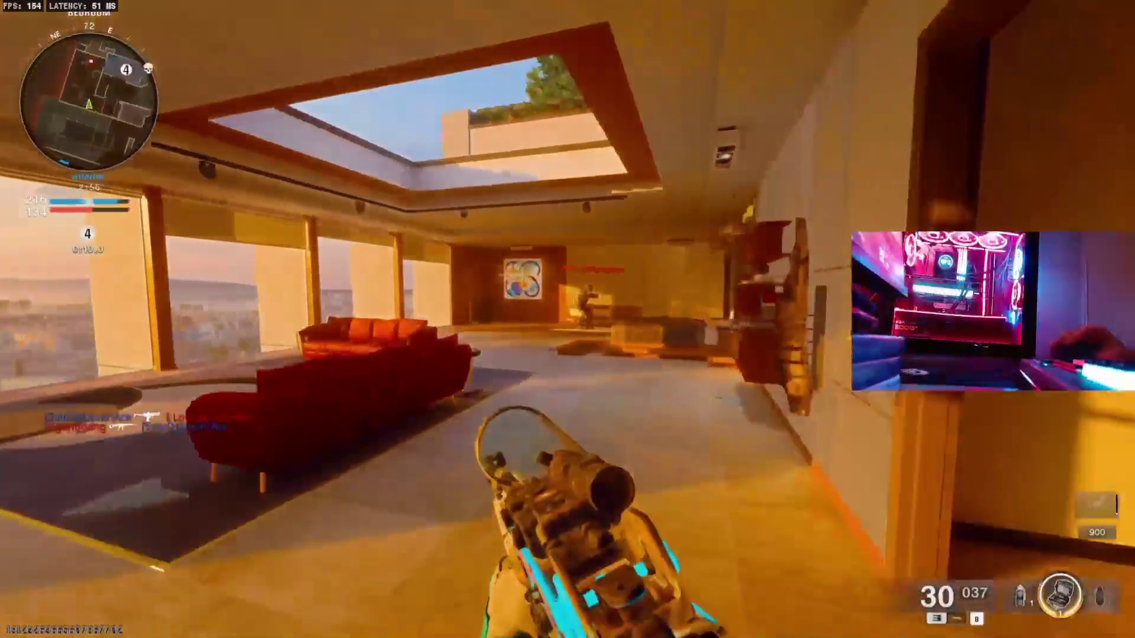
right_click(568, 319)
left_click(568, 319)
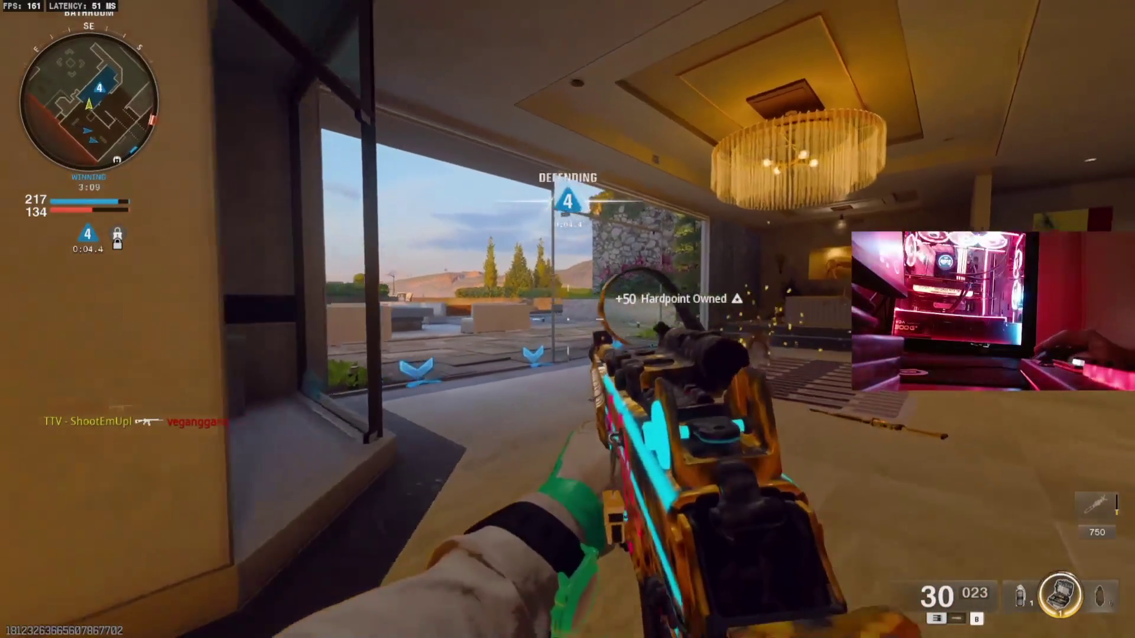
Sprint through the bathroom and hallway, shoot an enemy, and take cover at the pool wall.
key("shift")
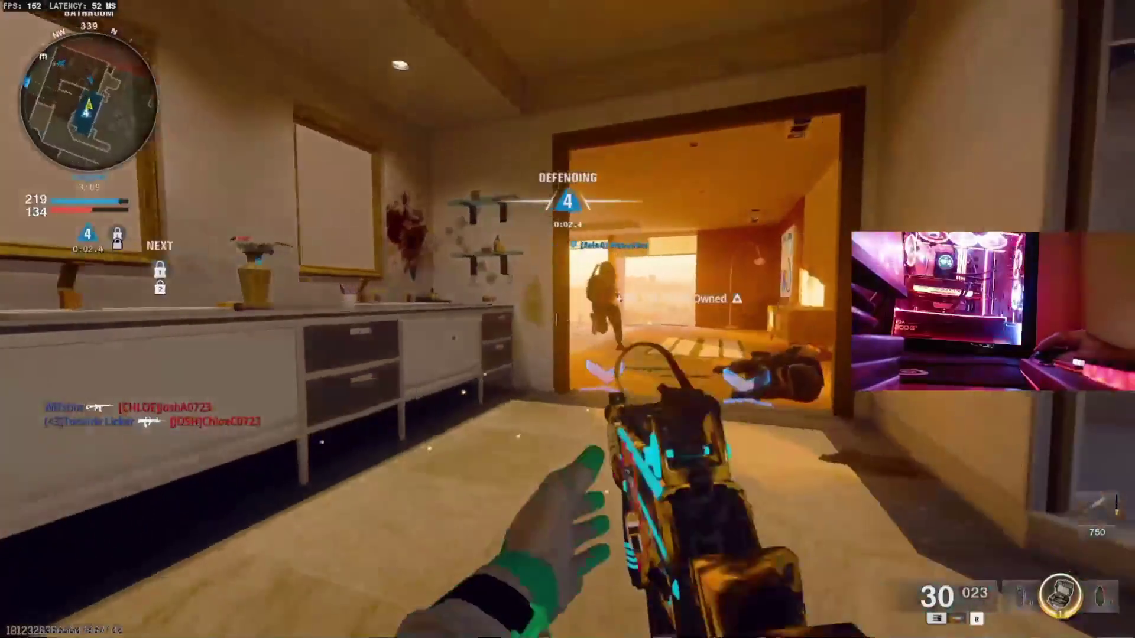
key("w")
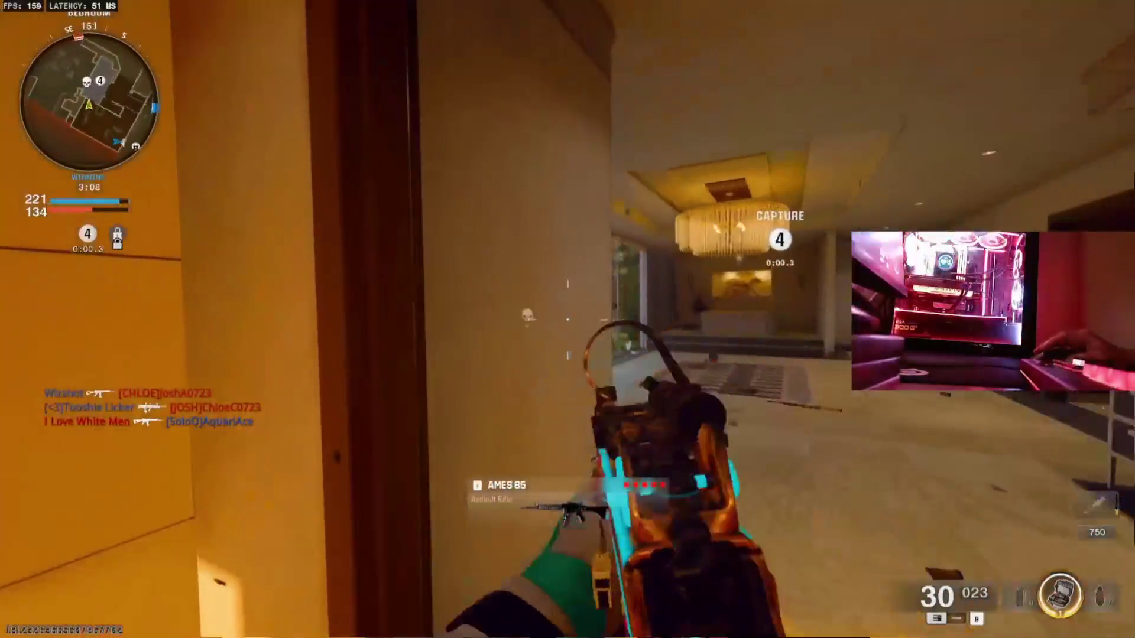
left_click(567, 320)
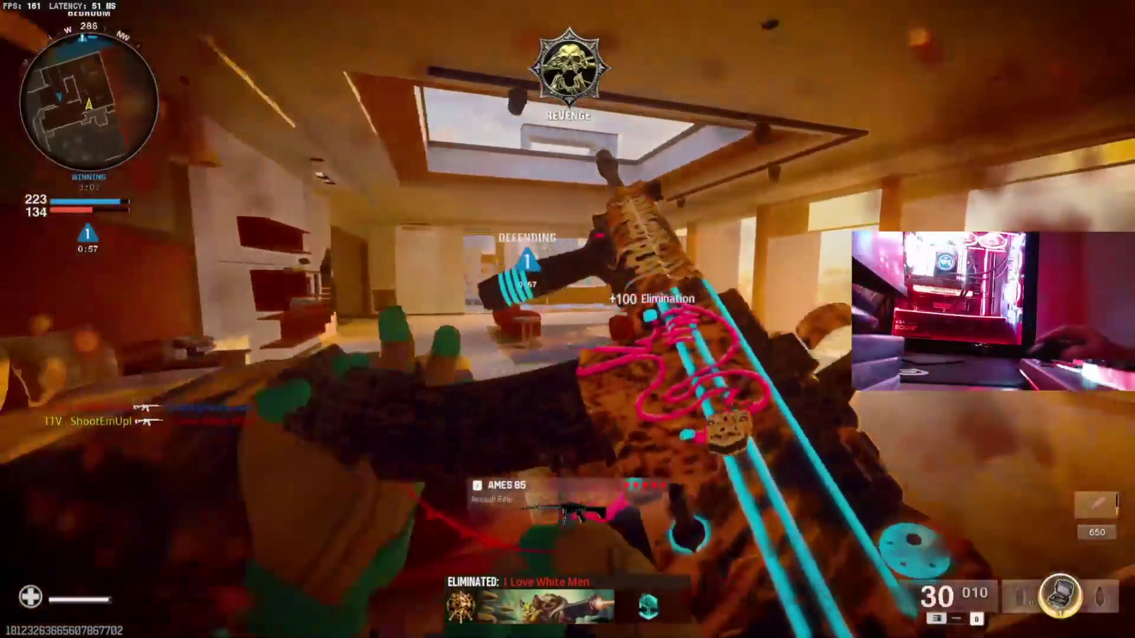
key("w")
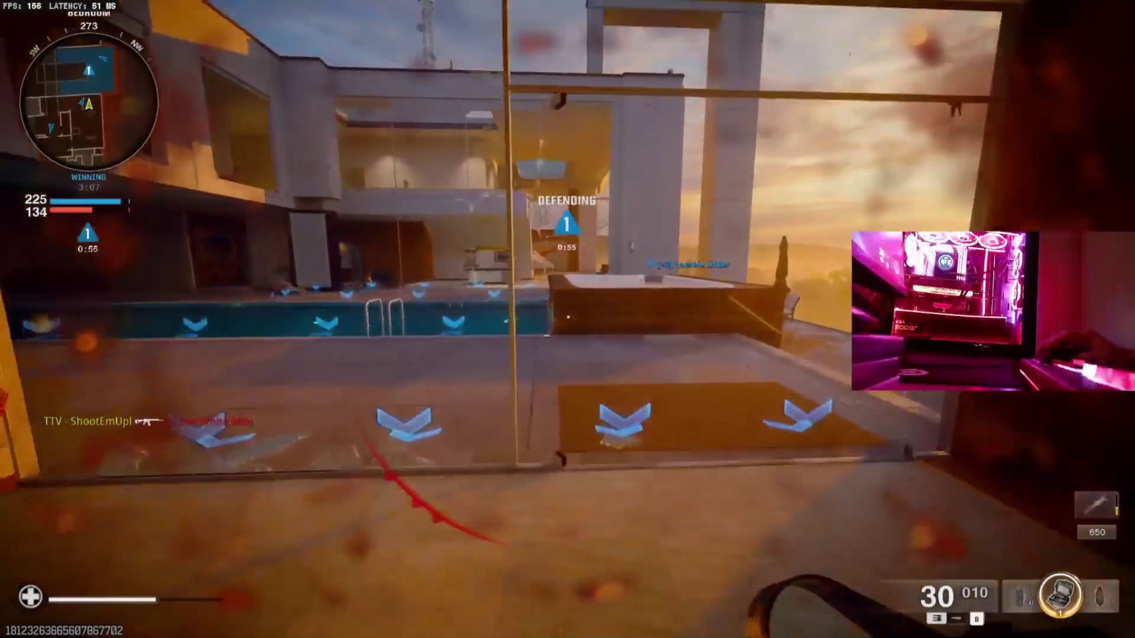
key("w")
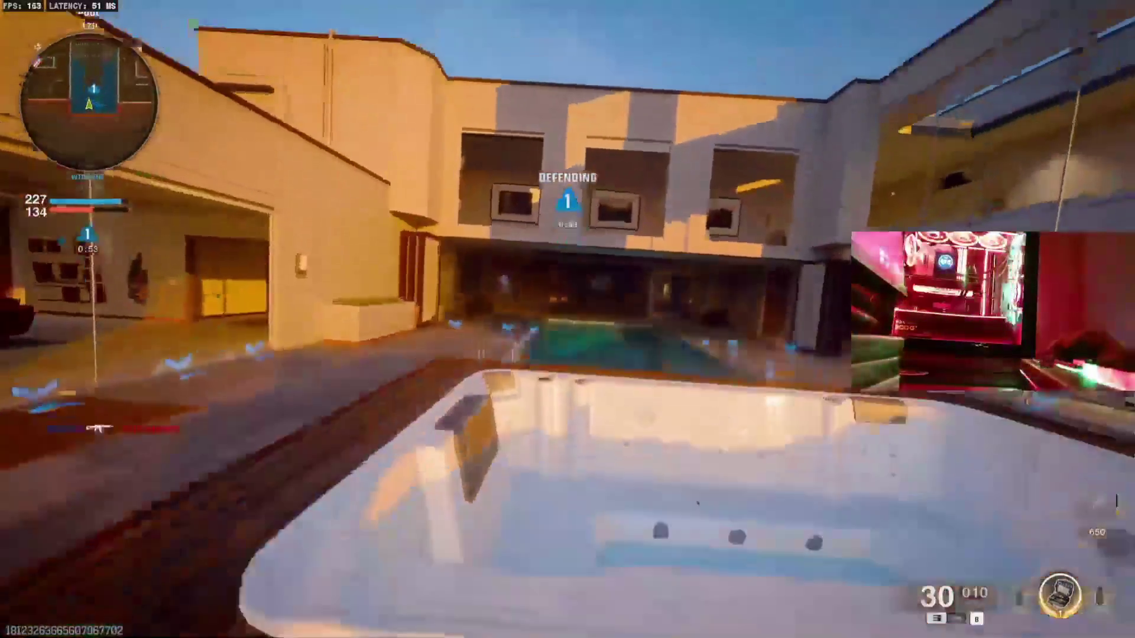
key("w")
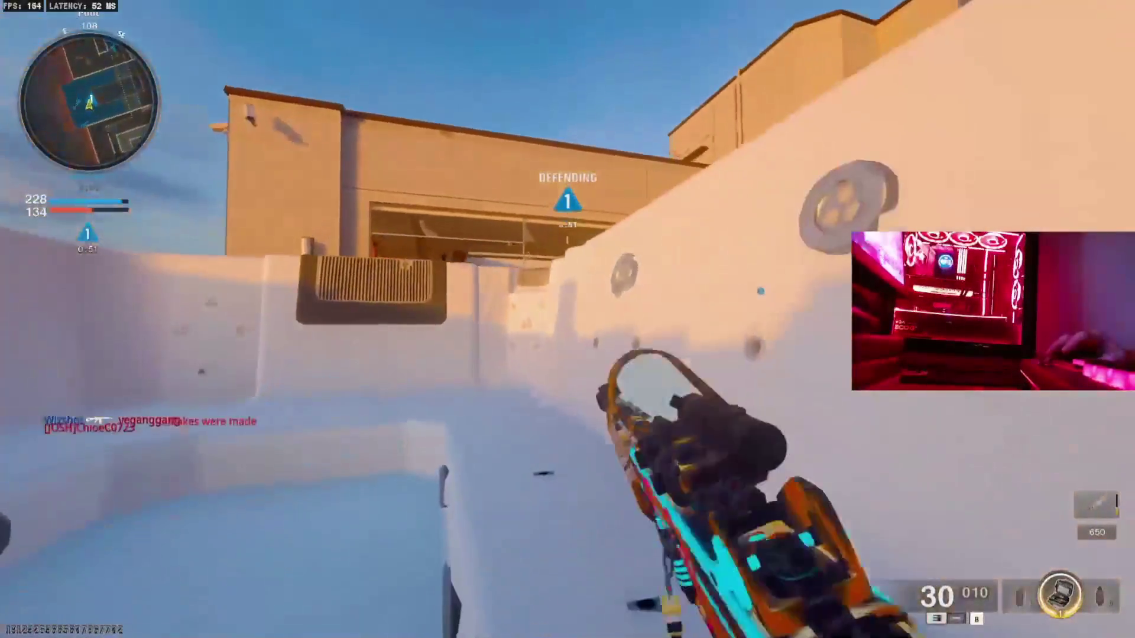
key("w")
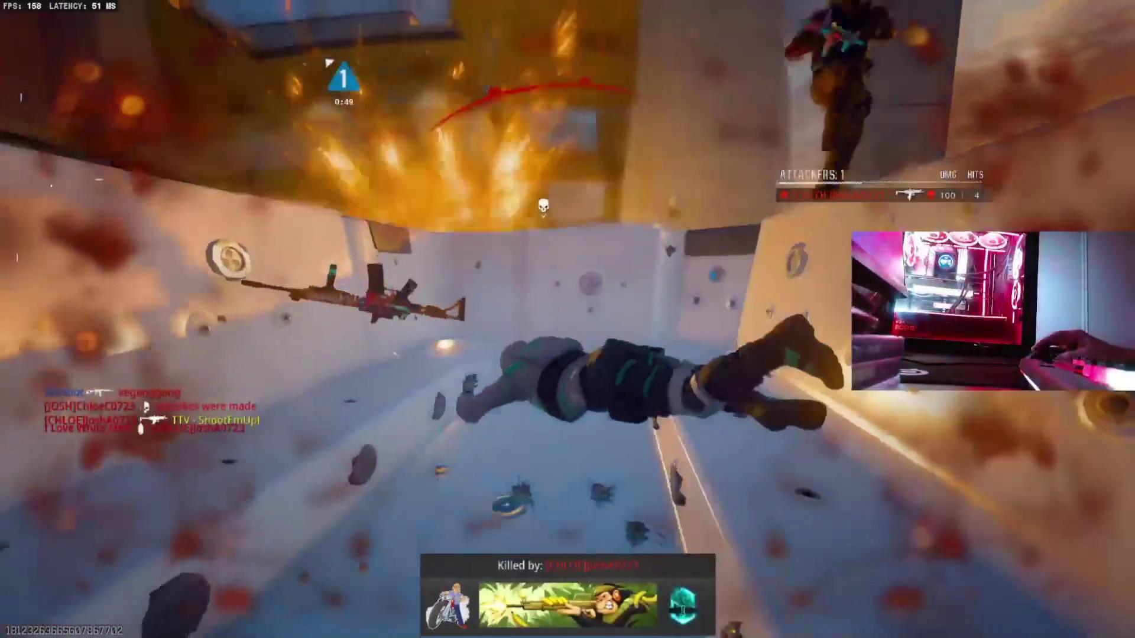
Check the Hardpoint scoreboard, then head for the hardpoint and fire a burst at an enemy.
key("Tab")
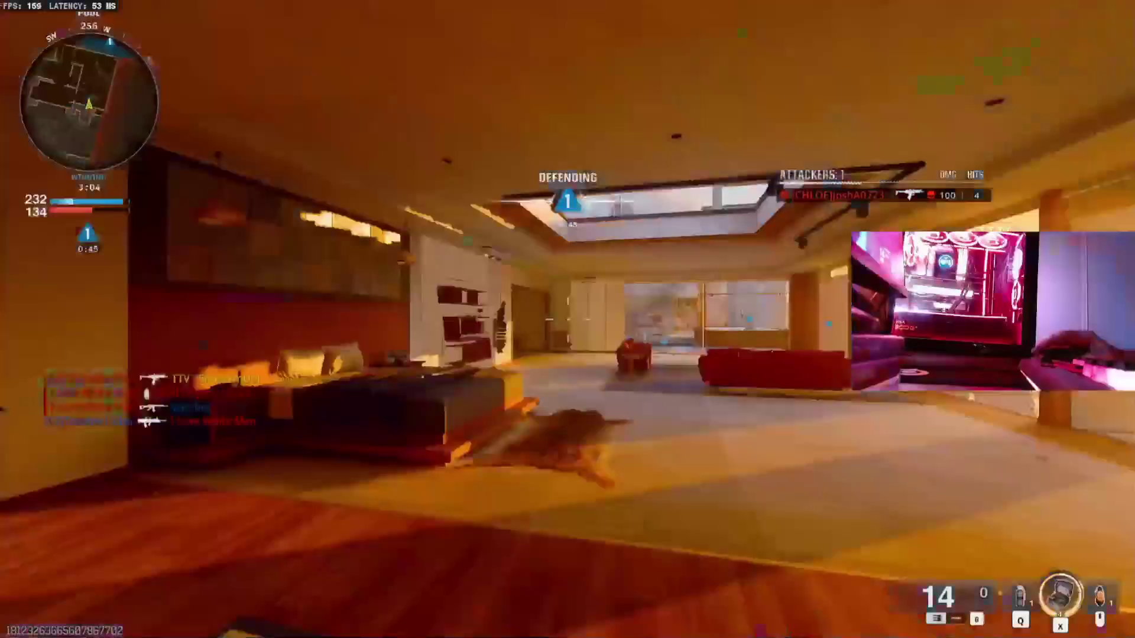
key("w")
key("w")
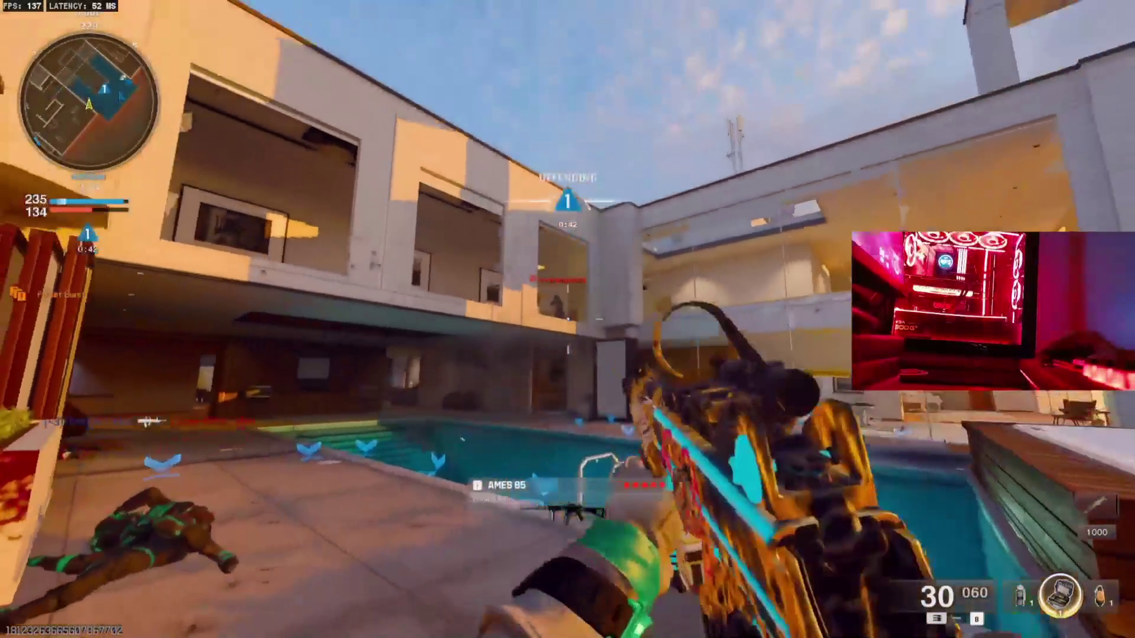
left_click(567, 319)
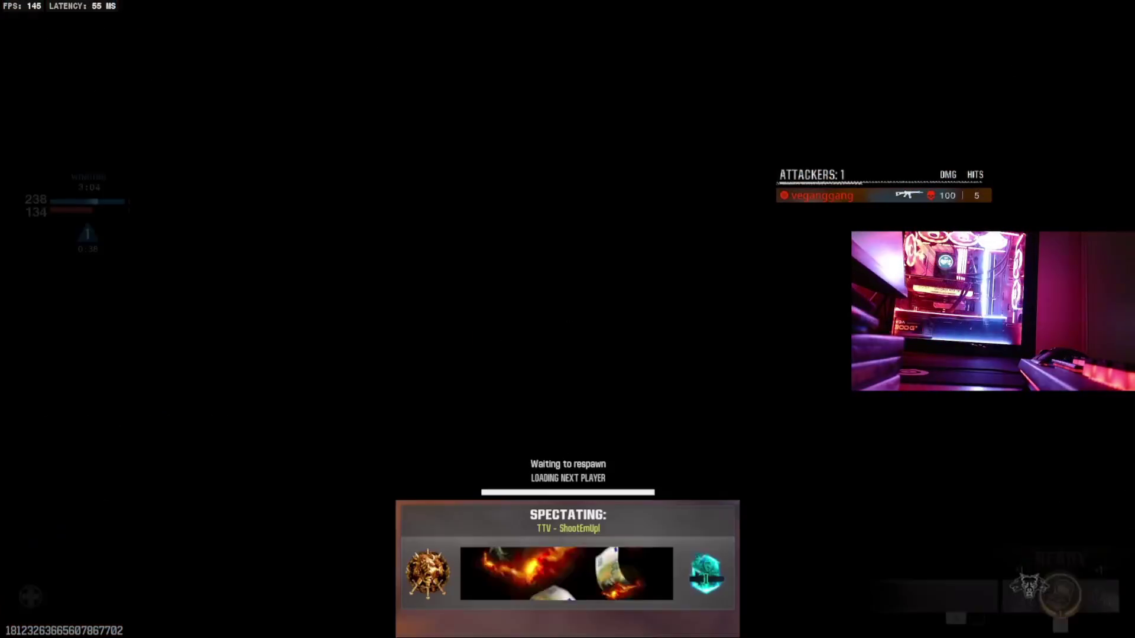
Check the Hardpoint scoreboard as the match closes out in victory.
key("Tab")
key("Tab")
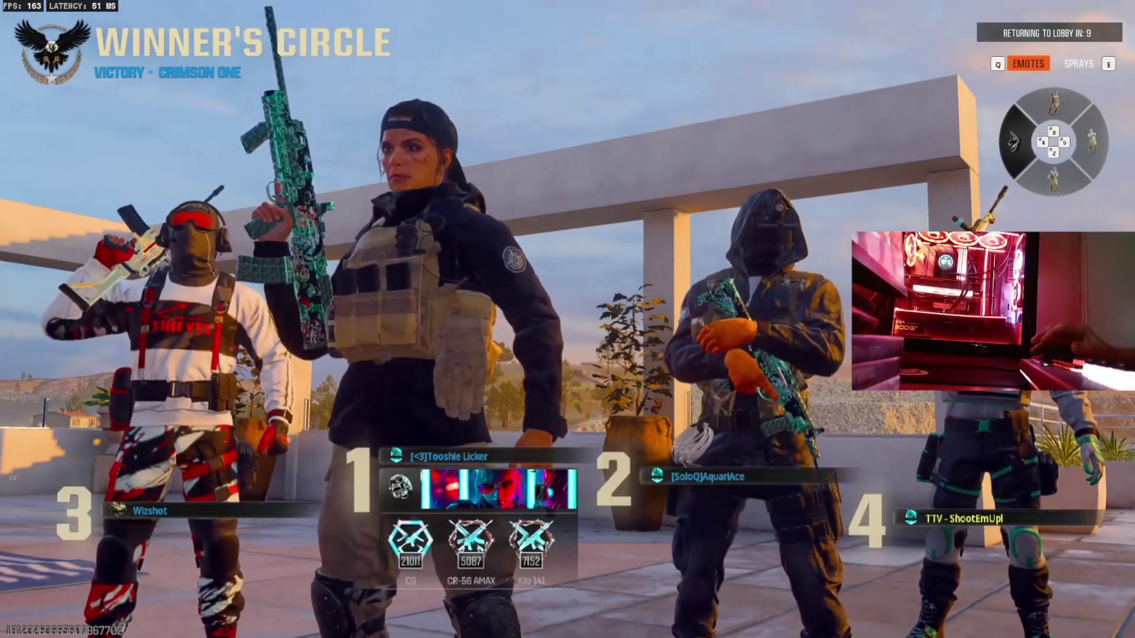
Review a teammate's and an opponent's stats and the Tac-Map, then close the After Action Report.
key("Escape")
key("q")
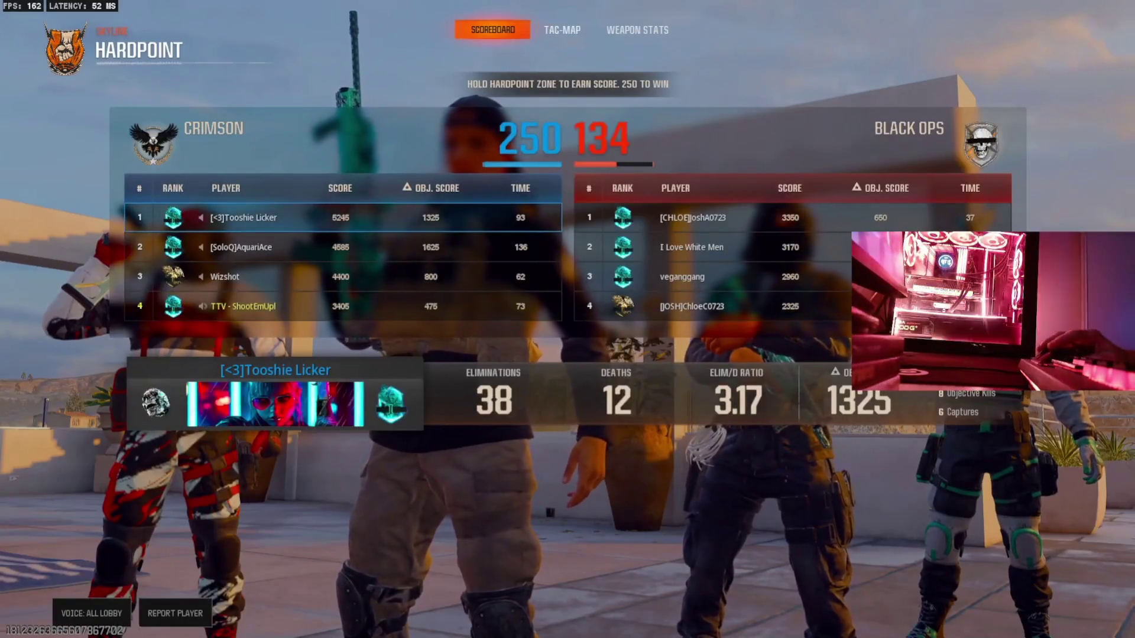
left_click(344, 306)
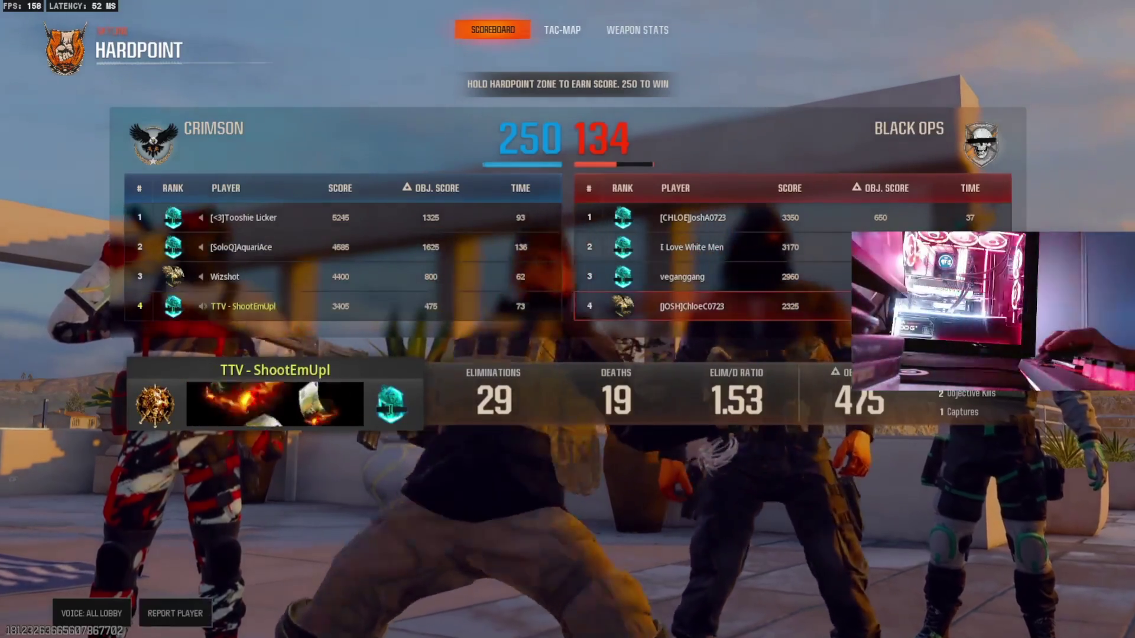
left_click(710, 248)
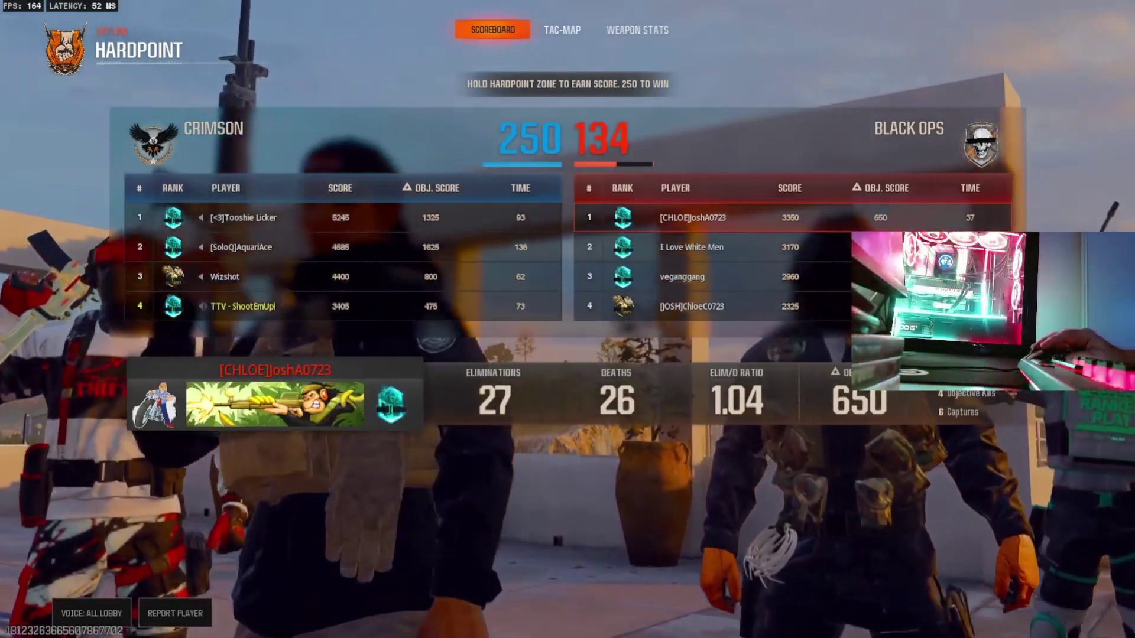
key("e")
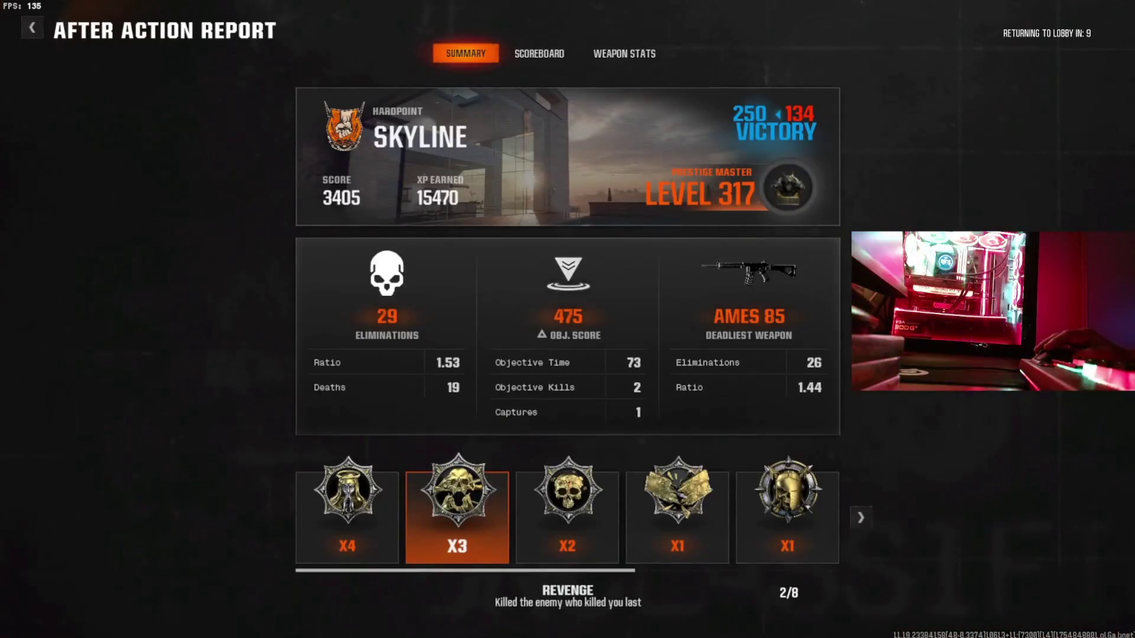
key("Escape")
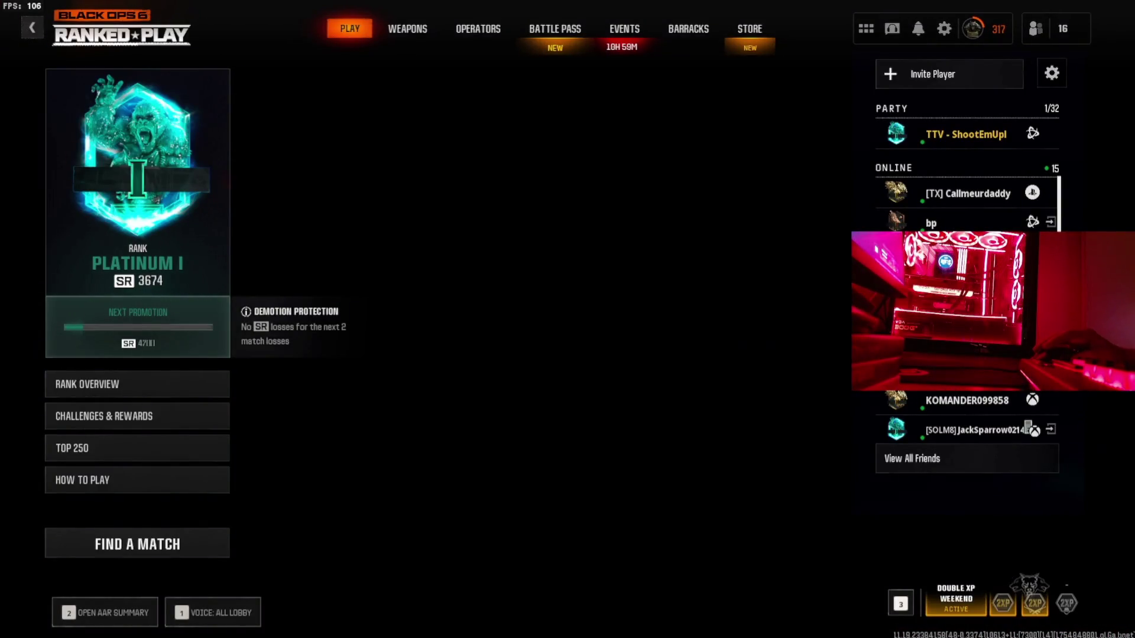
Start a ranked match search with Find a Match and wait for Control to load.
left_click(137, 543)
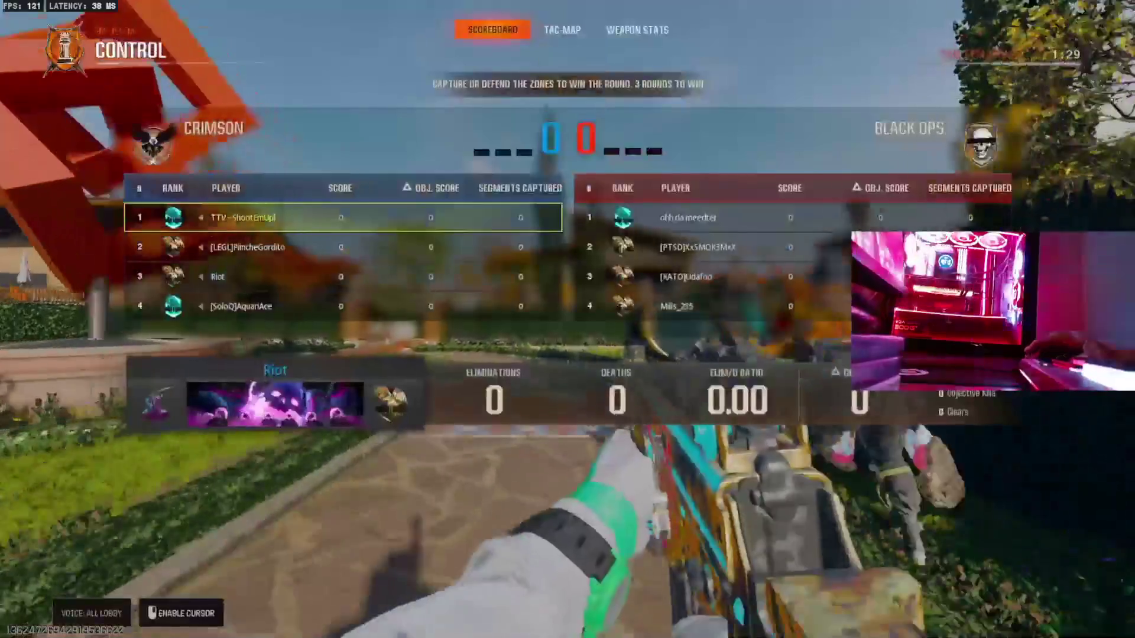
Switch to the pistol, run upstairs to the gallery, and concuss an enemy with a grenade.
key("2")
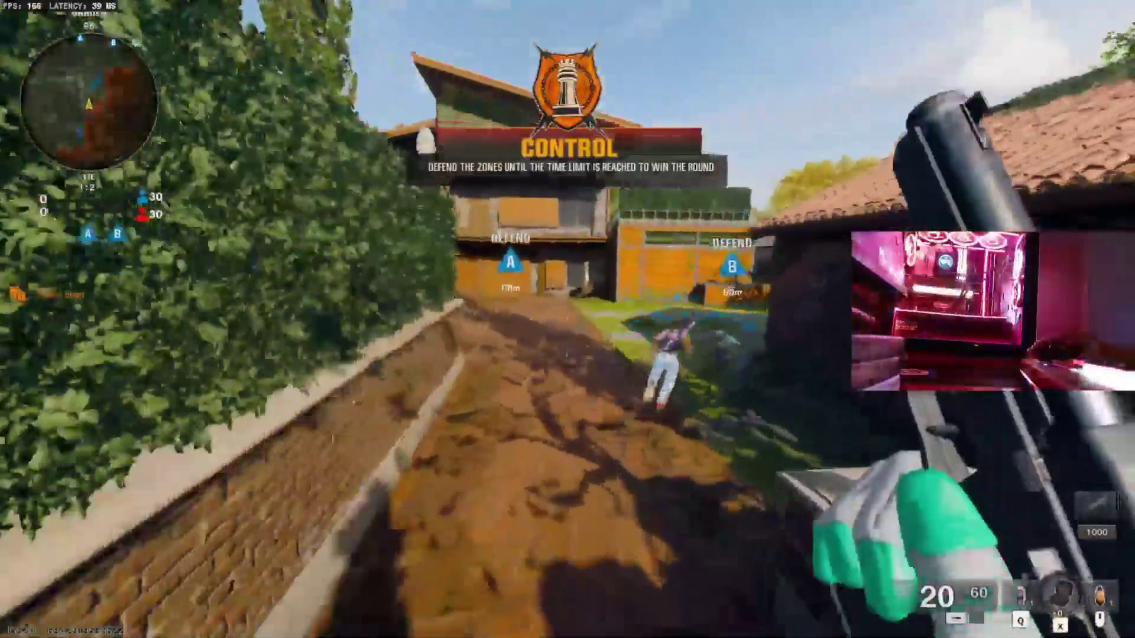
key("w")
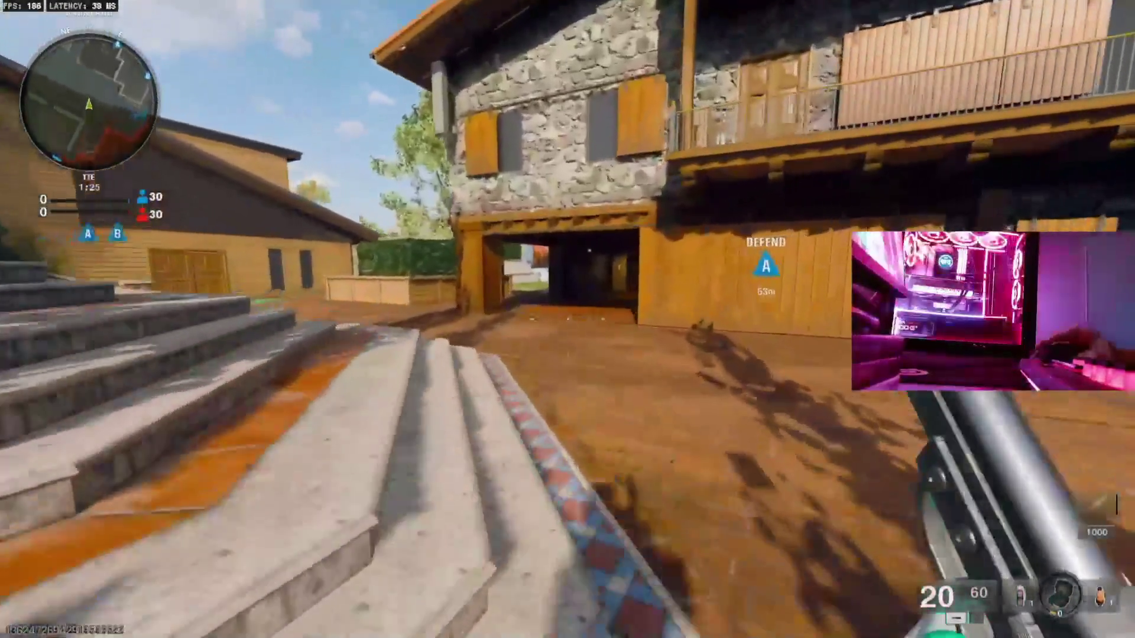
key("w")
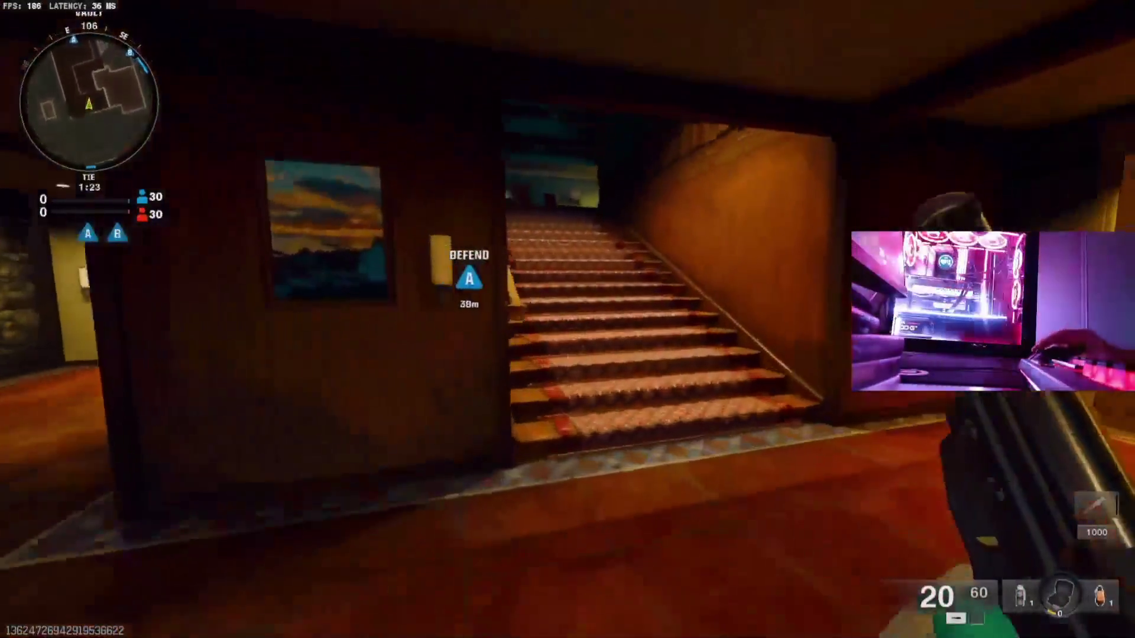
key("w")
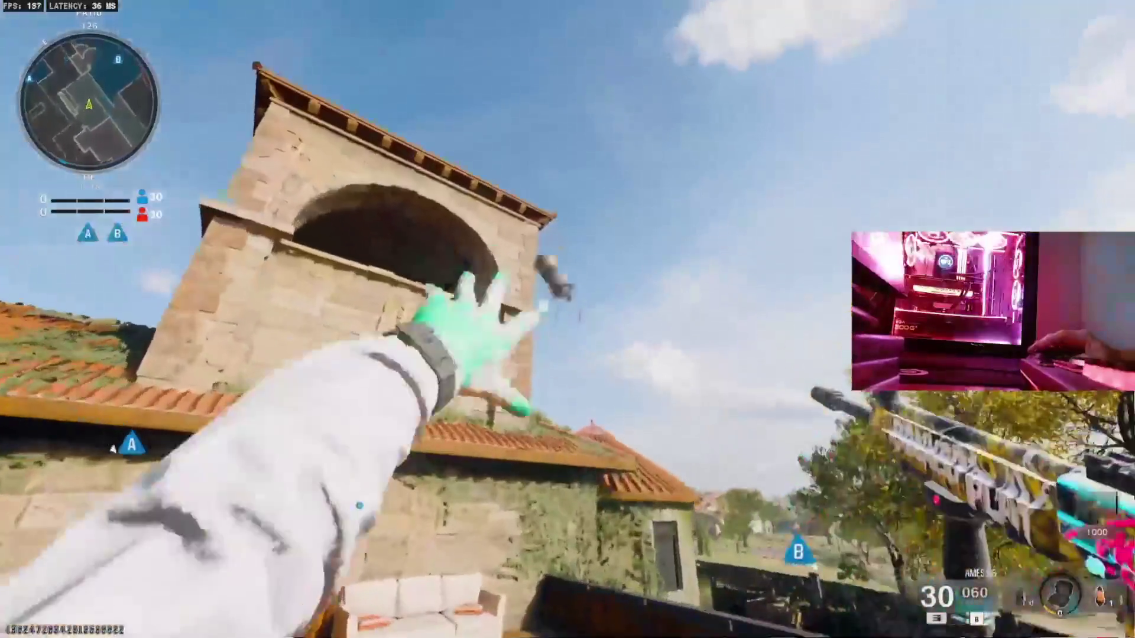
key("w")
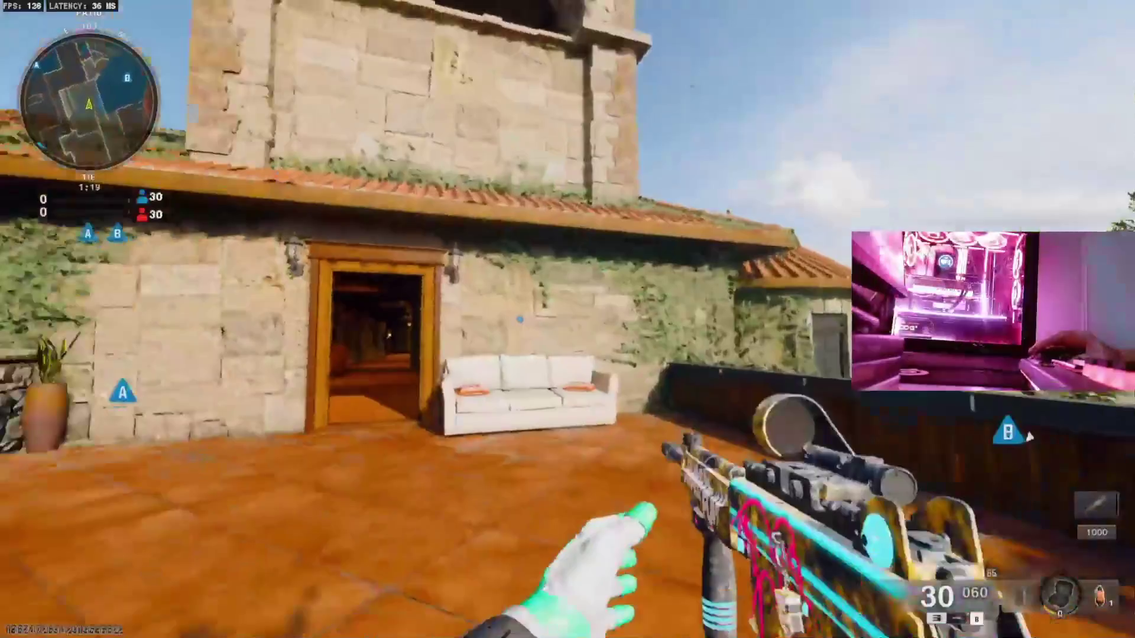
key("w")
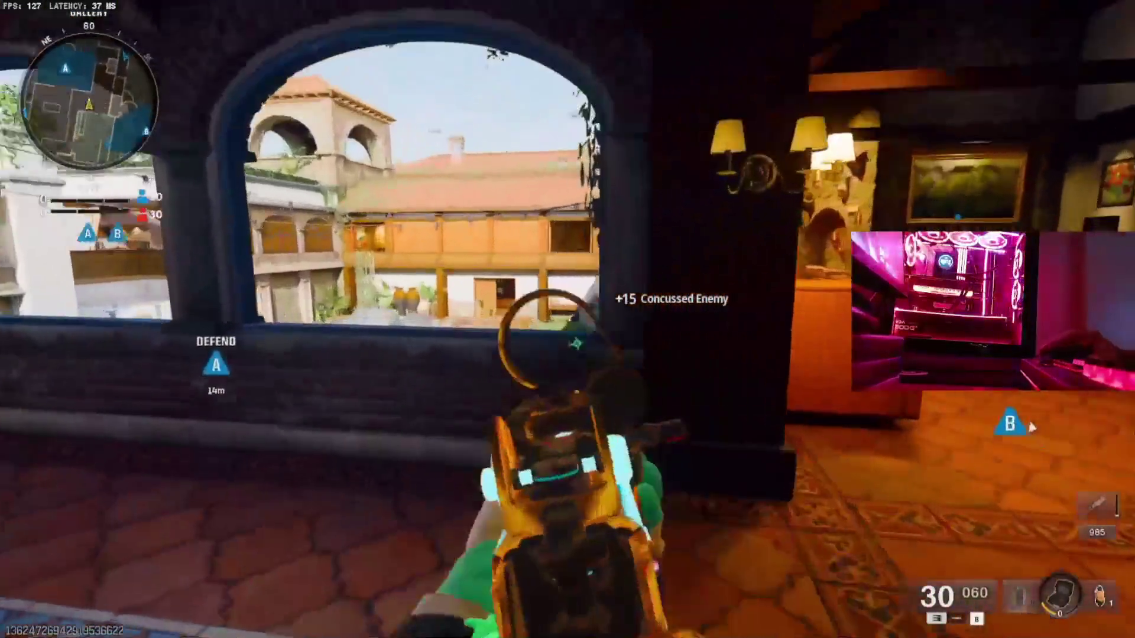
key("w")
key("w")
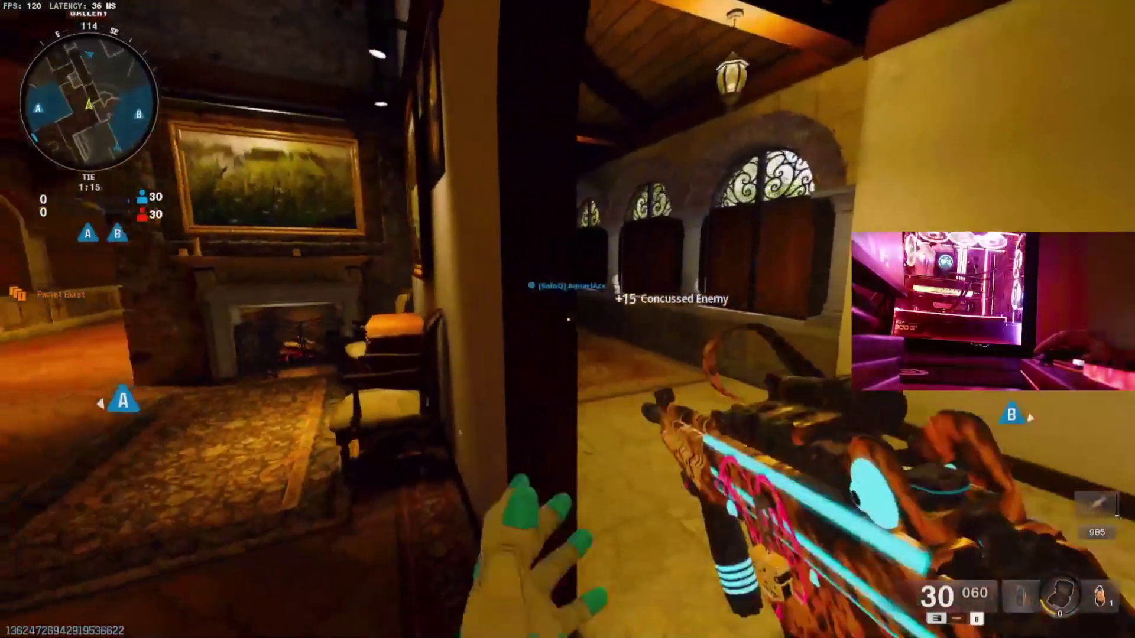
key("w")
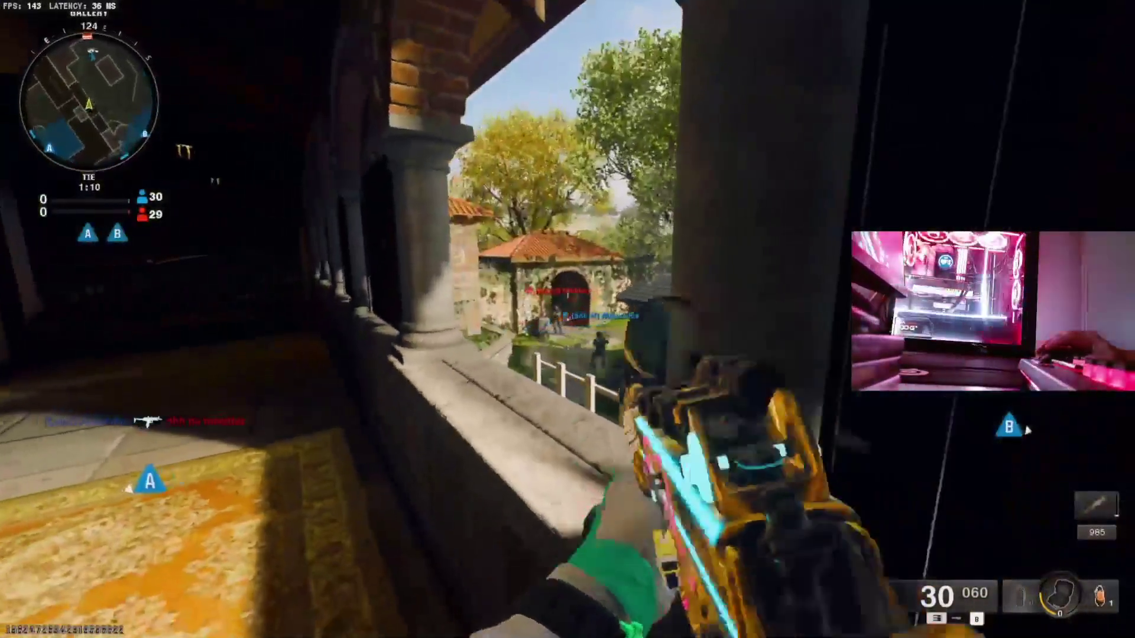
Shoot an enemy near the gatehouse, reload, and aim into the courtyard from the arched window.
left_click(567, 320)
key("r")
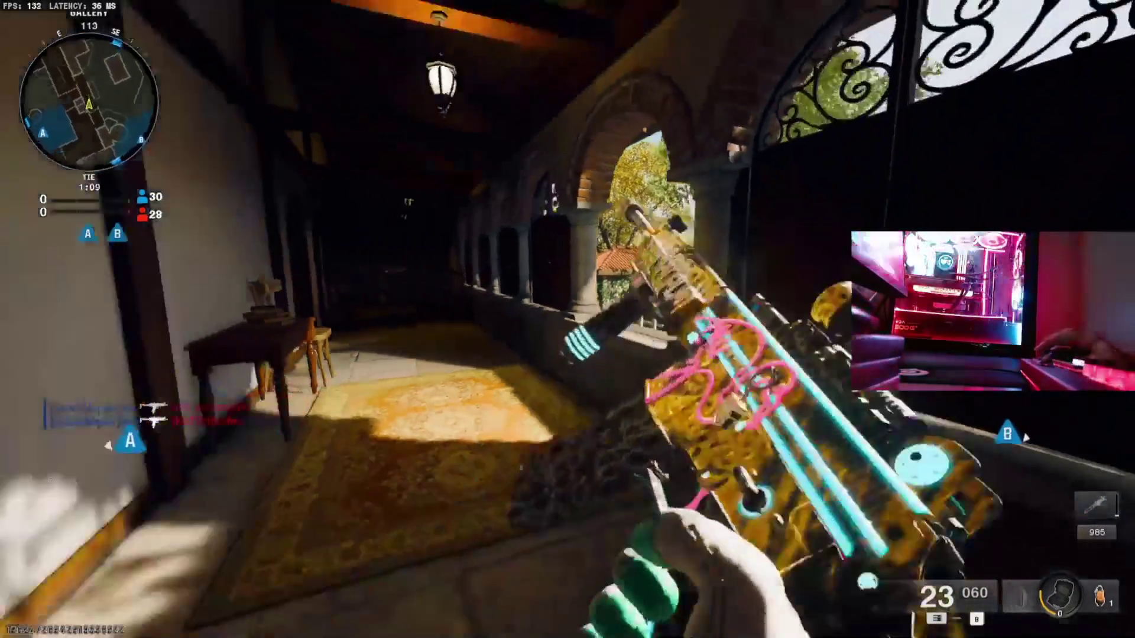
key("w")
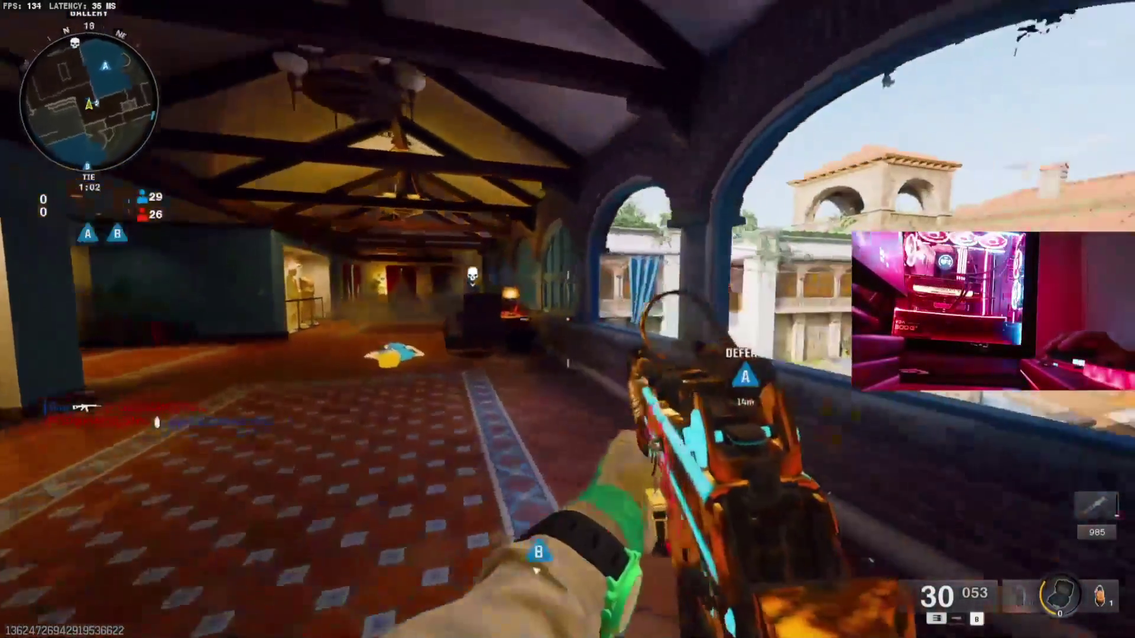
right_click(567, 319)
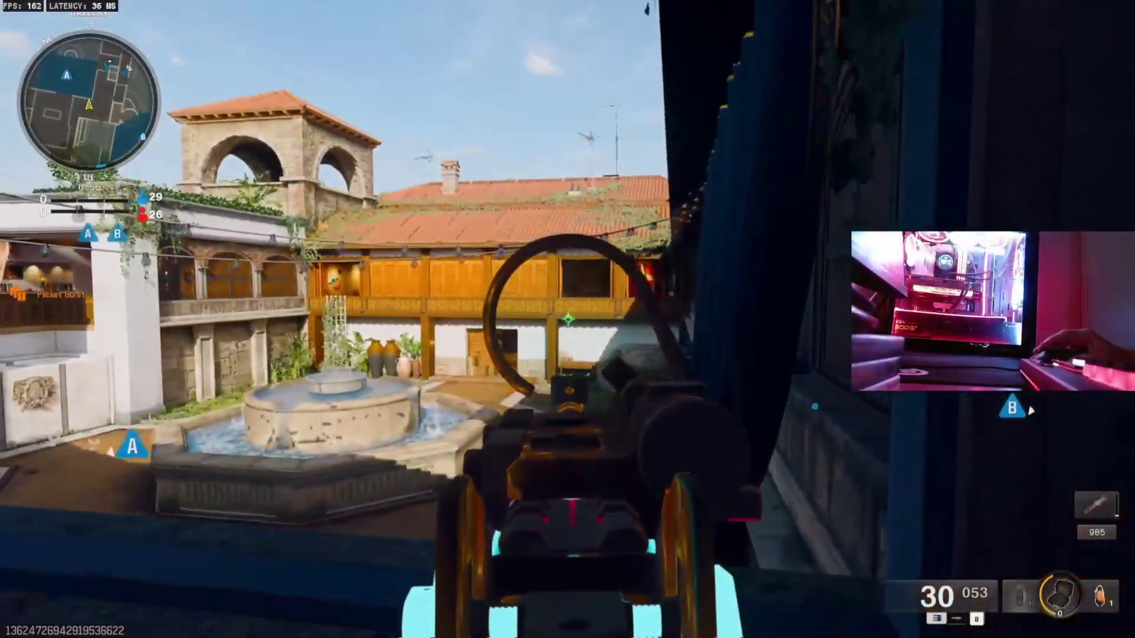
Cover the yard and villa doorway from the rooftop terrace, then sprint back through the gallery.
right_click(567, 320)
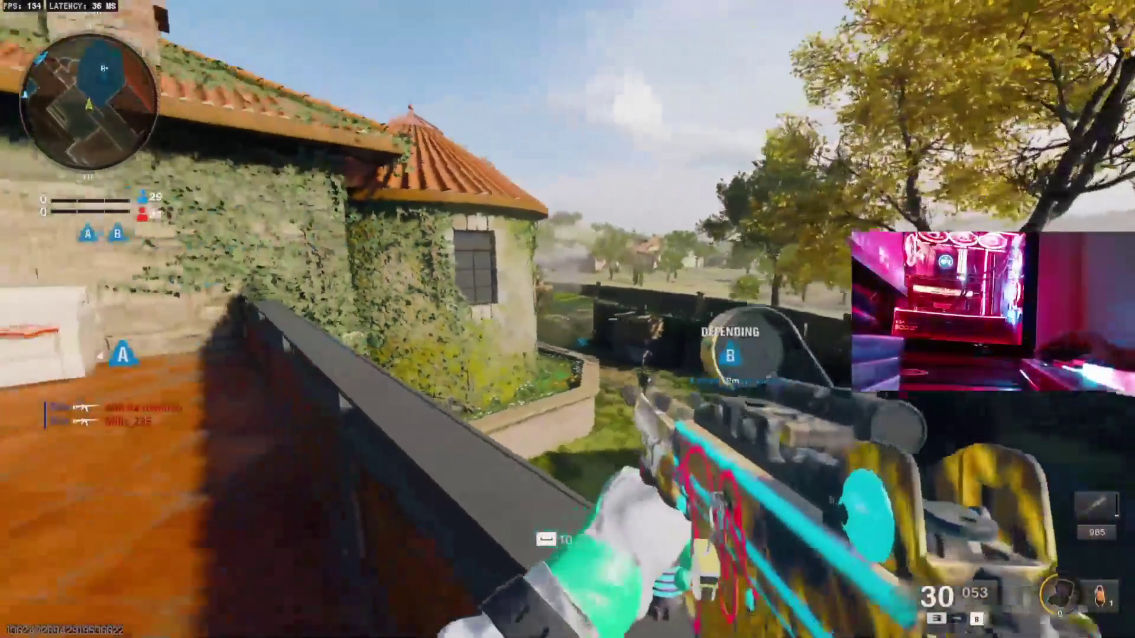
right_click(568, 319)
right_click(567, 319)
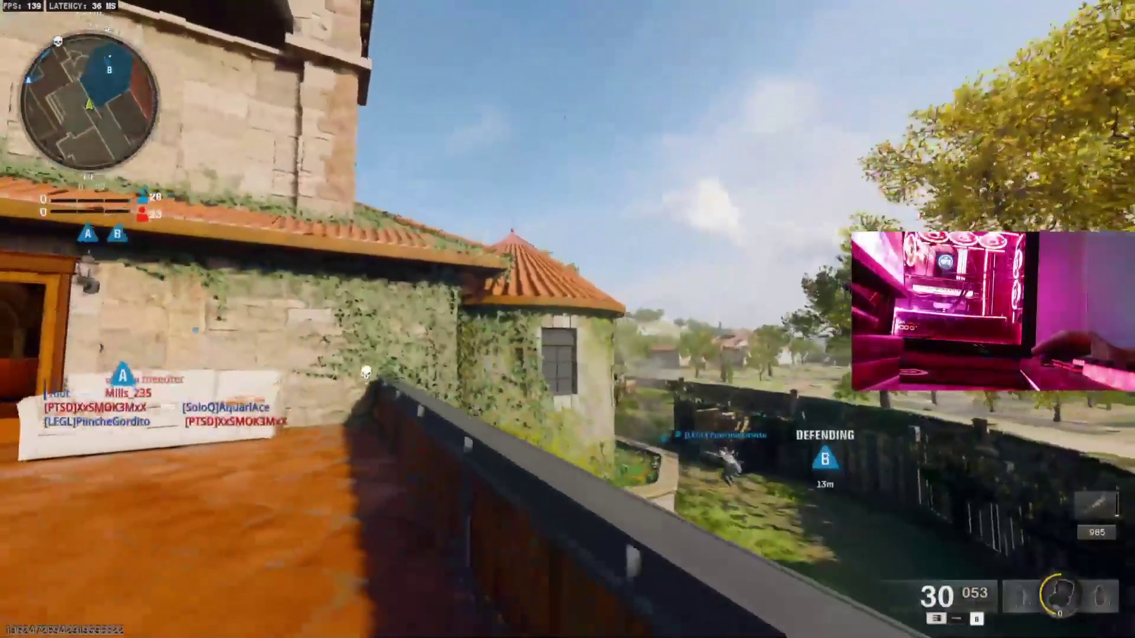
right_click(567, 320)
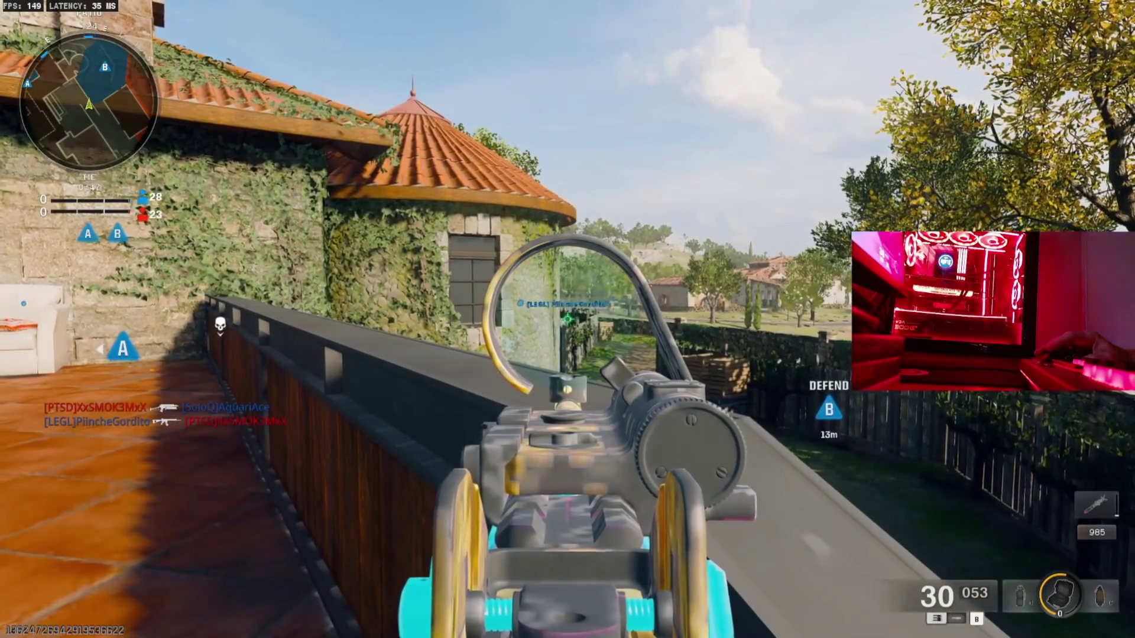
right_click(568, 319)
right_click(568, 320)
right_click(567, 320)
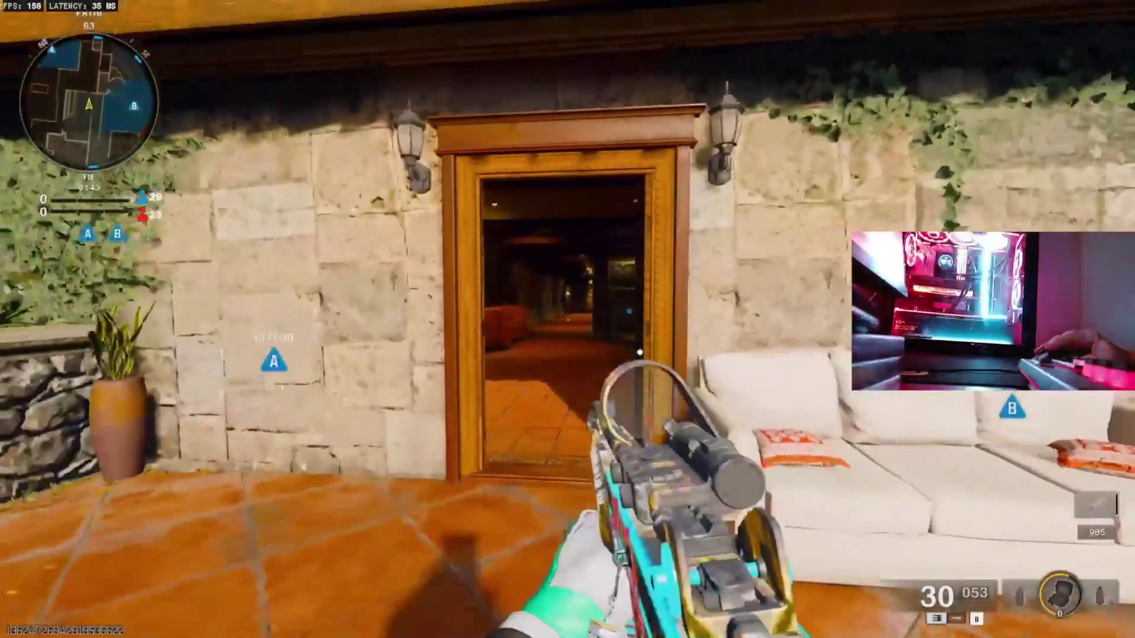
key("w")
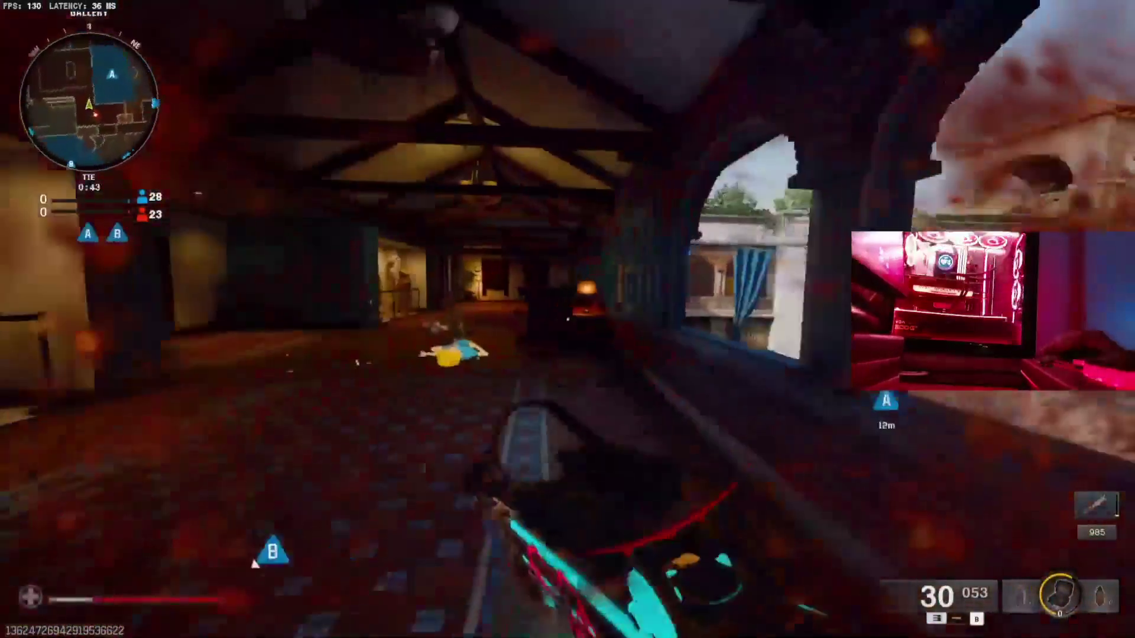
key("shift")
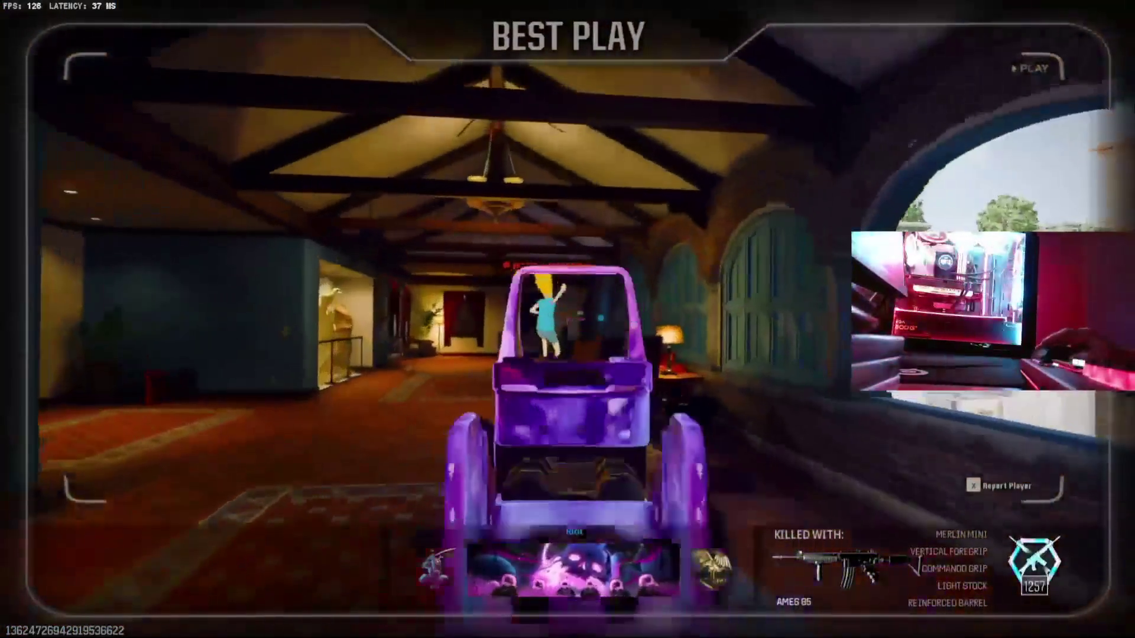
Check the tactical map after the round win, then close it.
key("m")
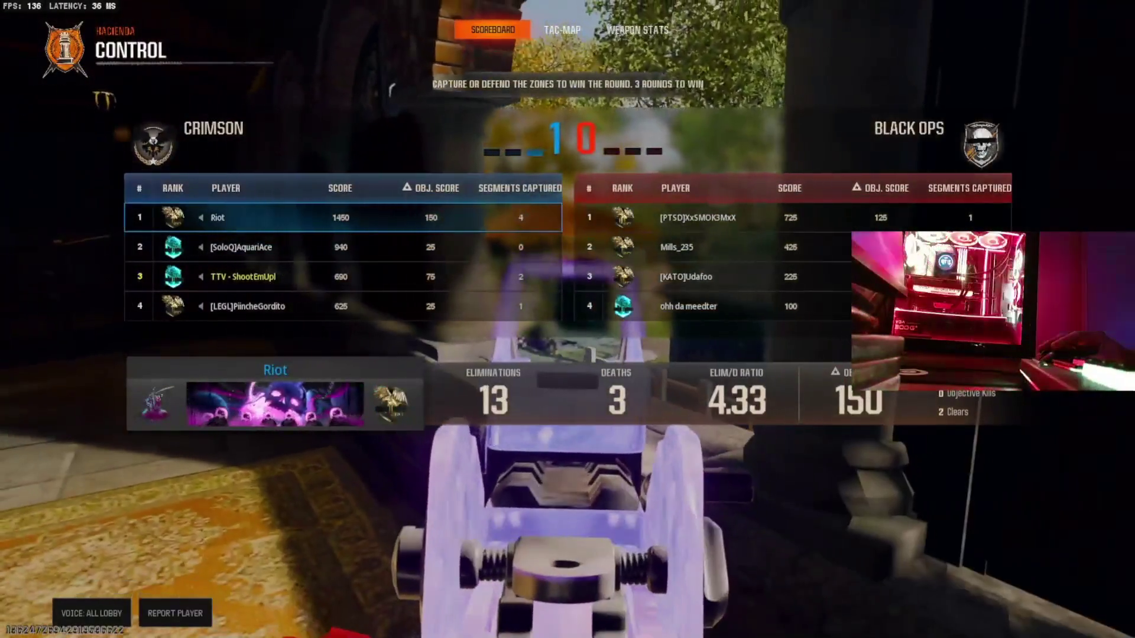
key("m")
key("m")
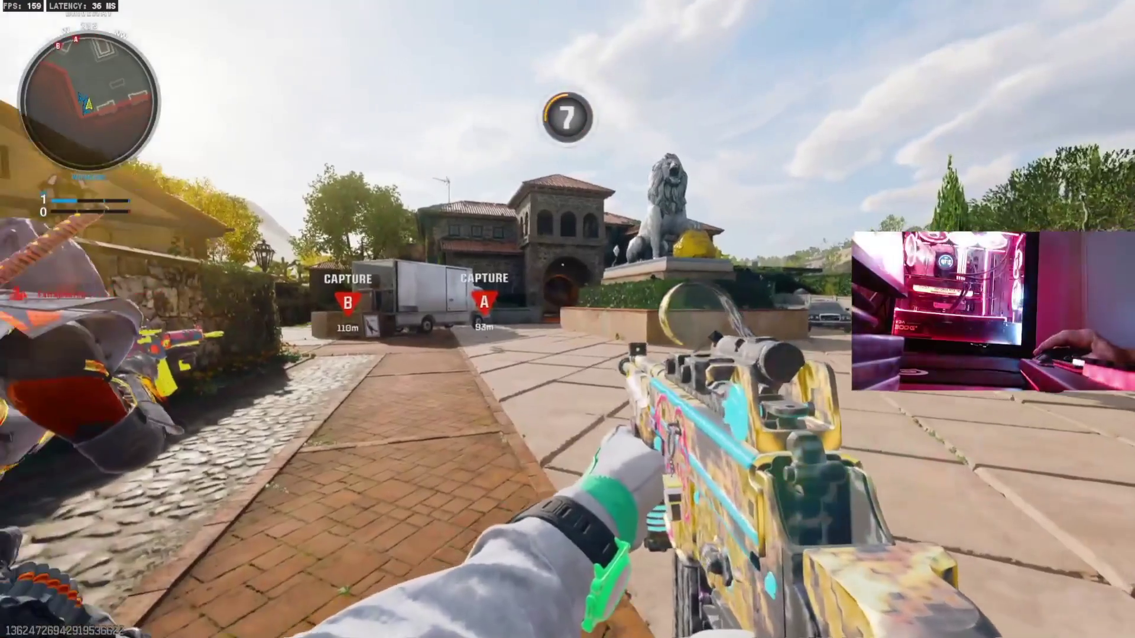
Check the 1–0 round score, then run across the courtyard toward the staircase.
key("Tab")
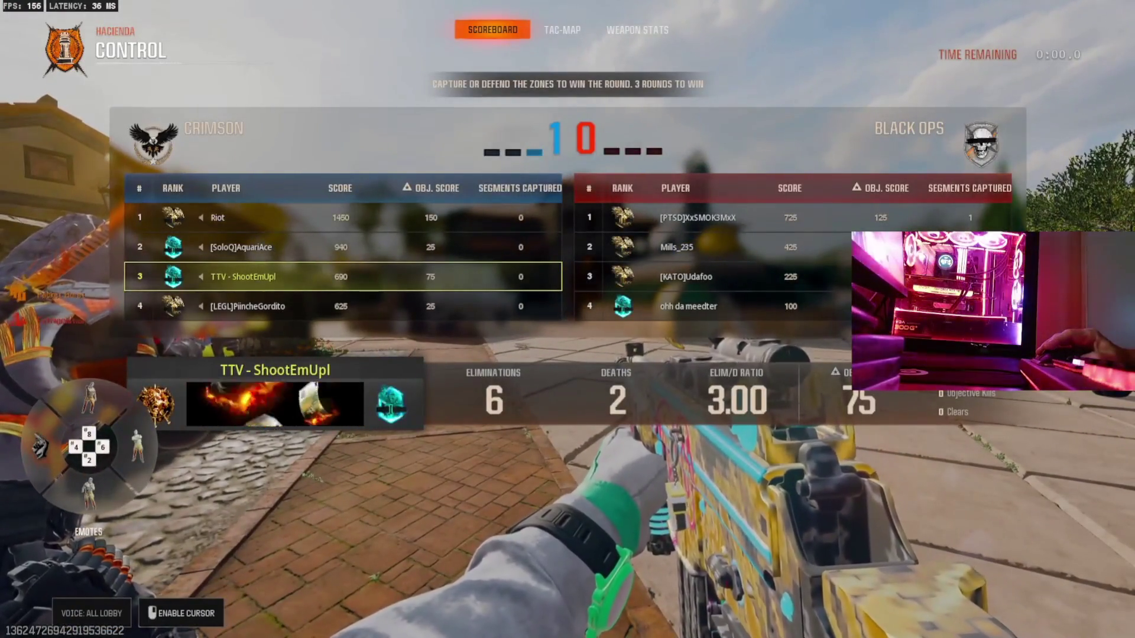
key("Tab")
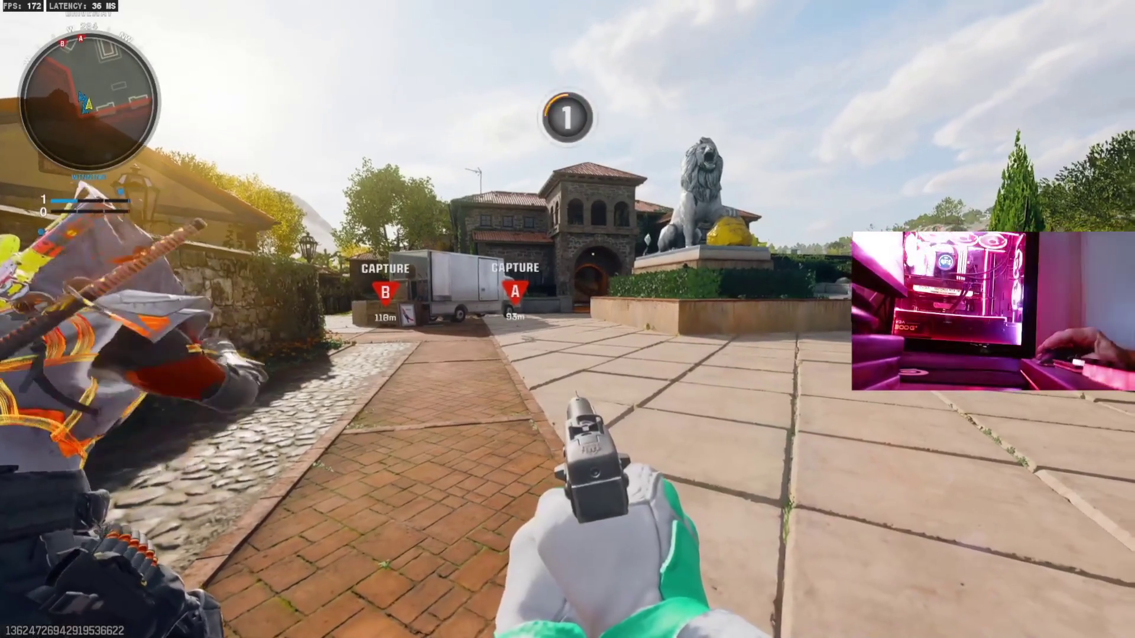
key("w")
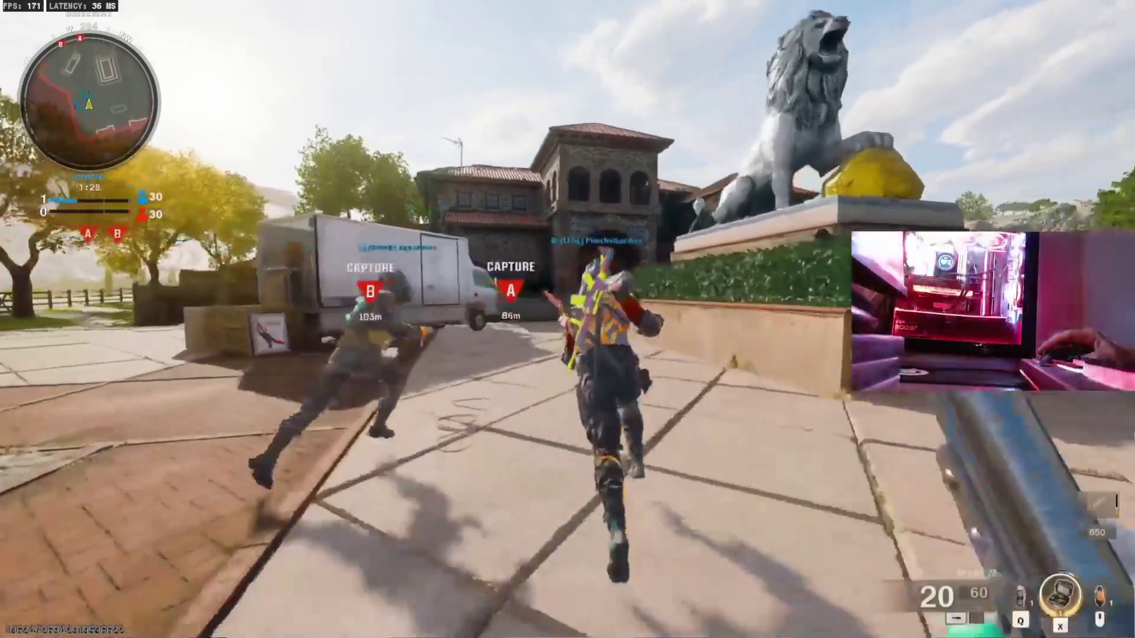
key("w")
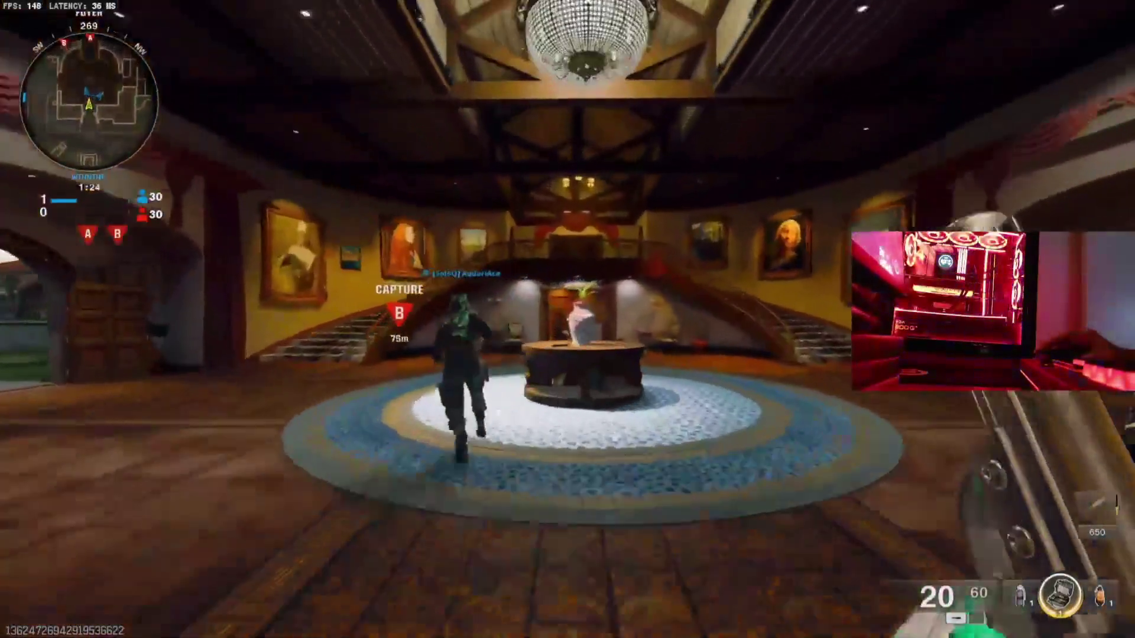
key("w")
Swap to the loaded weapon, climb to the balcony, and hold aim on the fountain courtyard.
key("w")
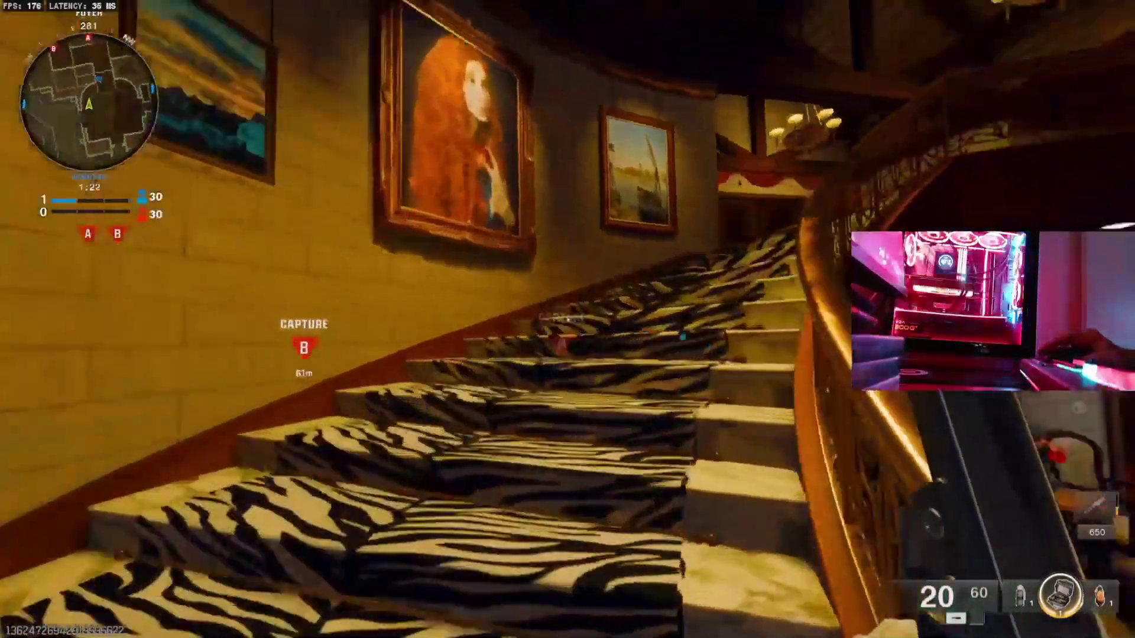
key("1")
key("w")
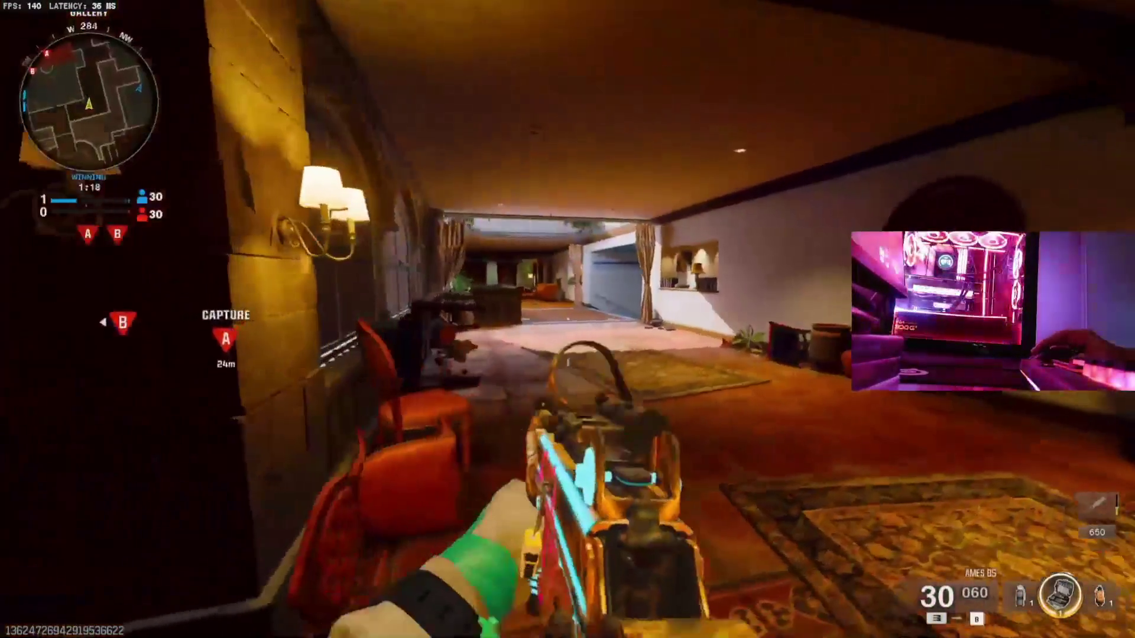
key("w")
key("s")
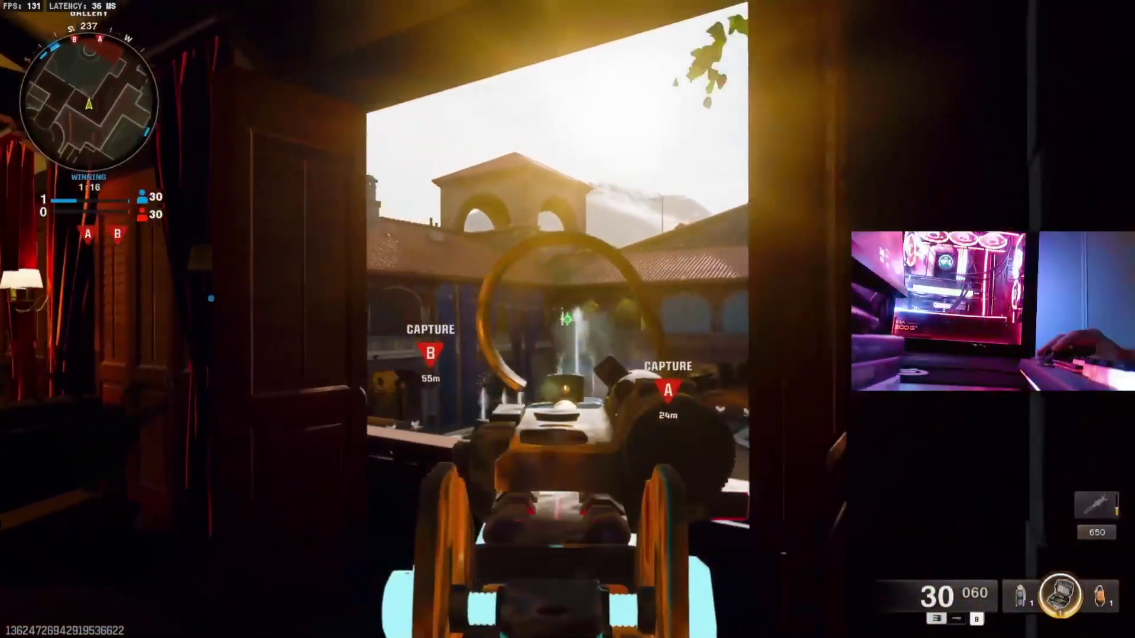
key("w")
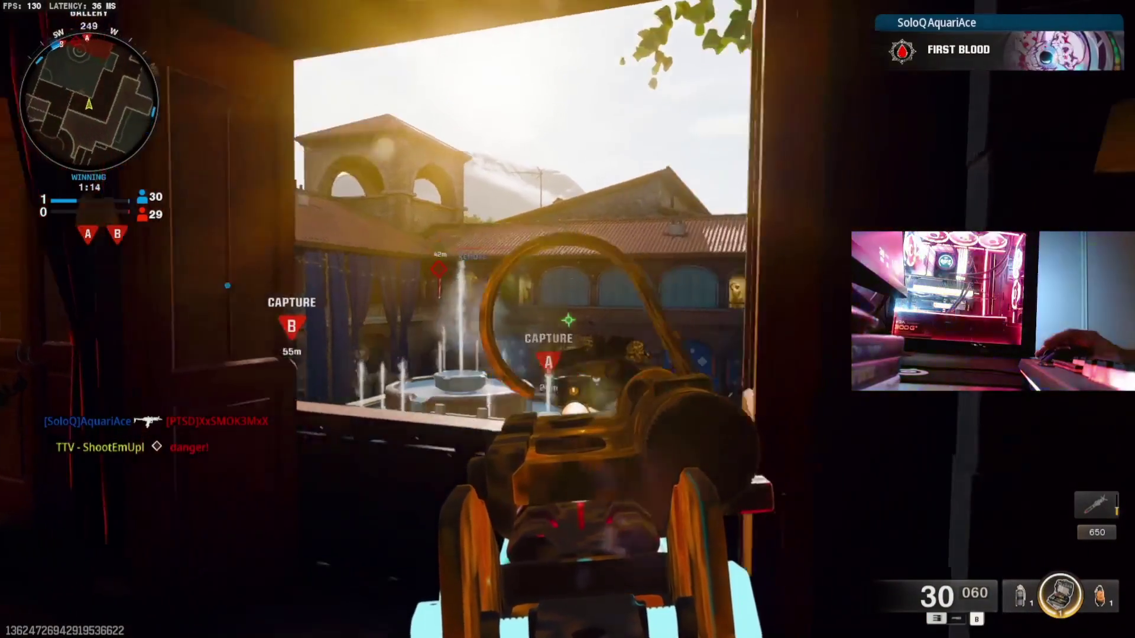
key("w")
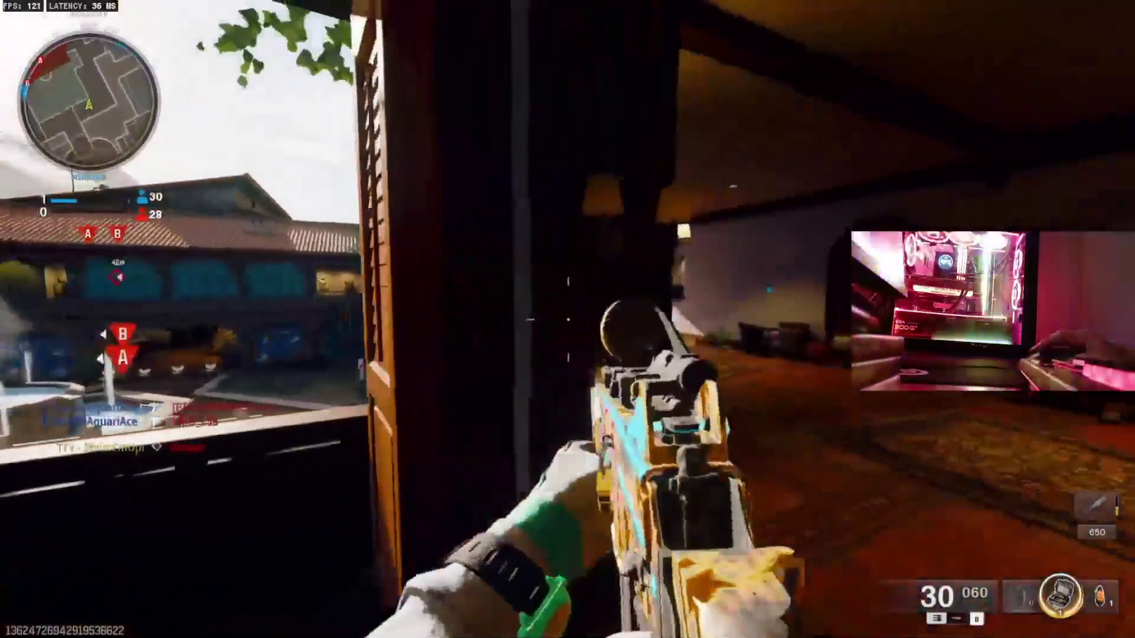
right_click(569, 319)
key("w")
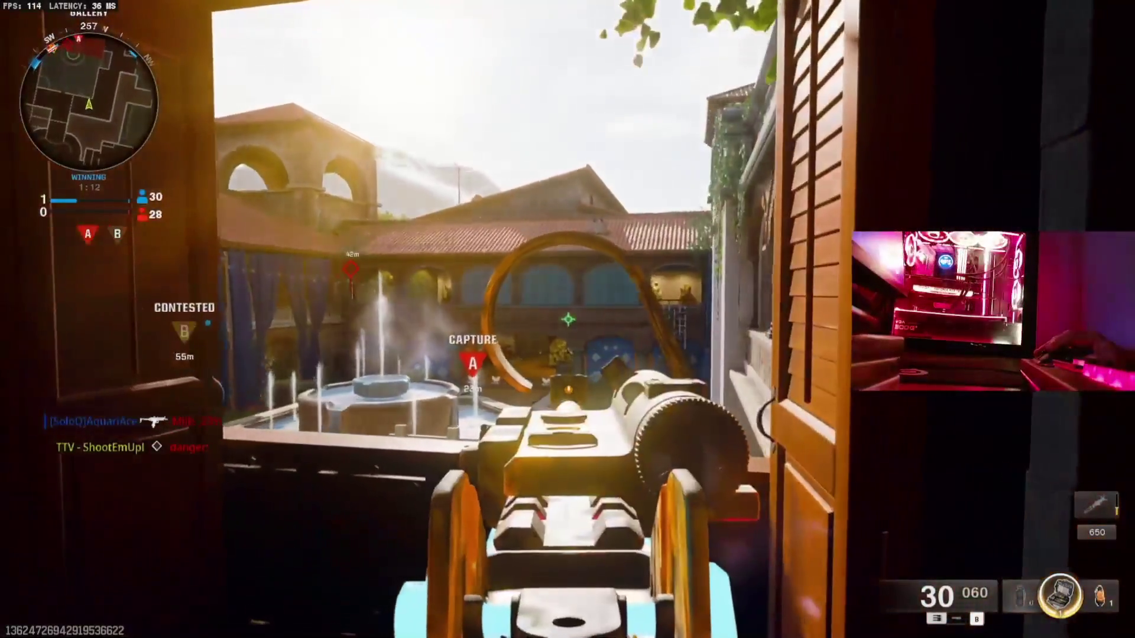
key("w")
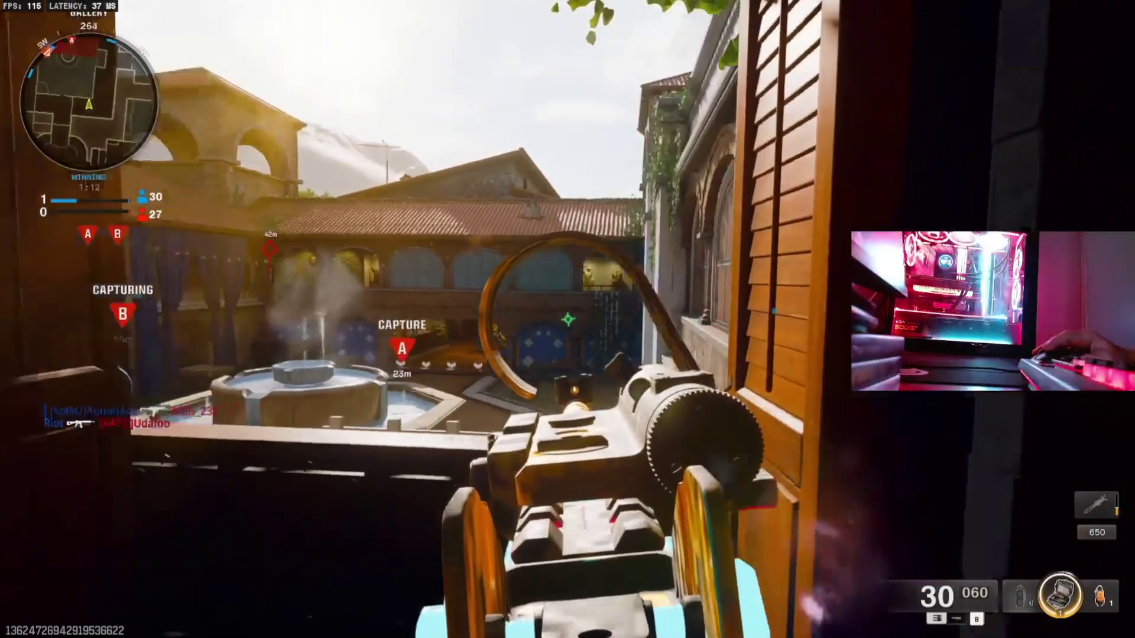
Move down from the terrace along the arcade into the fountain courtyard toward zone A.
key("w")
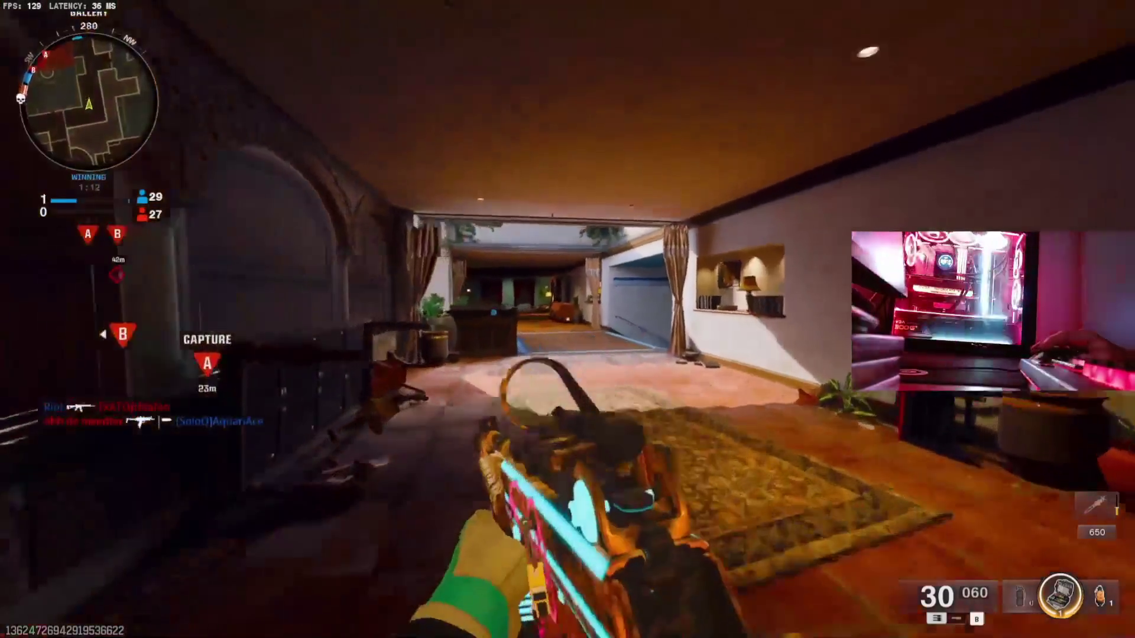
key("w")
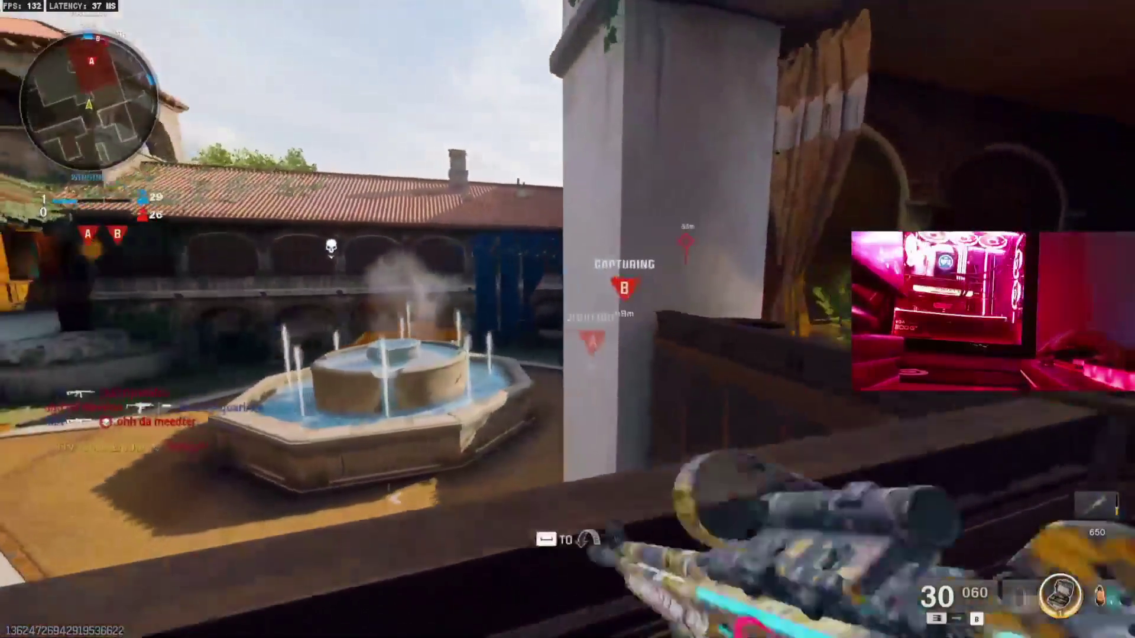
key("w")
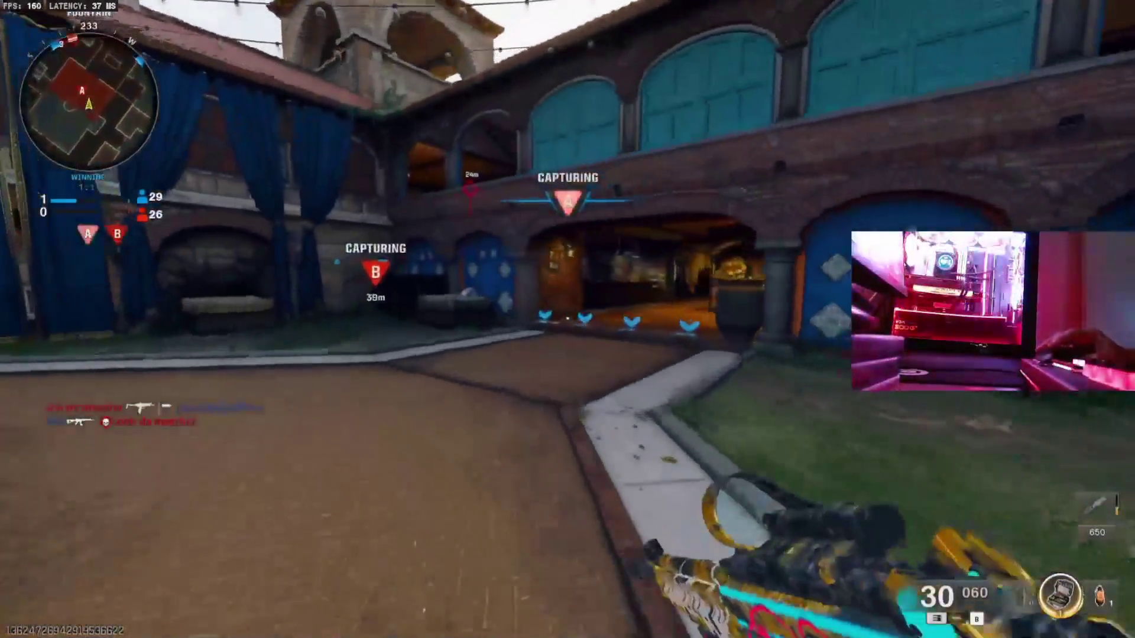
key("w")
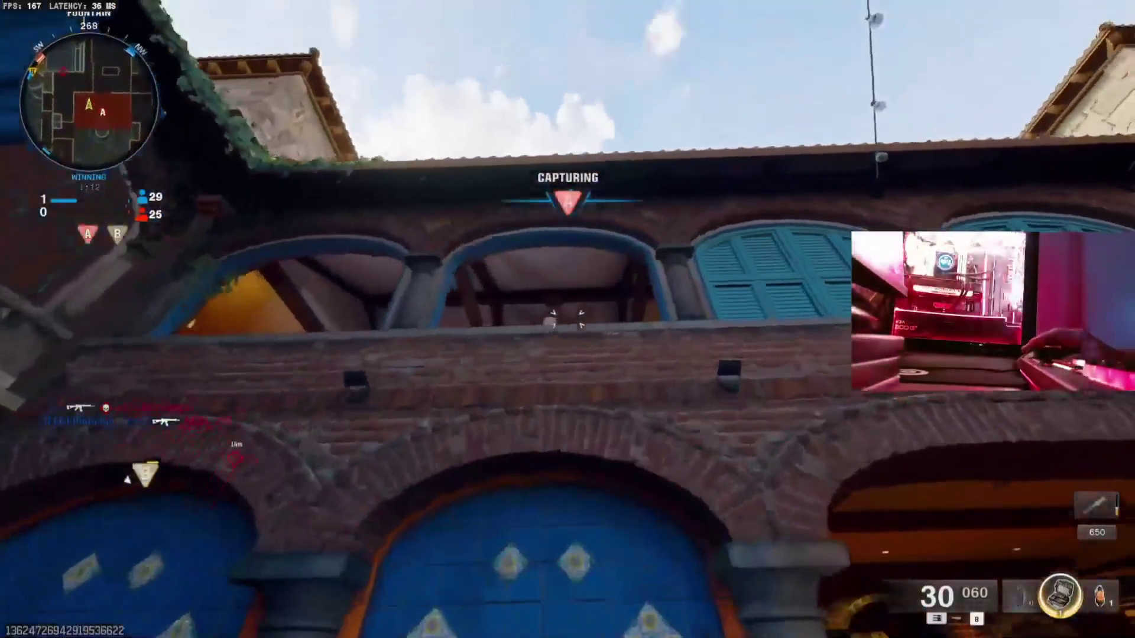
key("w")
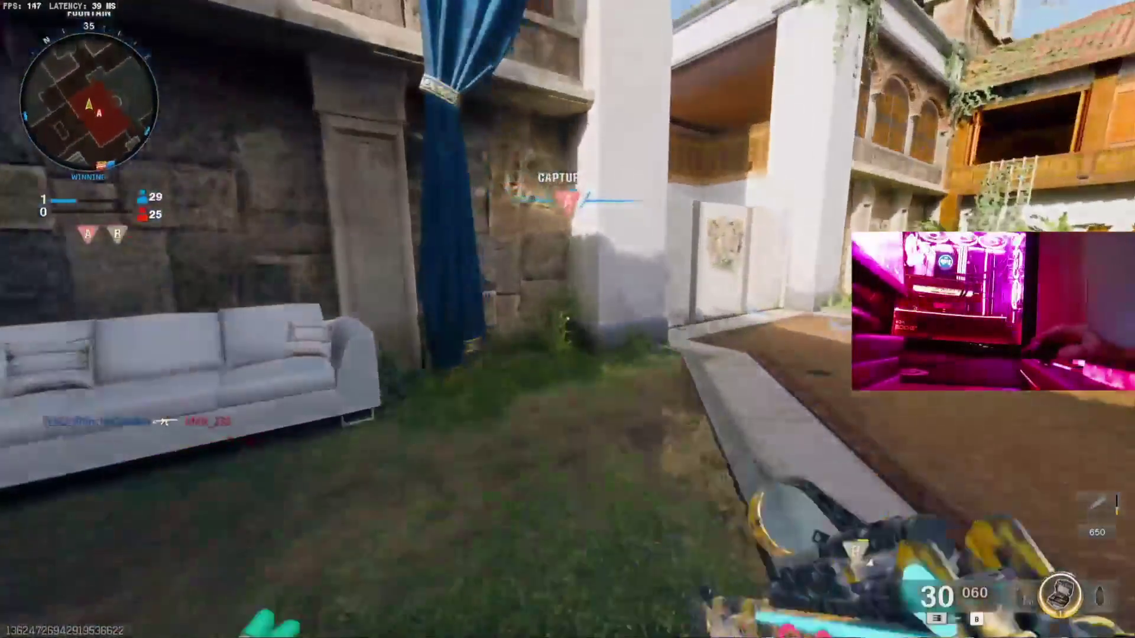
key("w")
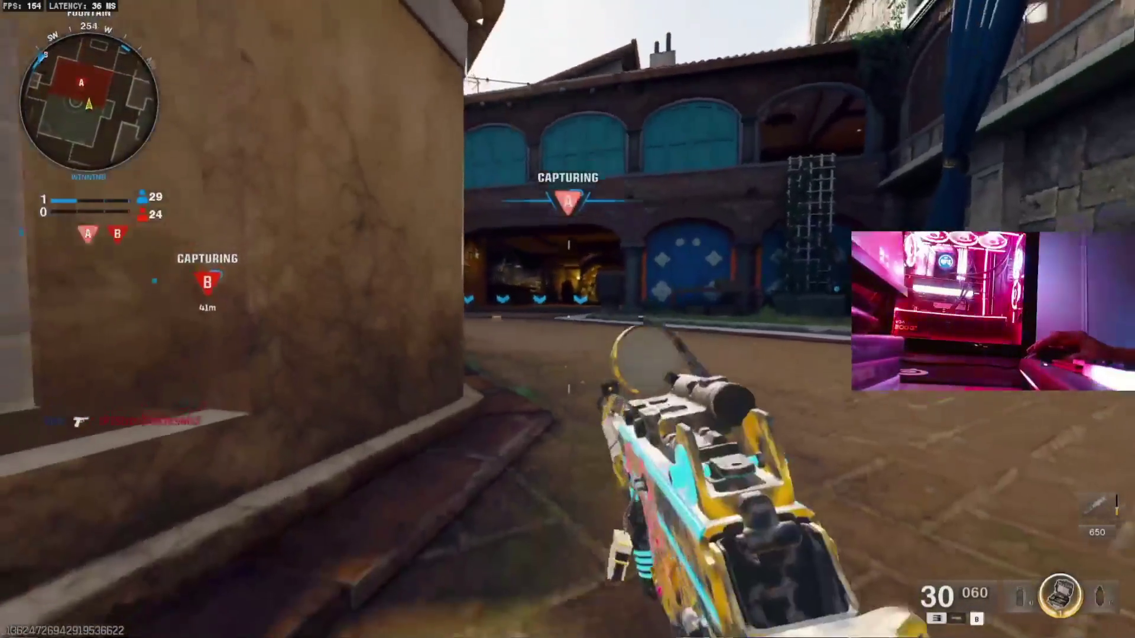
Back along the wall, aim down the arcade, and shoot at the enemy near zone A.
key("s")
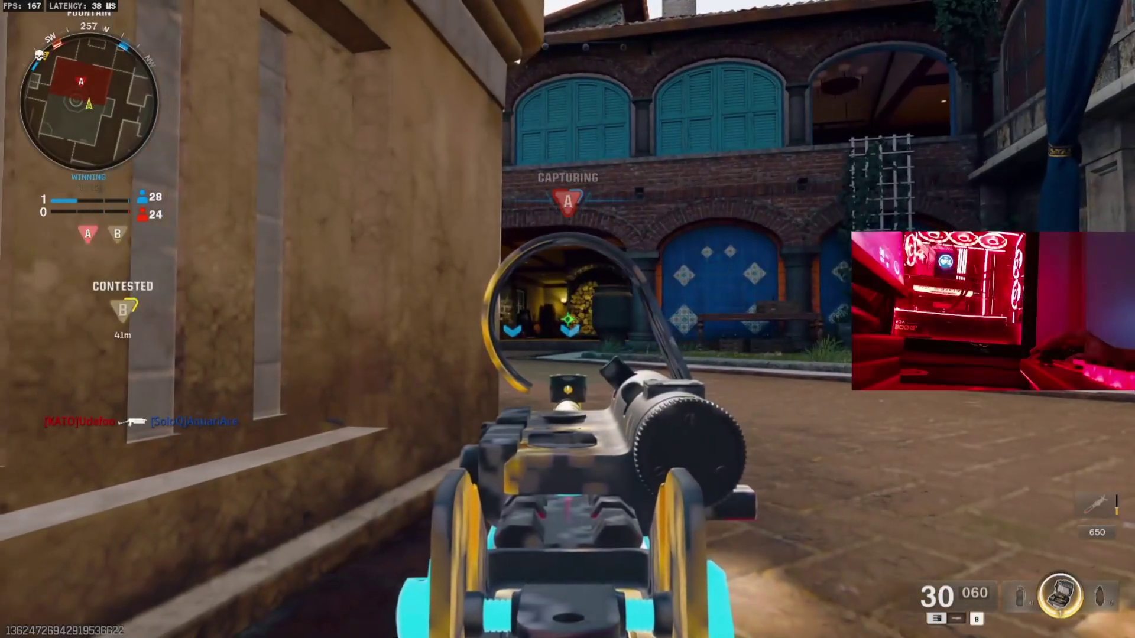
key("s")
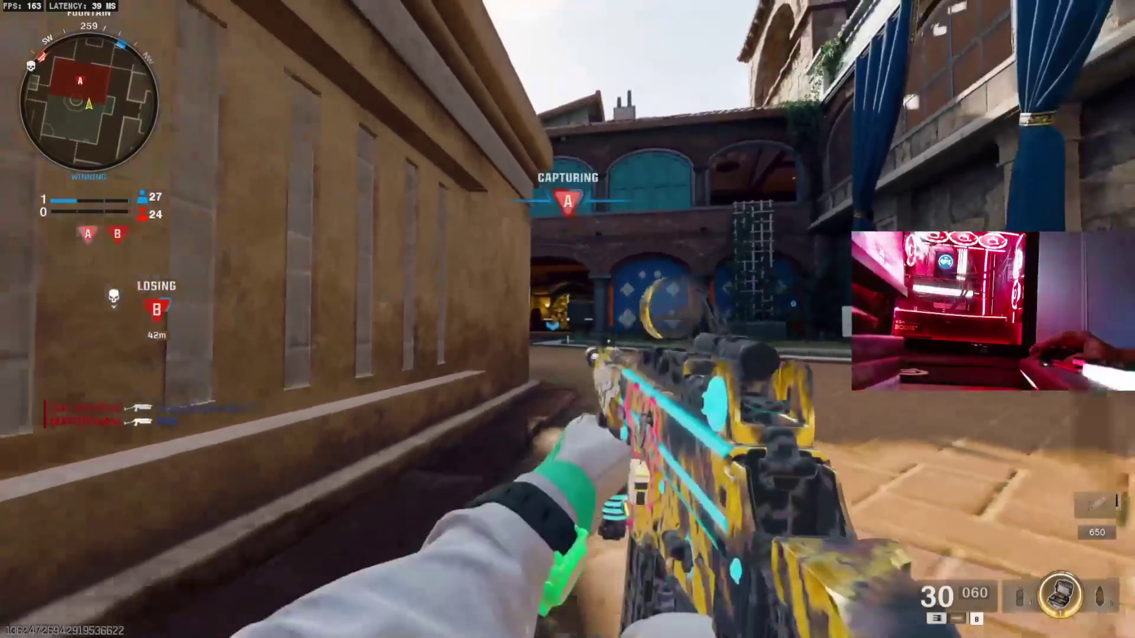
right_click(568, 320)
left_click(567, 320)
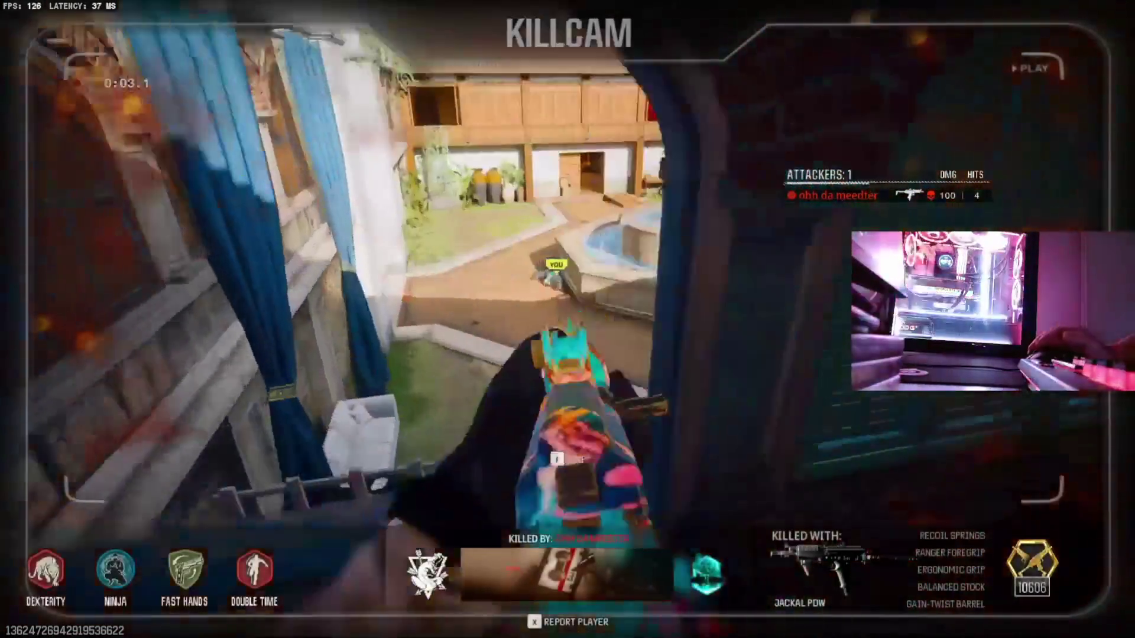
Skip the killcam, advance through the archway toward B, and eliminate an enemy there.
key("f")
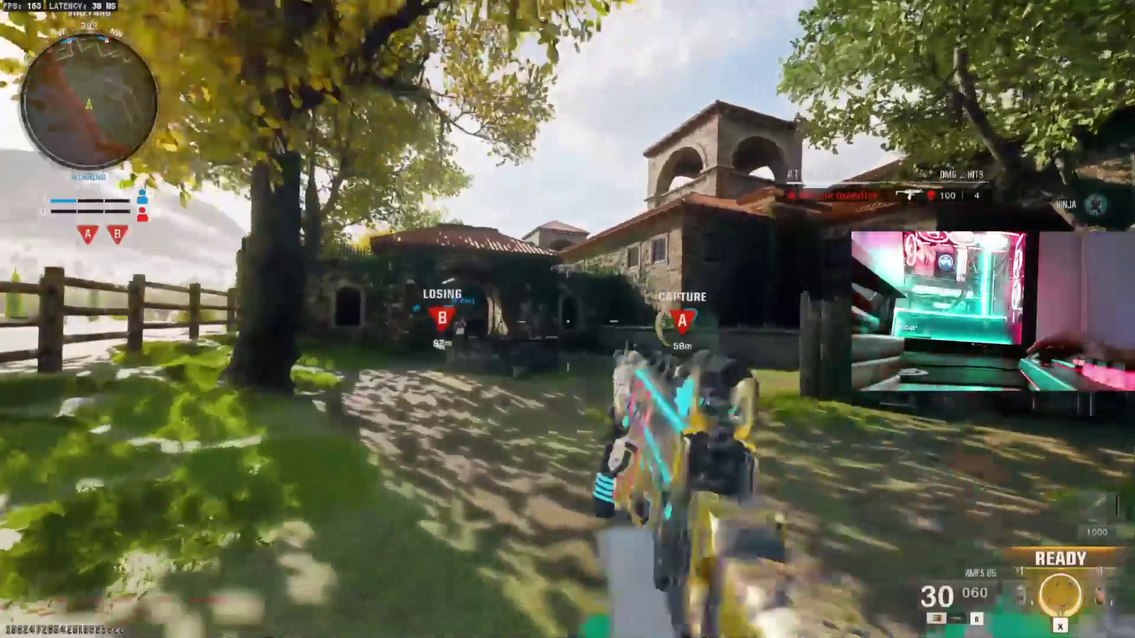
key("w")
key("w")
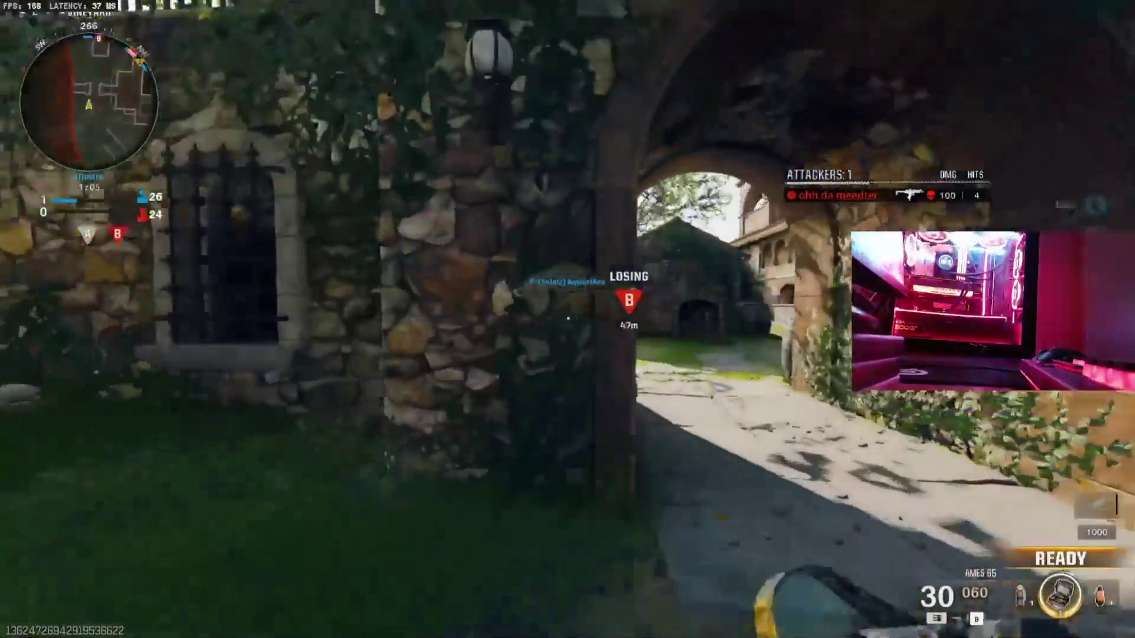
key("w")
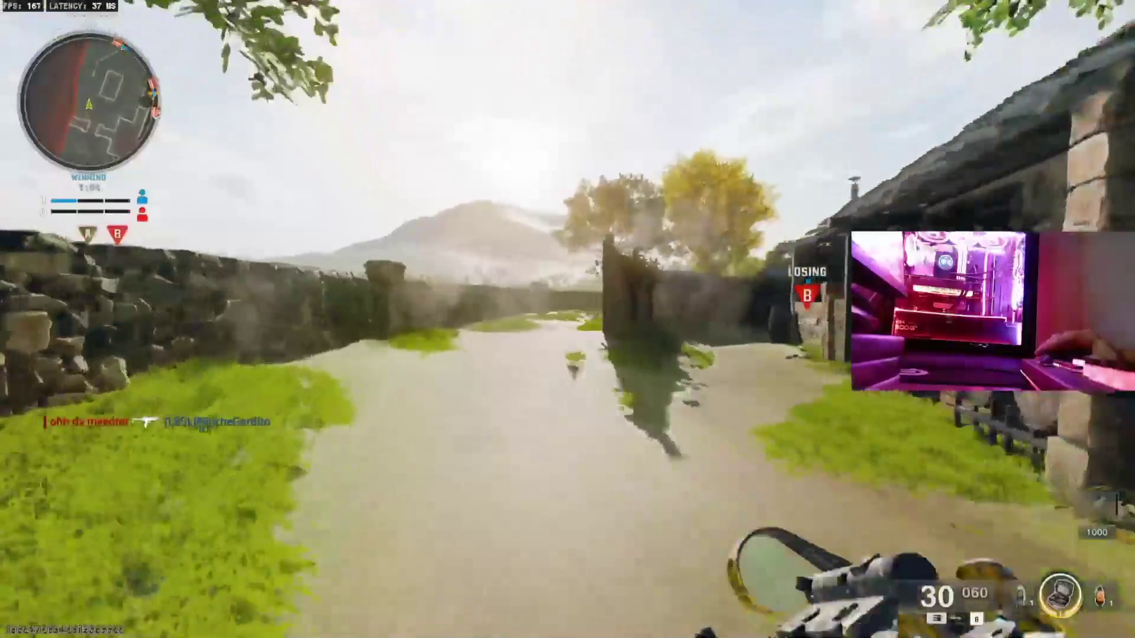
key("w")
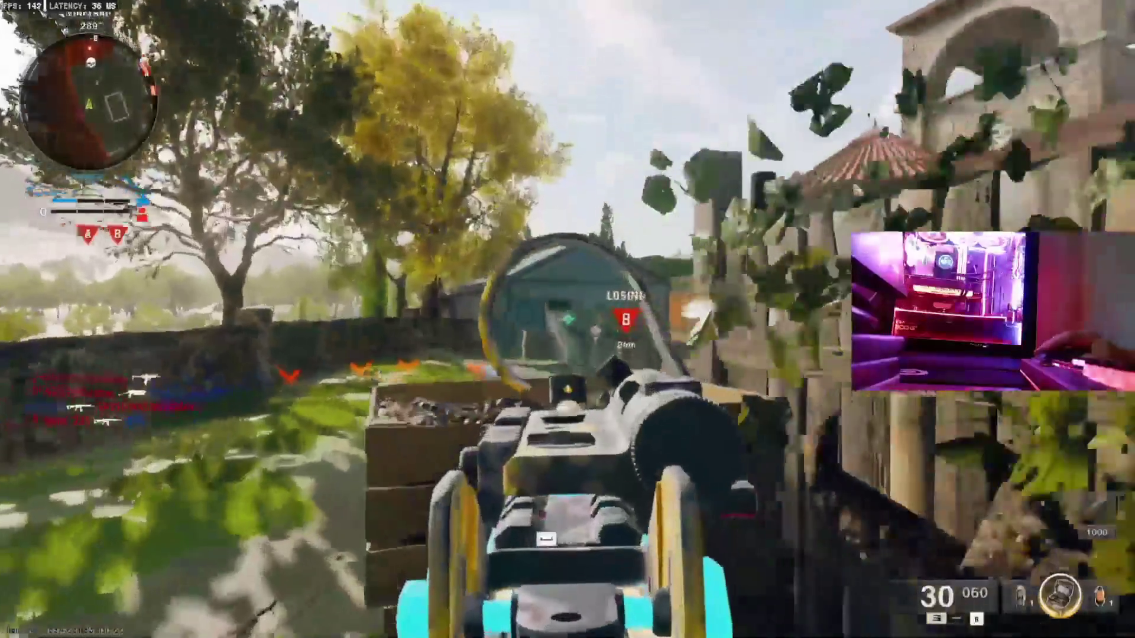
left_click(568, 319)
left_click(568, 319)
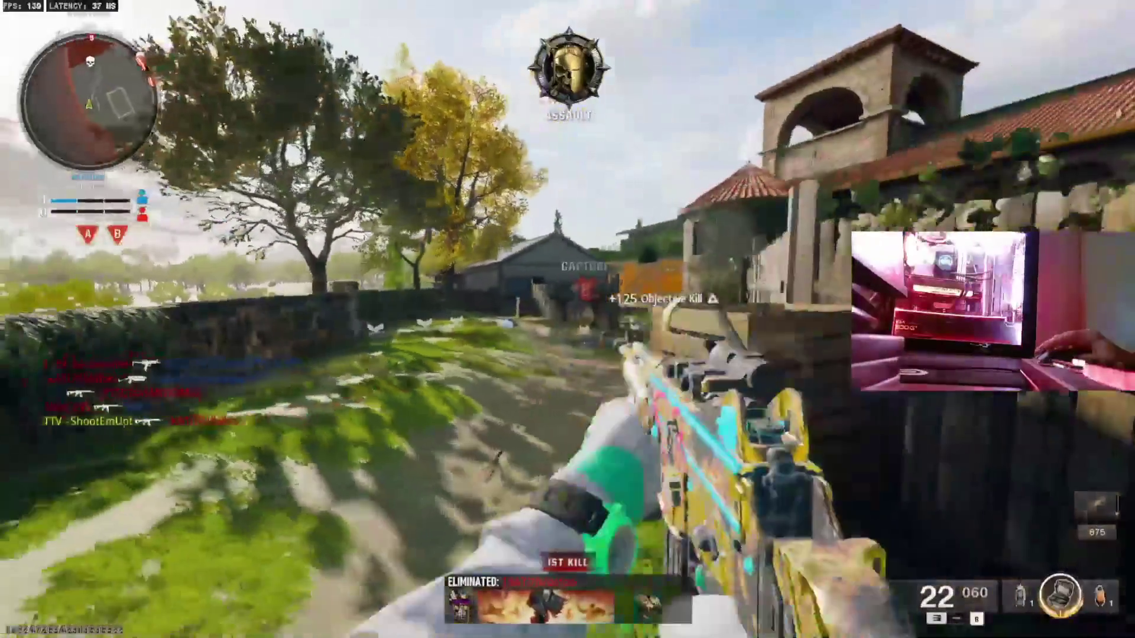
Sprint along the fence to the barn, throw equipment at zone B, reload, and aim at the barn.
key("w")
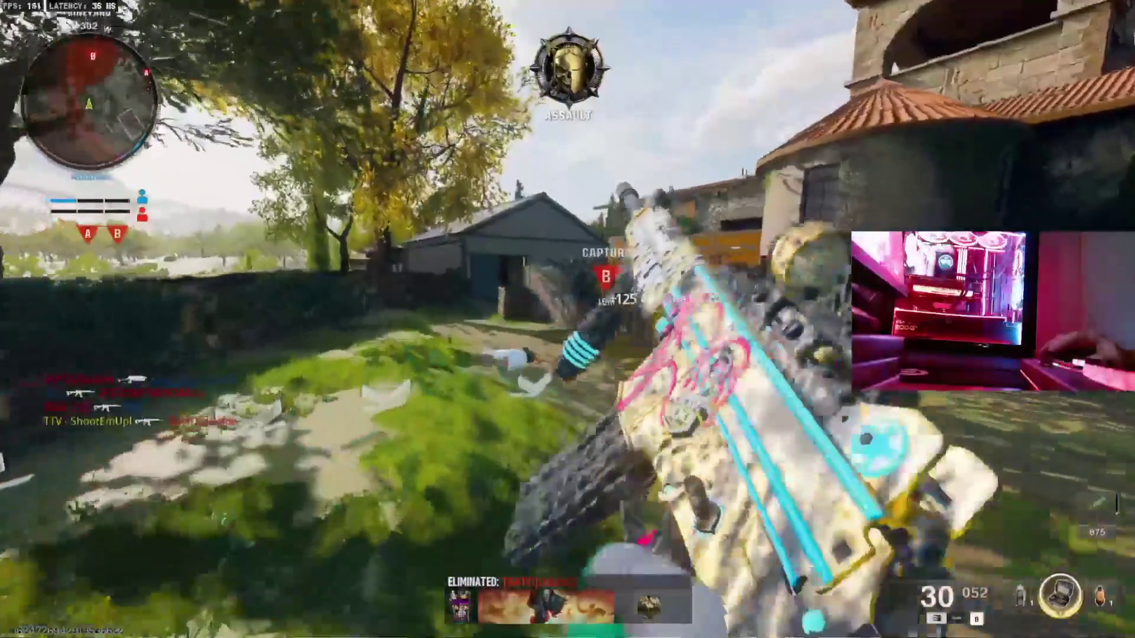
key("w")
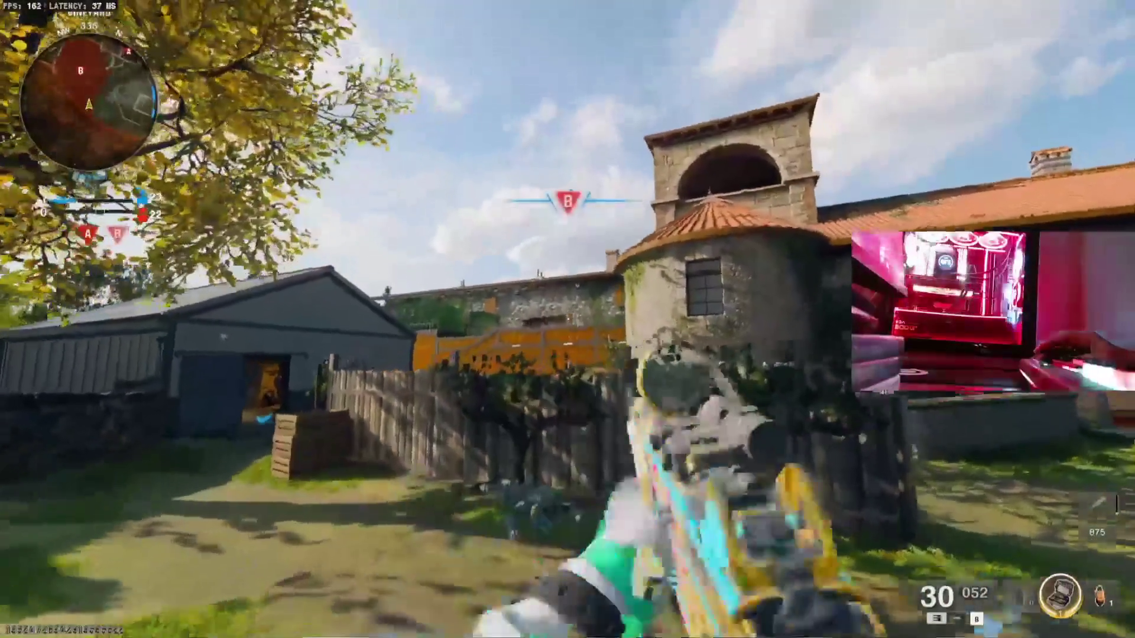
key("g")
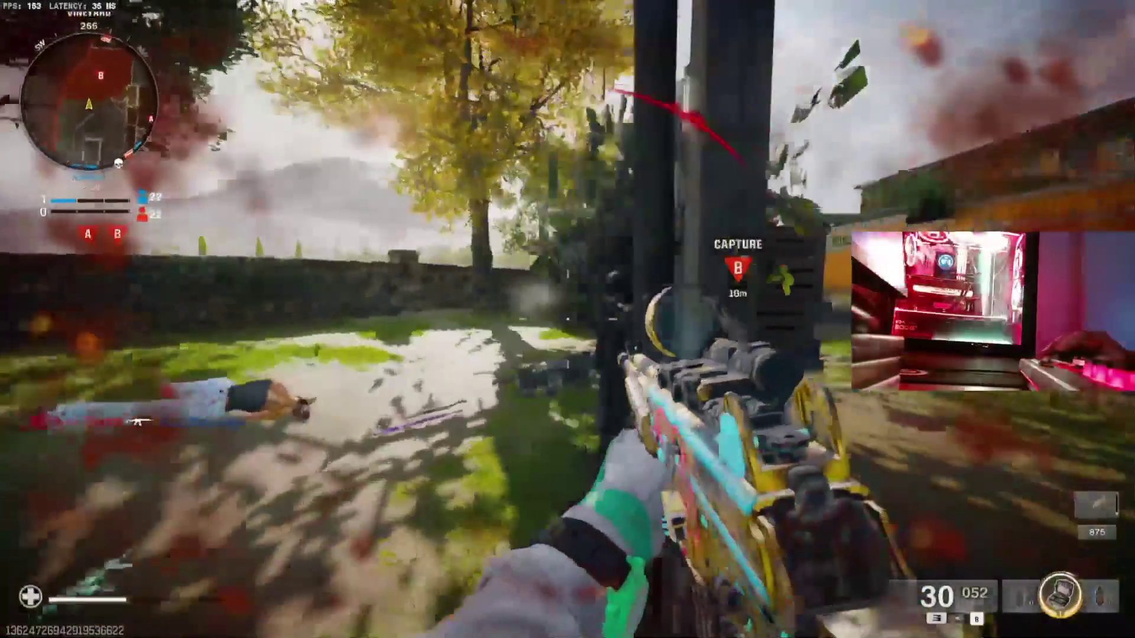
right_click(568, 319)
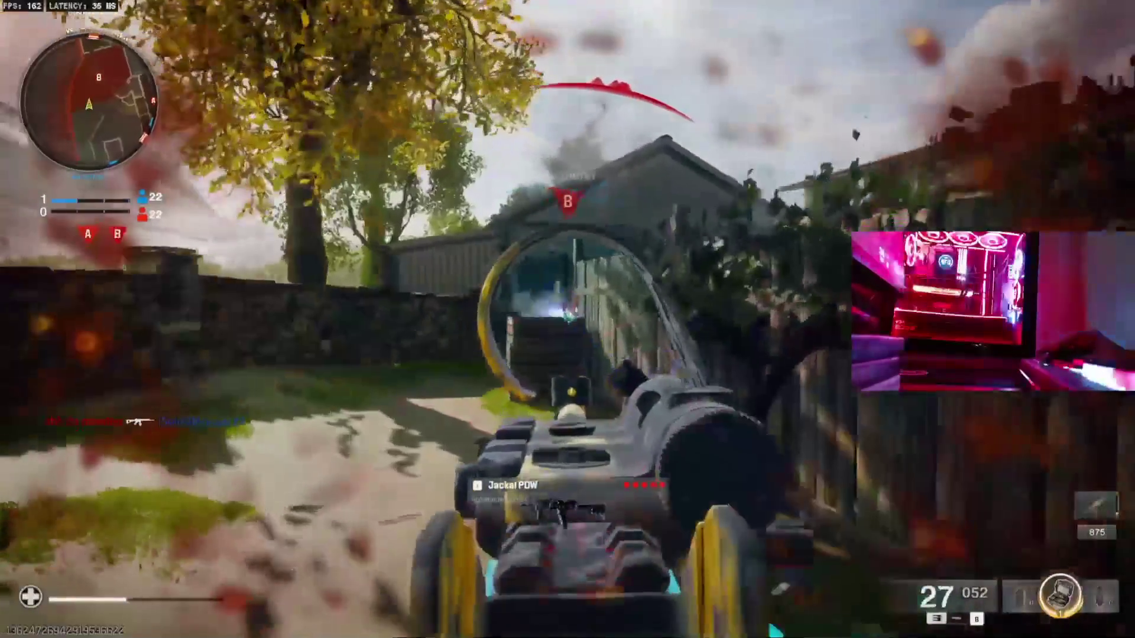
key("w")
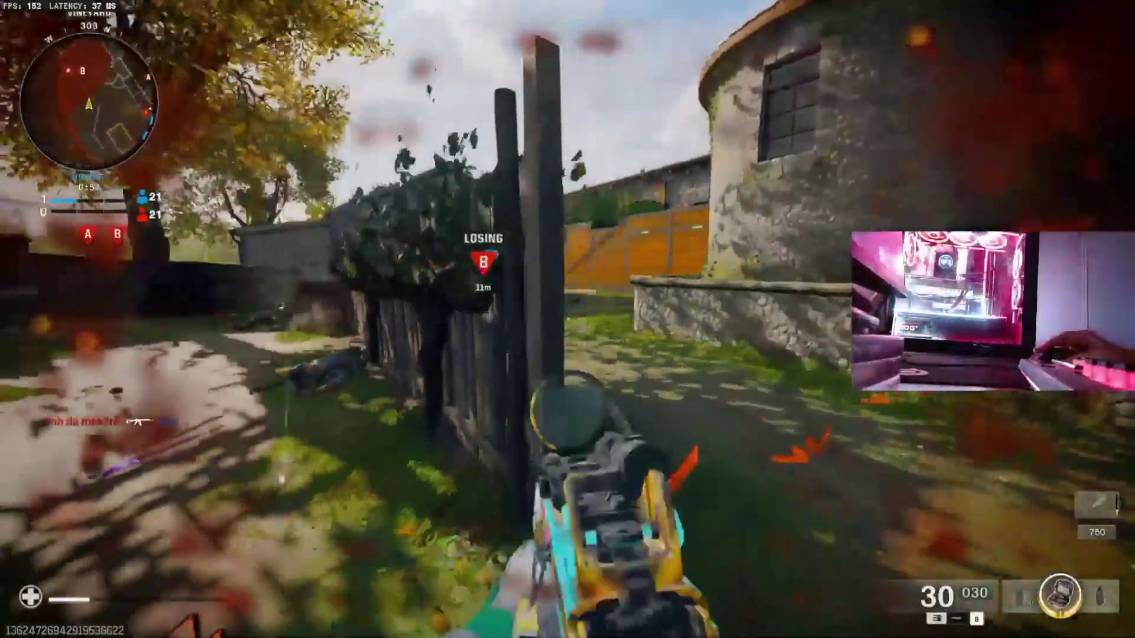
right_click(568, 319)
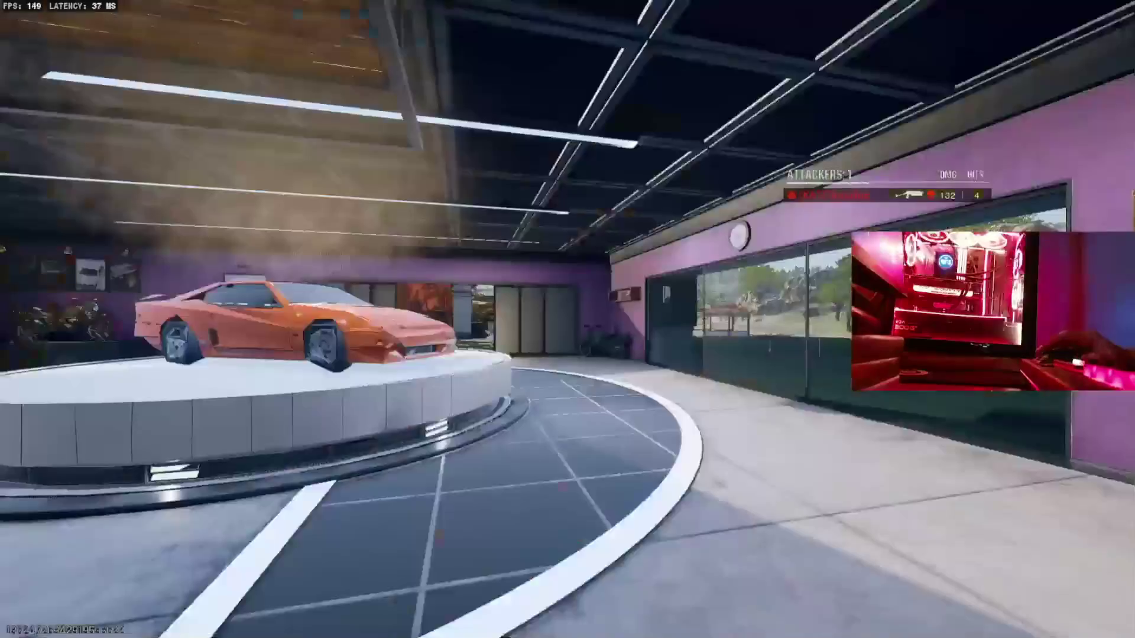
Climb into the gallery at A, fire on enemies in the fountain courtyard, and reload.
key("Tab")
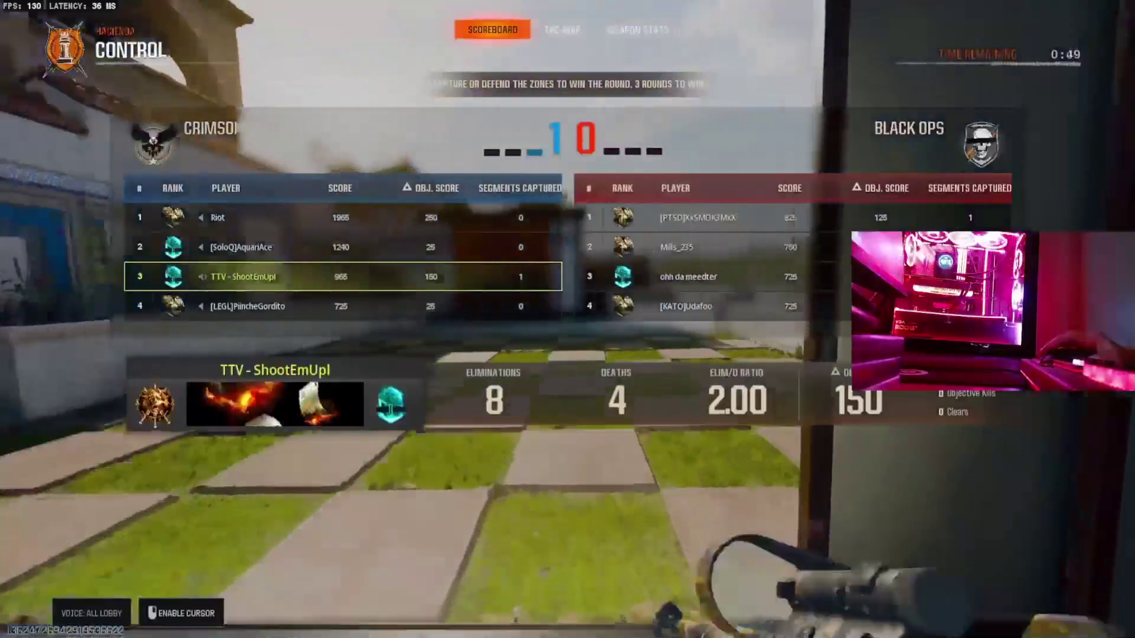
key("w")
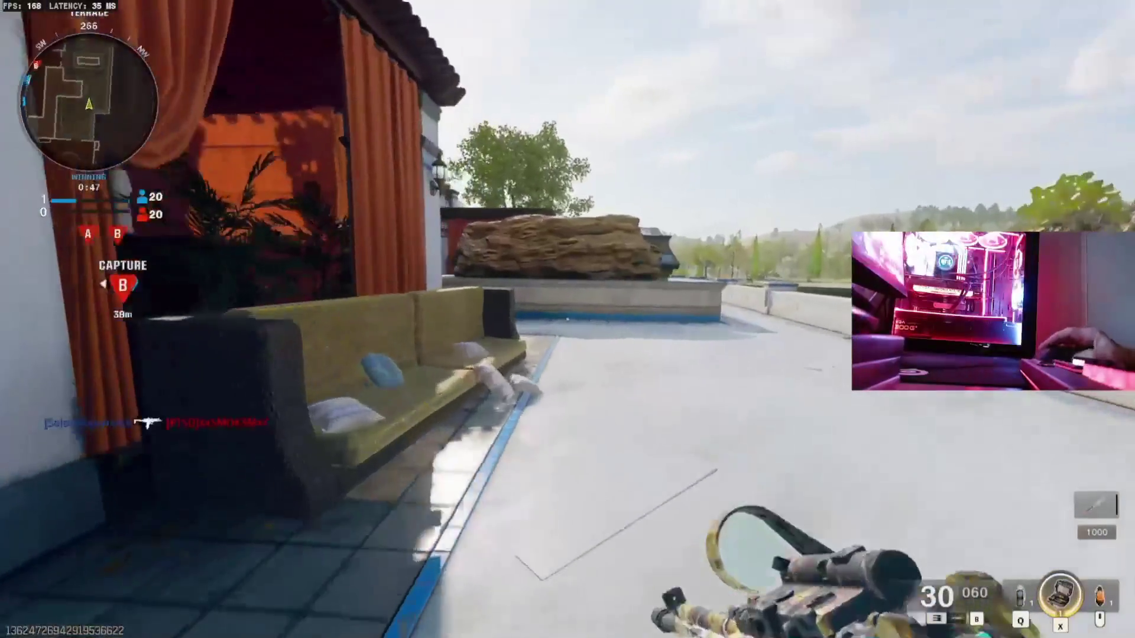
key("w")
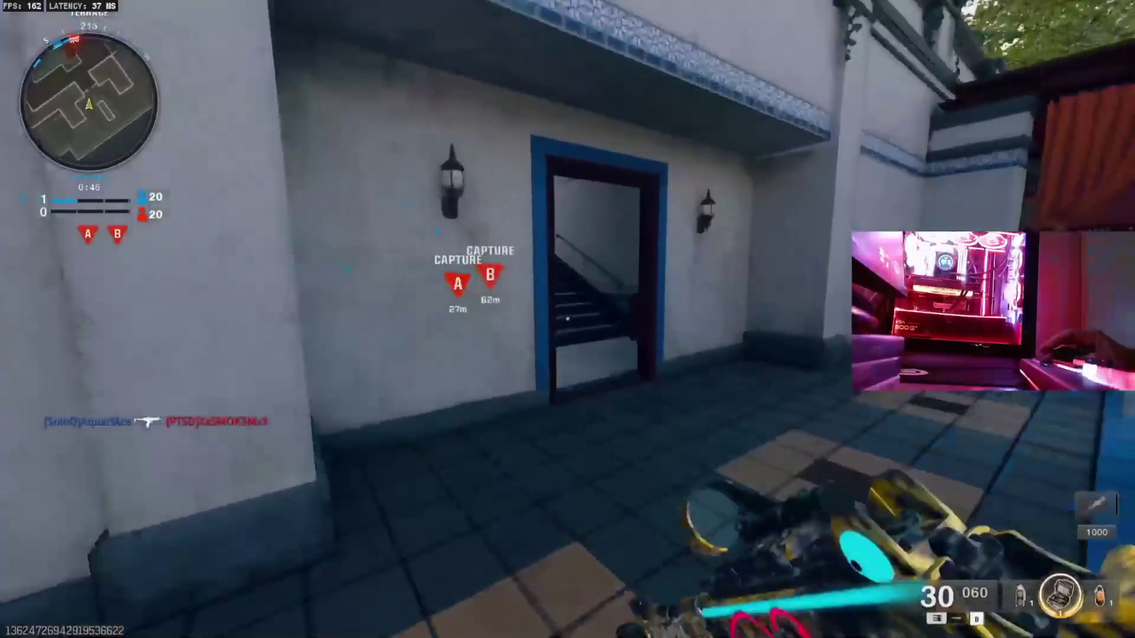
key("w")
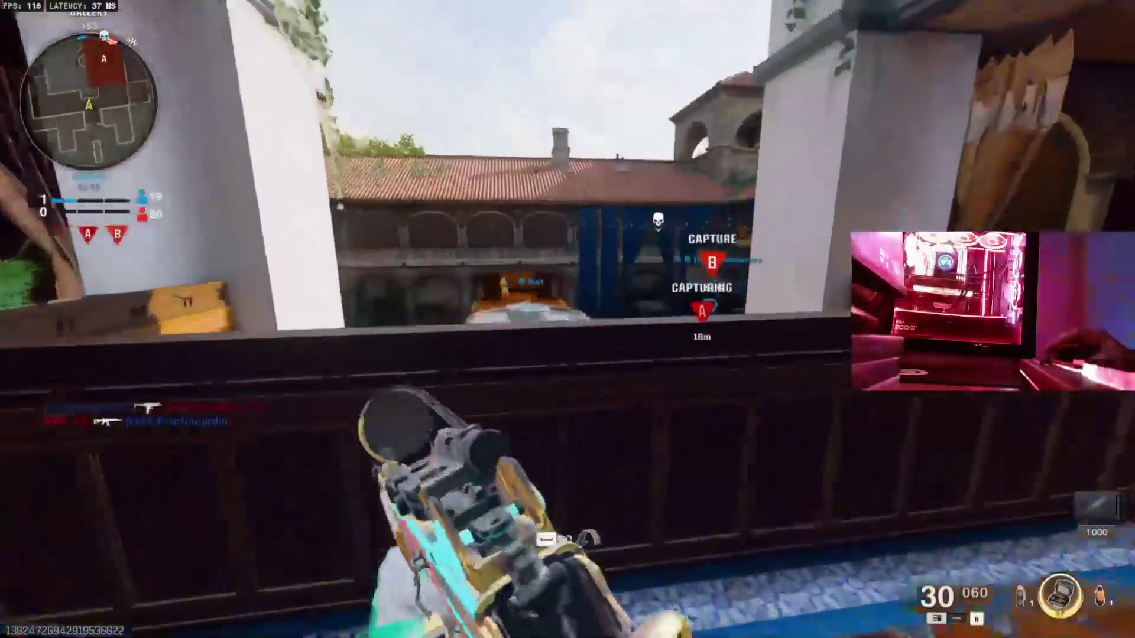
left_click(568, 319)
left_click(567, 320)
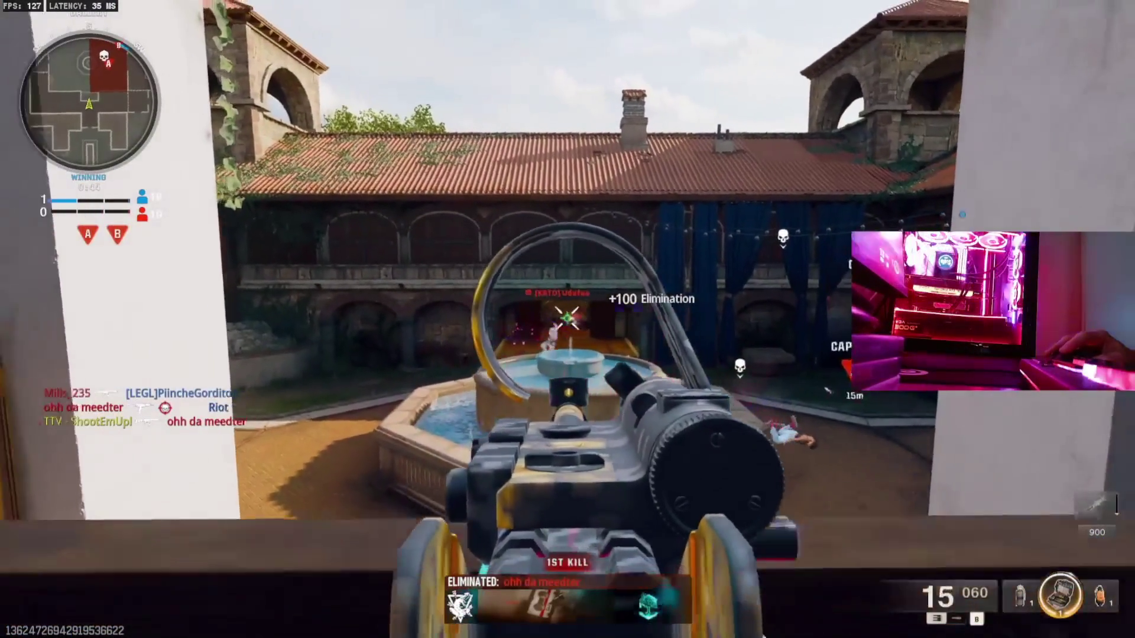
key("r")
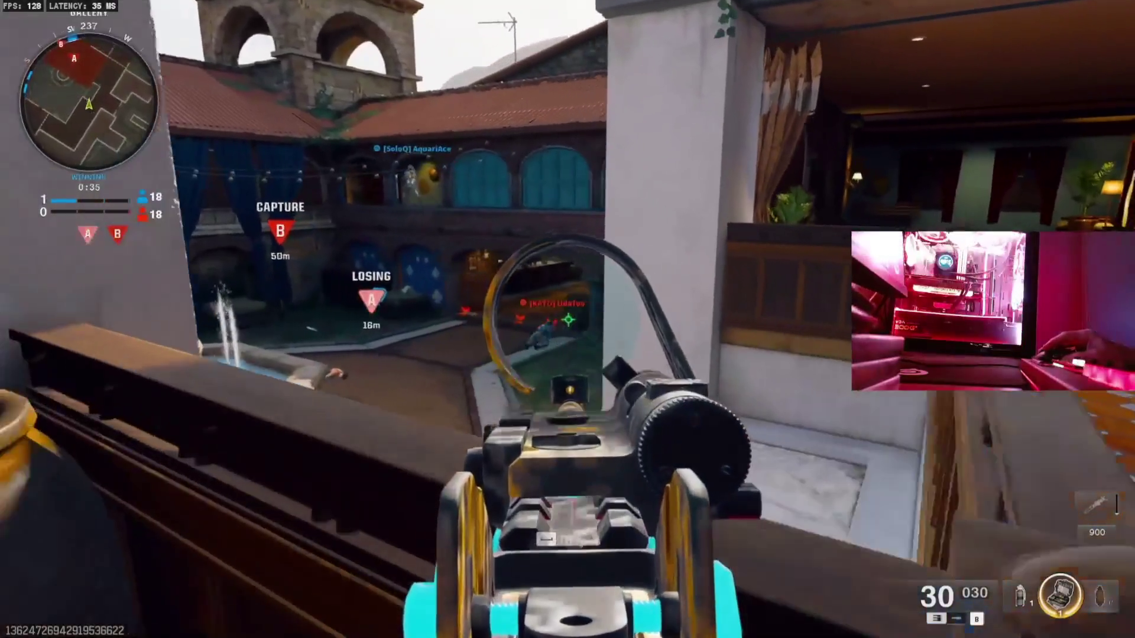
Kill the enemy near objective A, inspect the weapon, and view the scoreboard while awaiting respawn.
left_click(567, 319)
left_click(568, 319)
key("i")
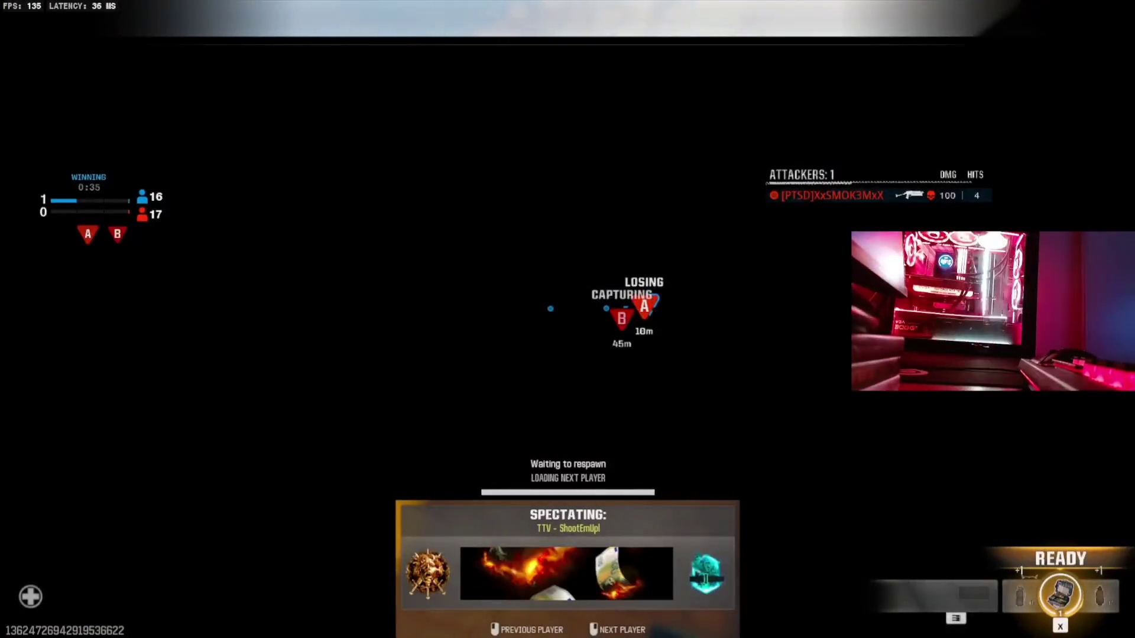
key("Tab")
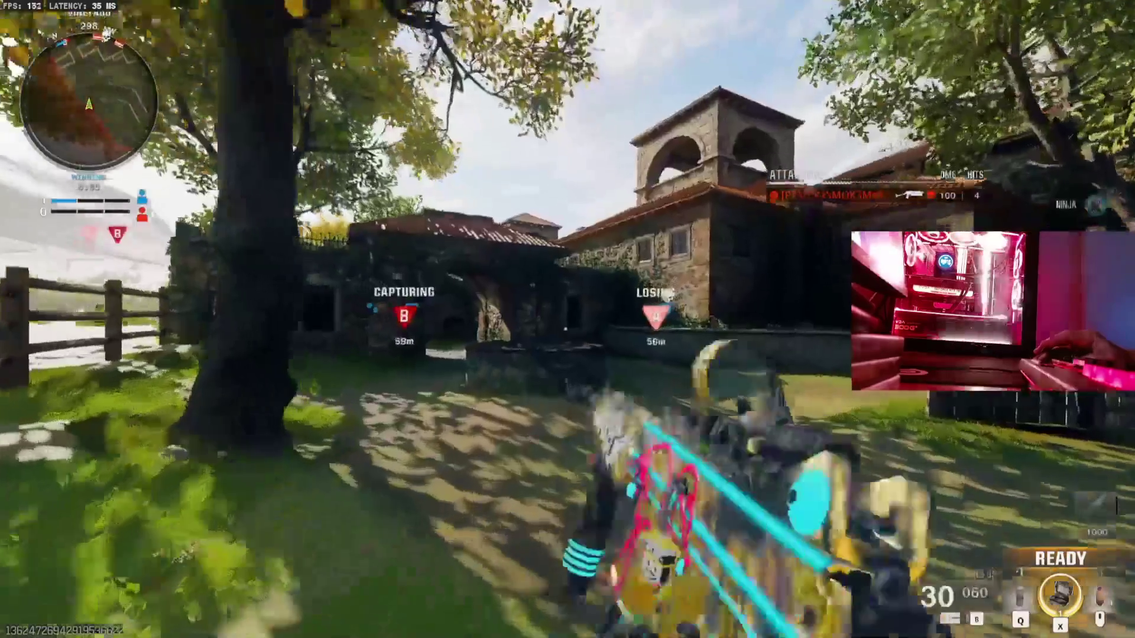
After respawning, walk through the stone archway into the courtyard and shoot the enemy near objective A.
key("2")
key("w")
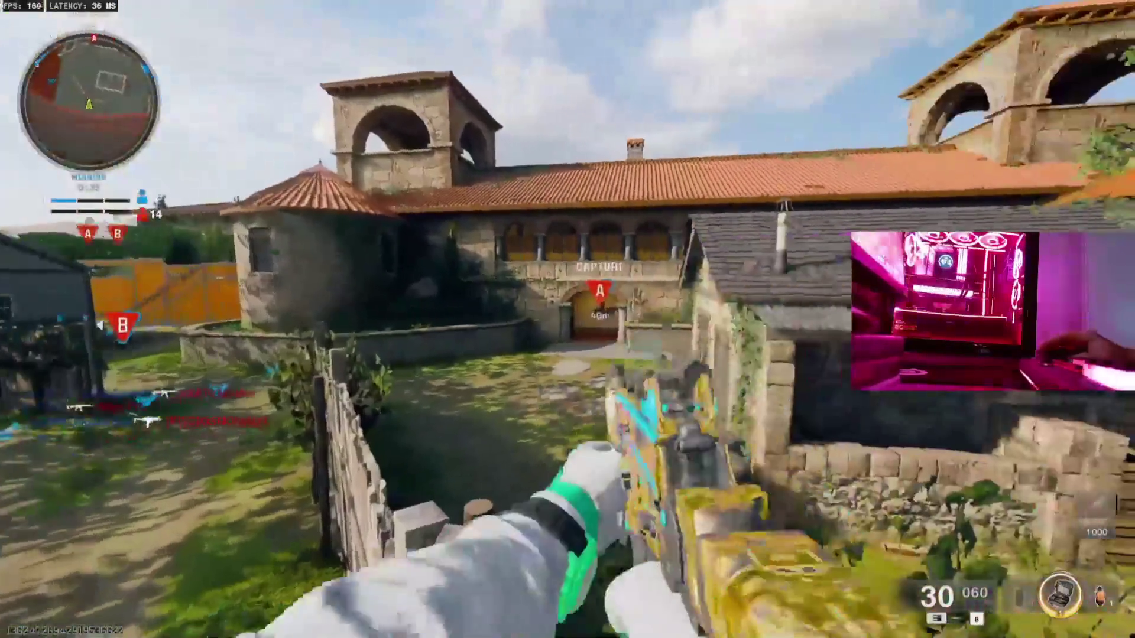
right_click(567, 319)
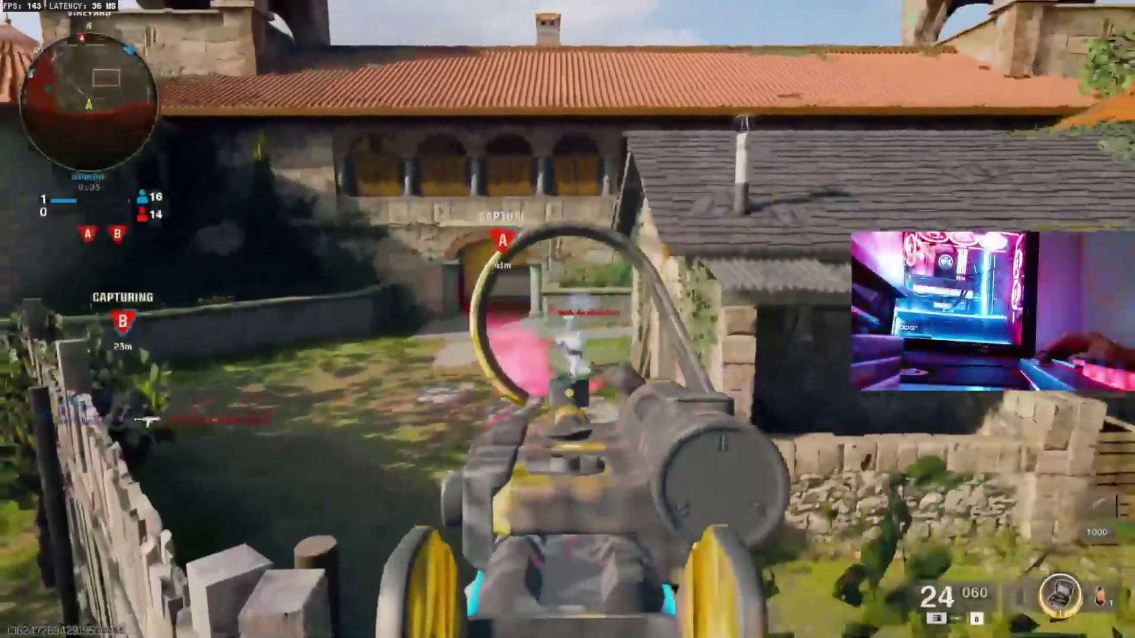
left_click(568, 320)
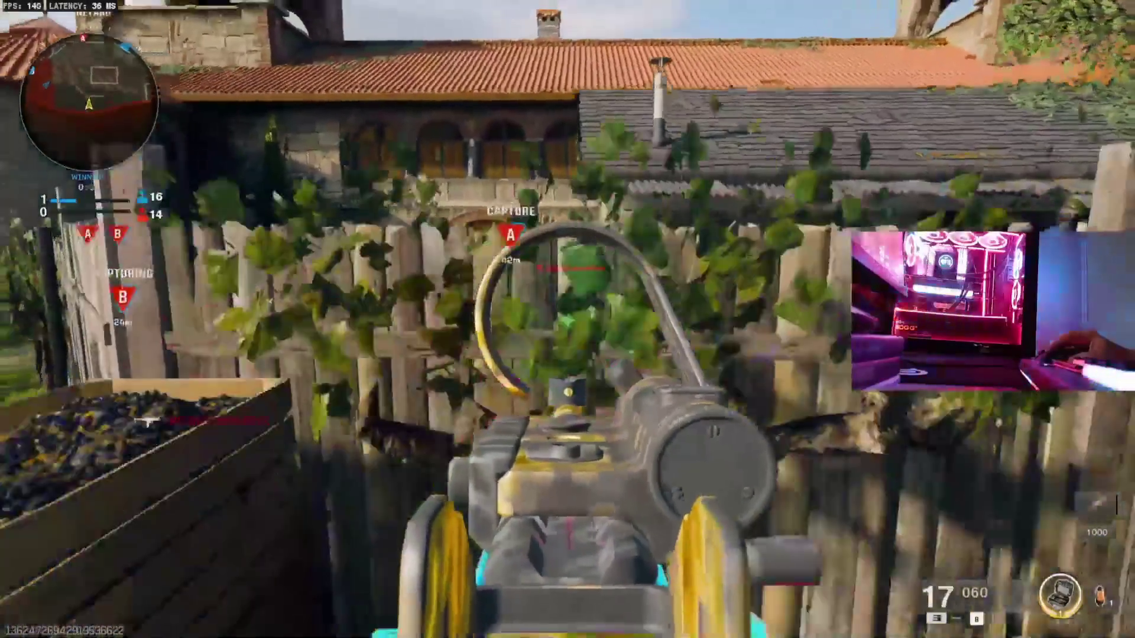
Move down the grassy lane past the barrels, reload, and shoot the enemy by the stone wall.
key("w")
key("w")
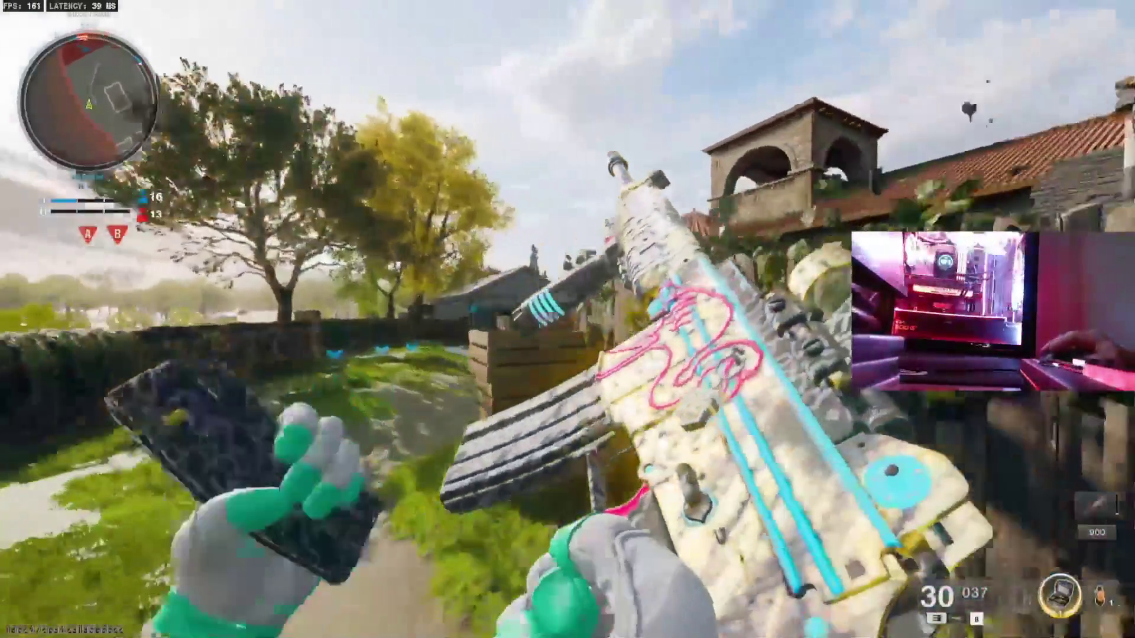
right_click(568, 320)
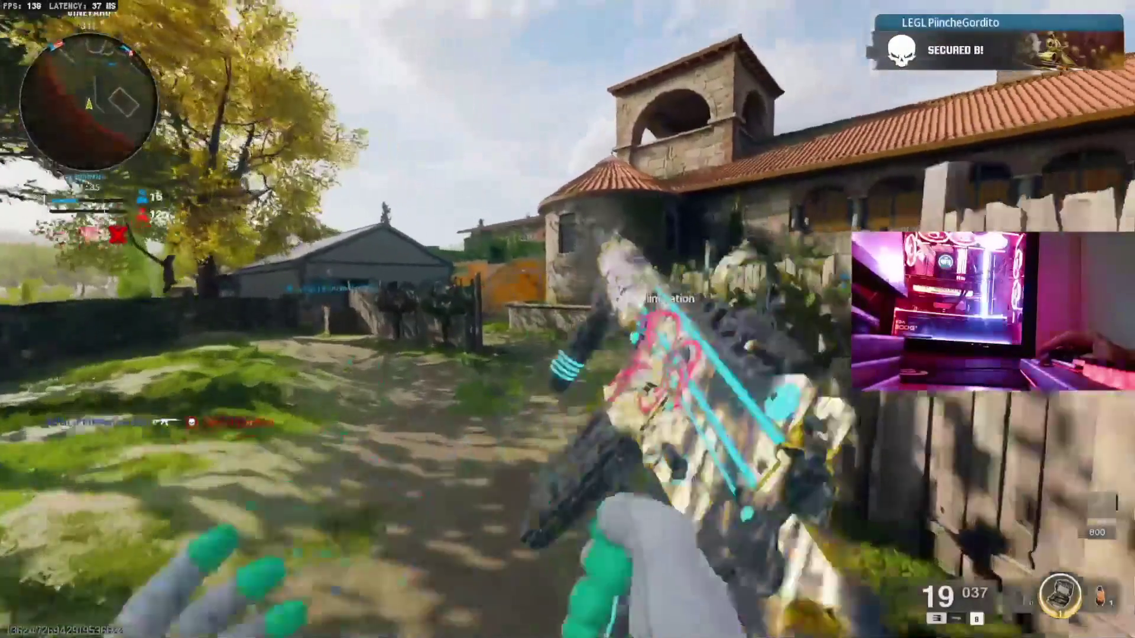
key("r")
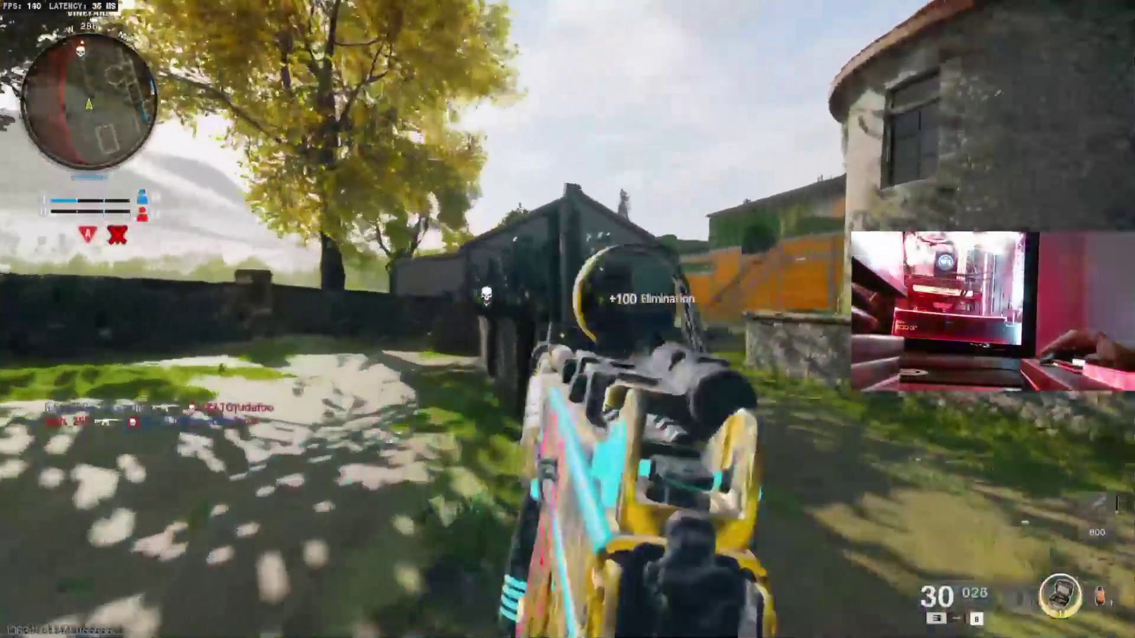
right_click(568, 320)
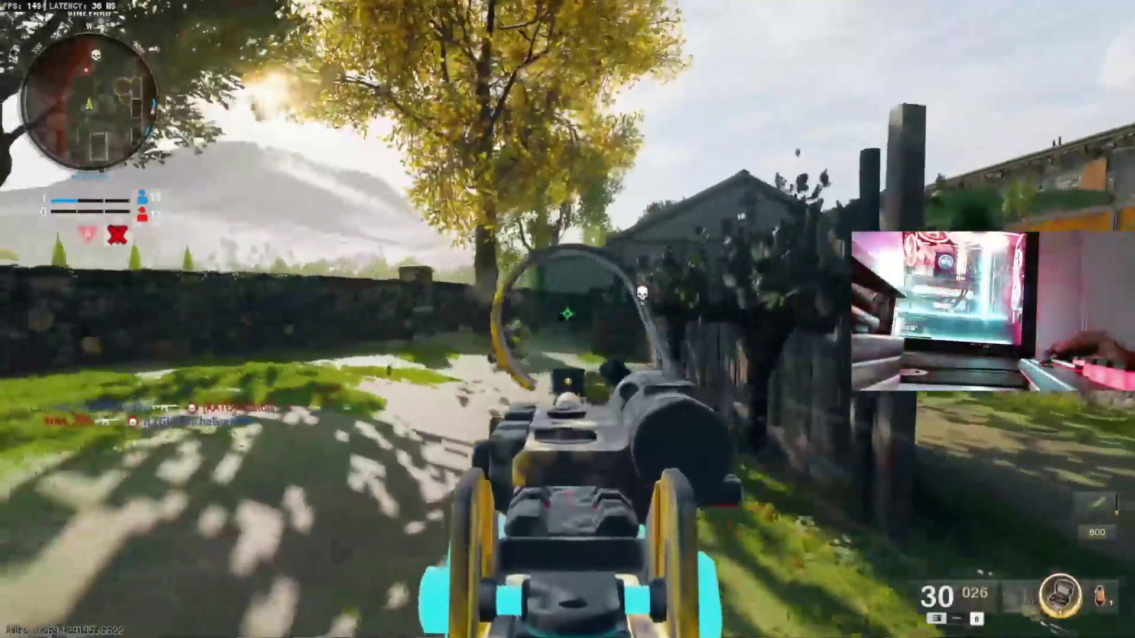
left_click(568, 319)
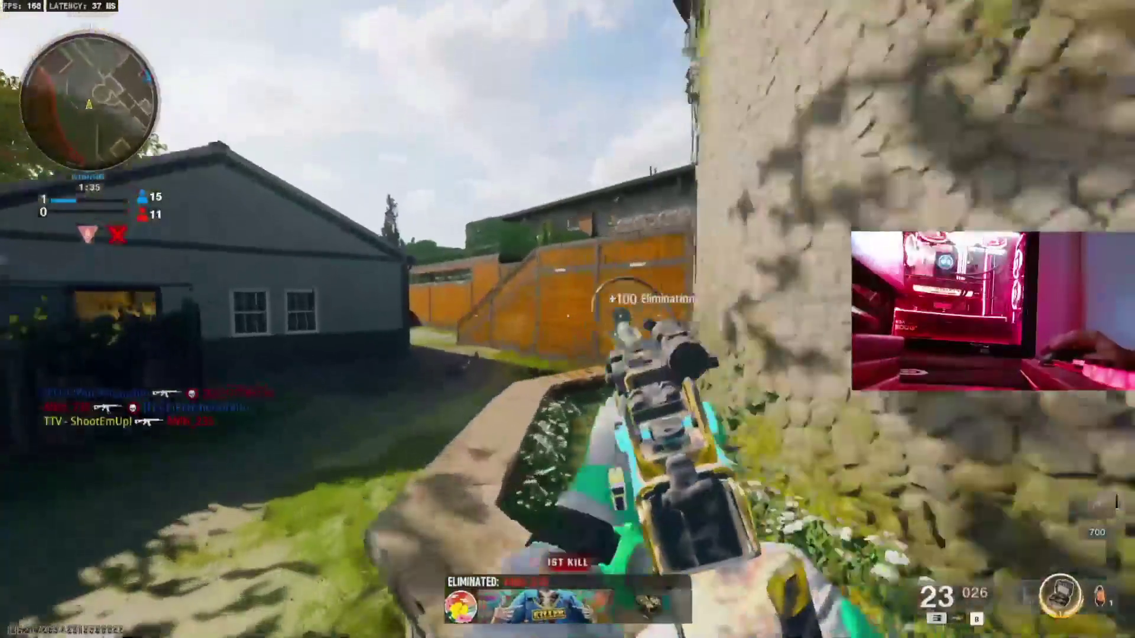
Vault the orange fence, cross into the gallery room, and hold the window overlooking the fountain.
key("w")
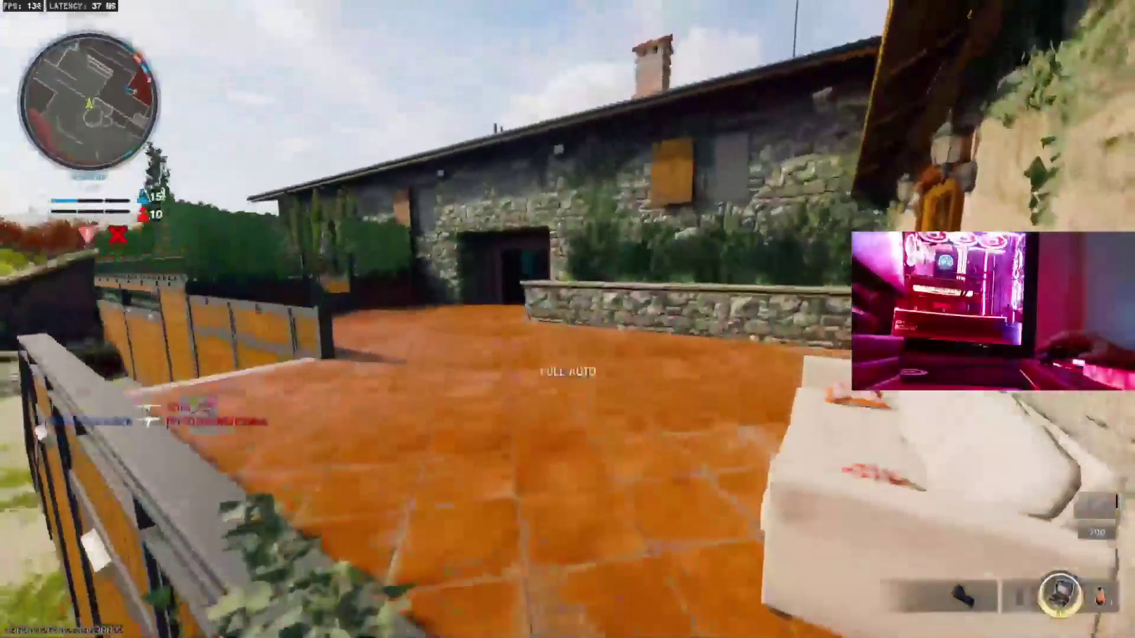
key("r")
key("w")
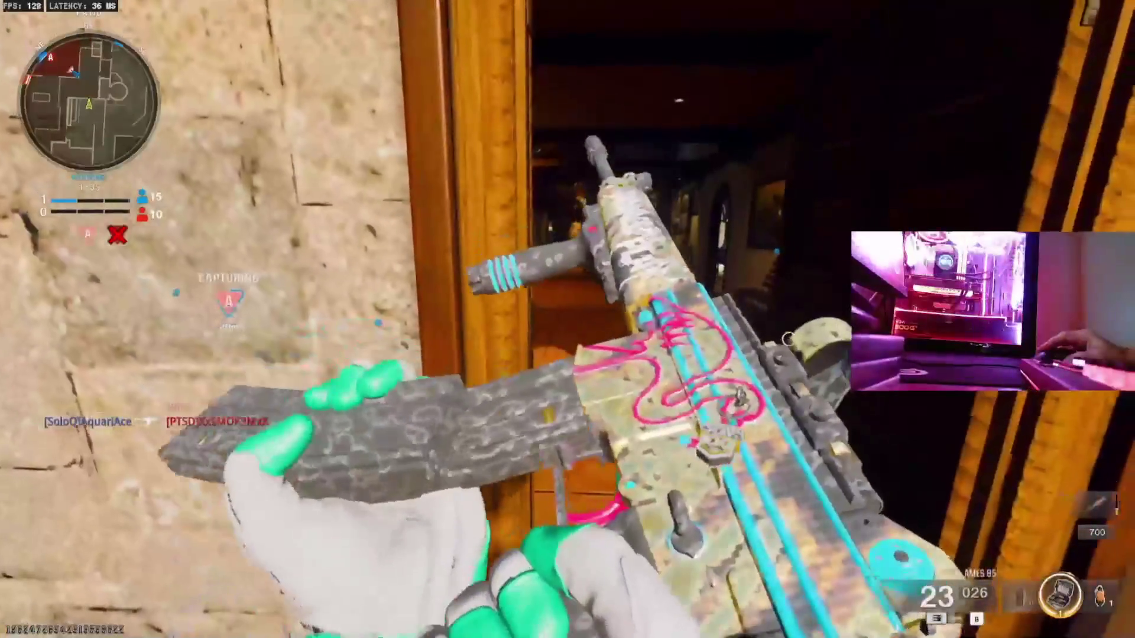
key("w")
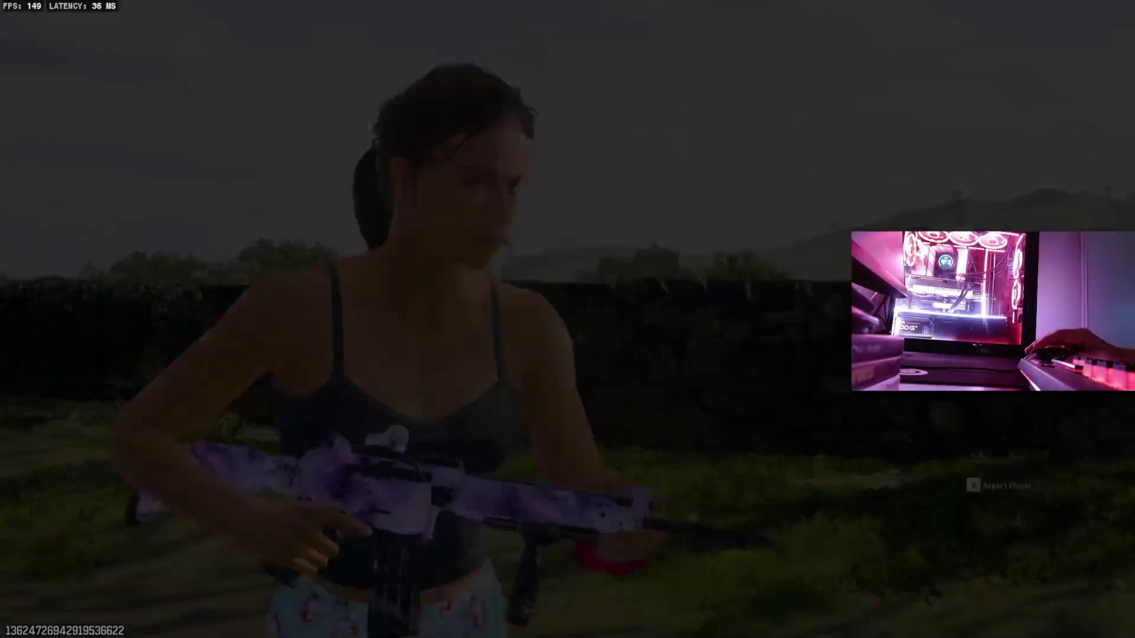
Open the scoreboard and view the stats of four teammates and two opponents.
key("Tab")
key("Tab")
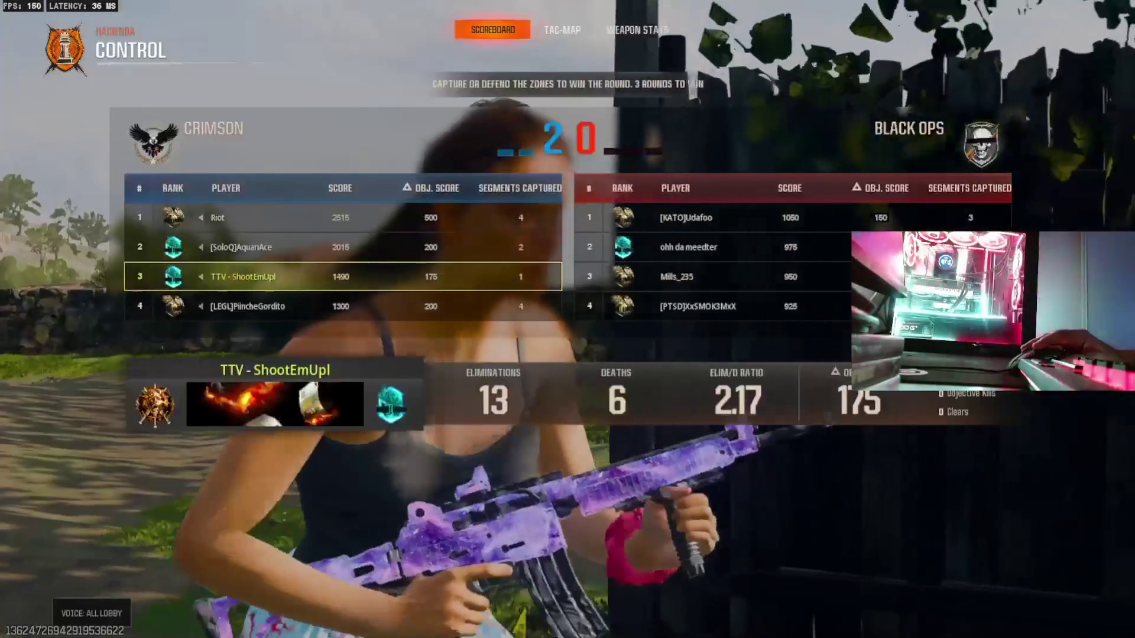
left_click(343, 218)
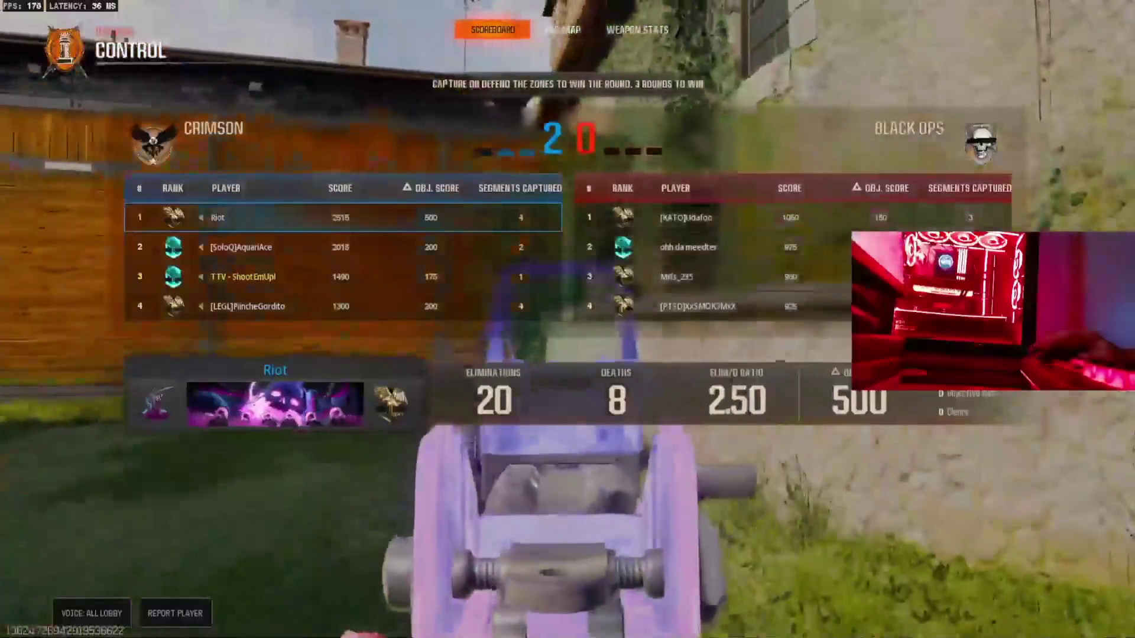
left_click(344, 248)
left_click(344, 277)
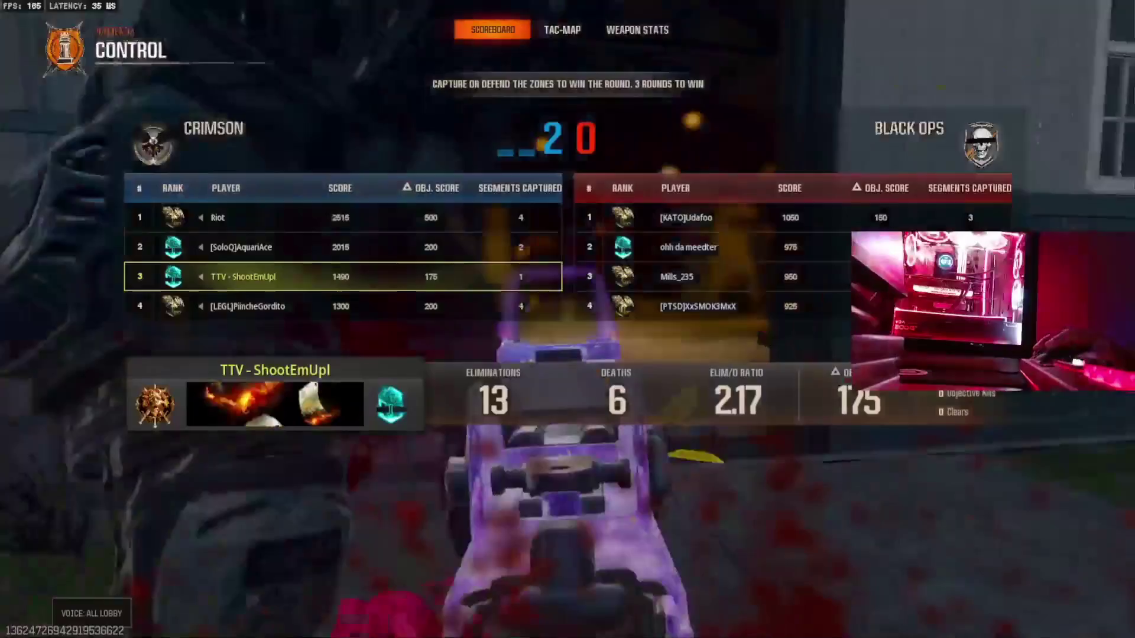
left_click(343, 307)
left_click(698, 307)
left_click(699, 277)
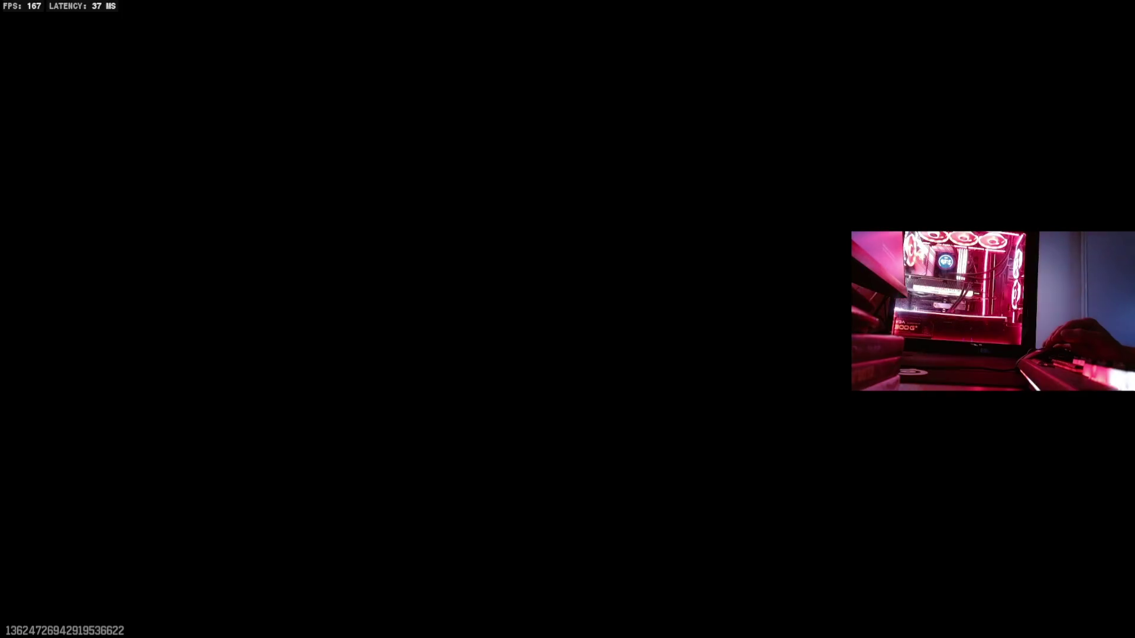
Bring the scoreboard back up as the round loads, open the emote wheel, then close it.
key("Tab")
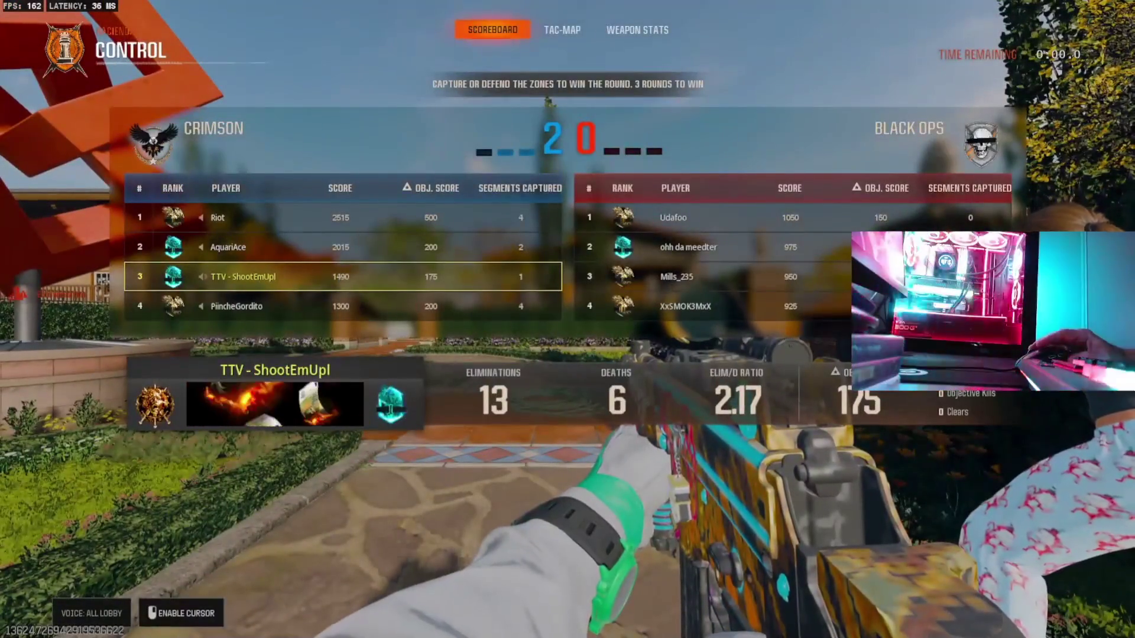
key("5")
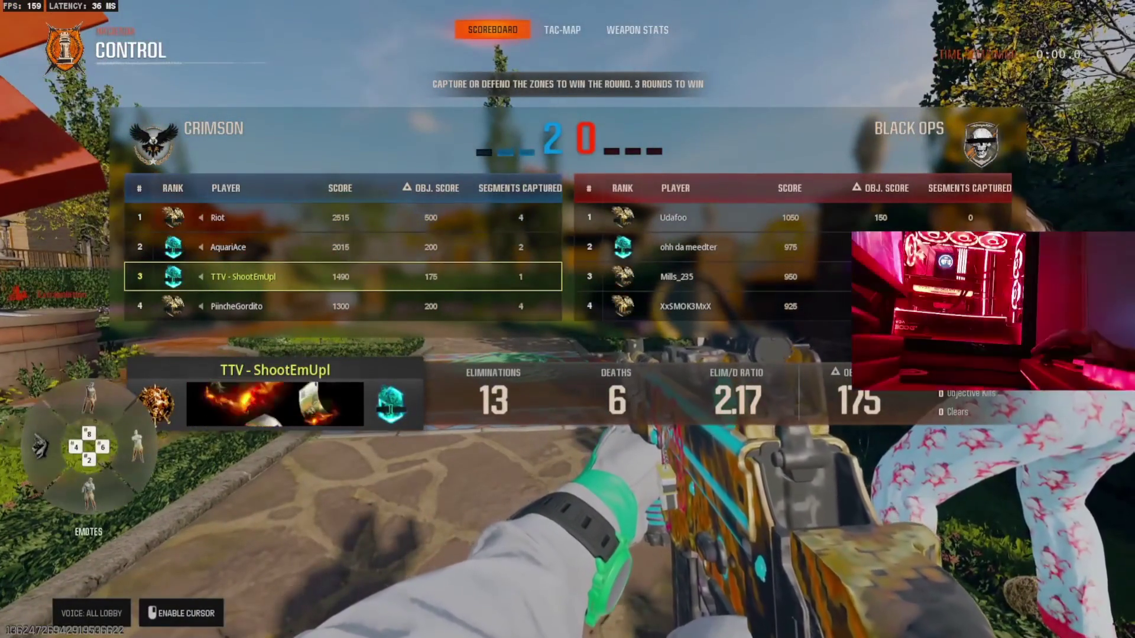
key("2")
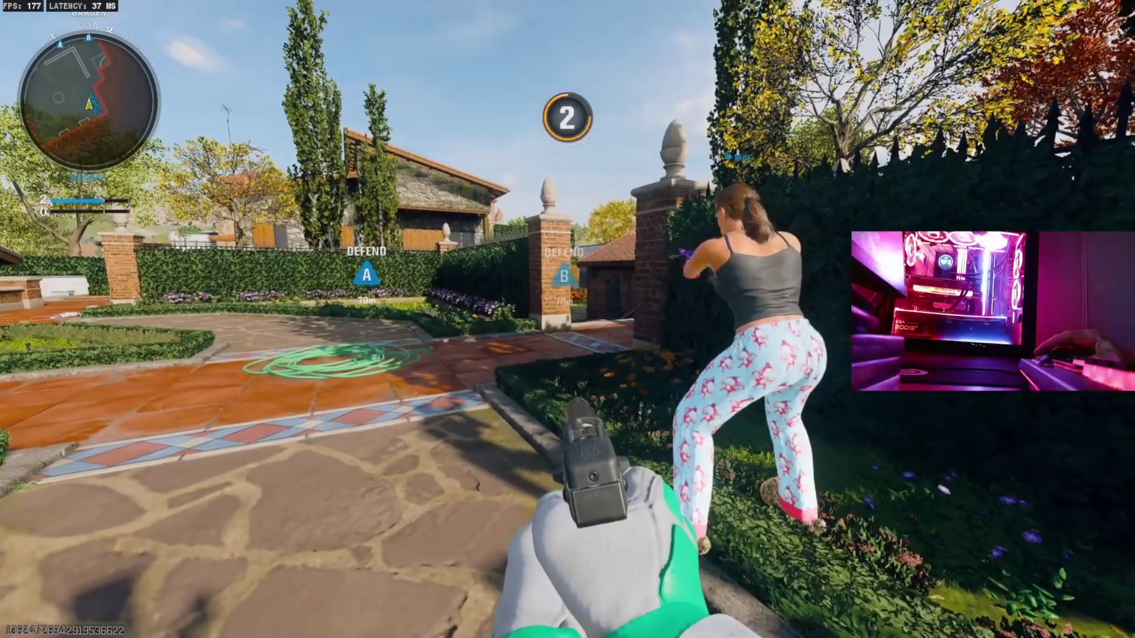
Advance from the garden gate across the courtyard and throw tactical equipment toward zone B.
key("w")
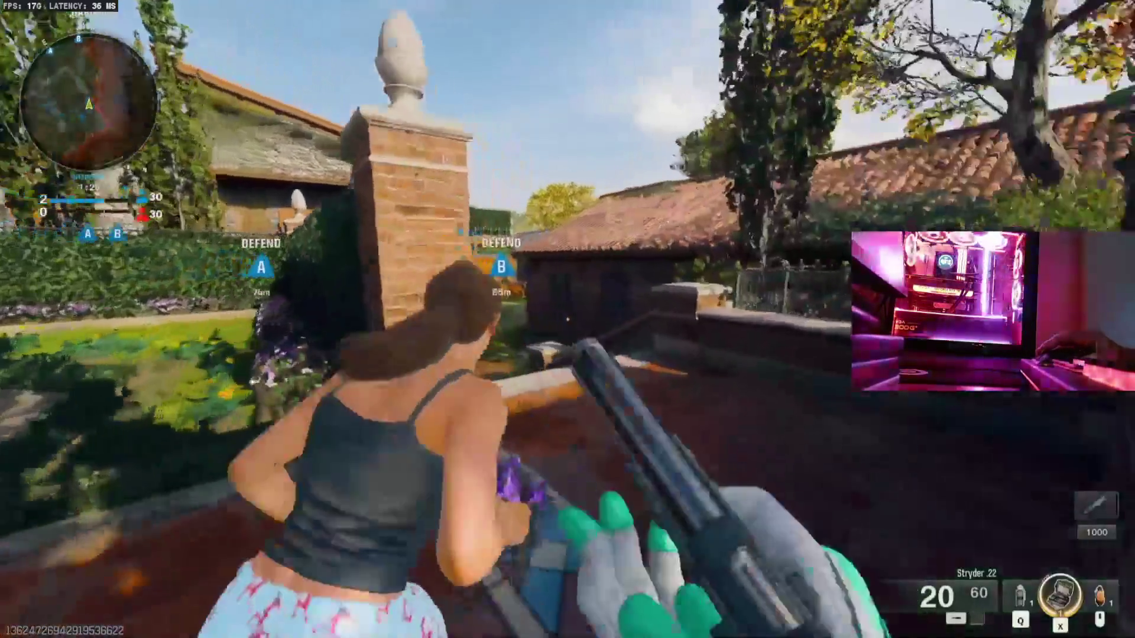
key("w")
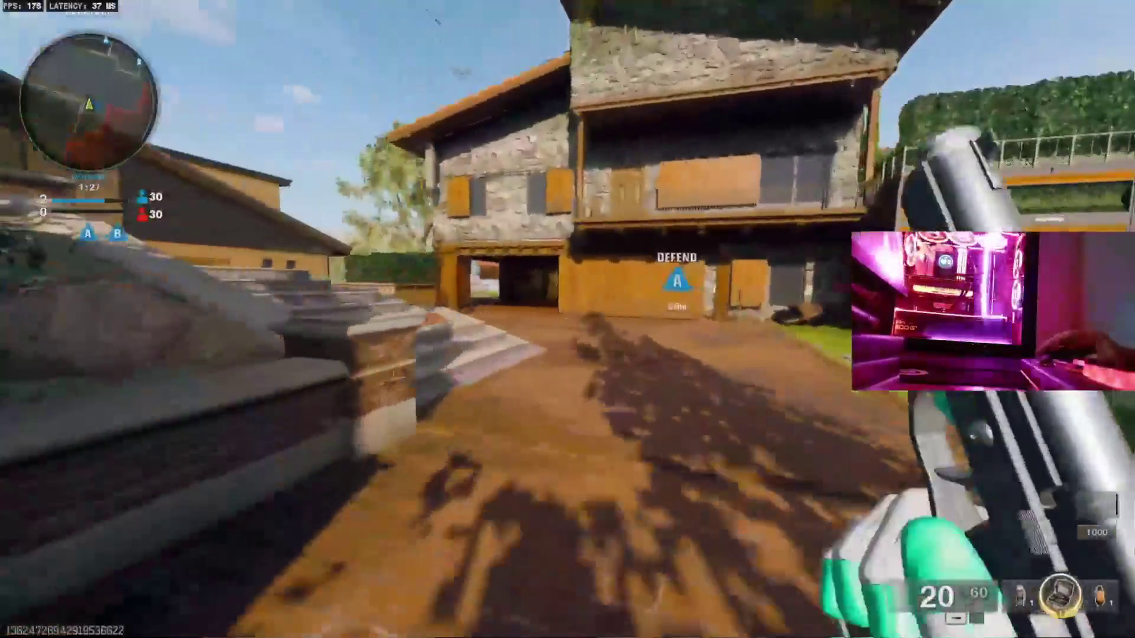
key("w")
key("w")
key("w")
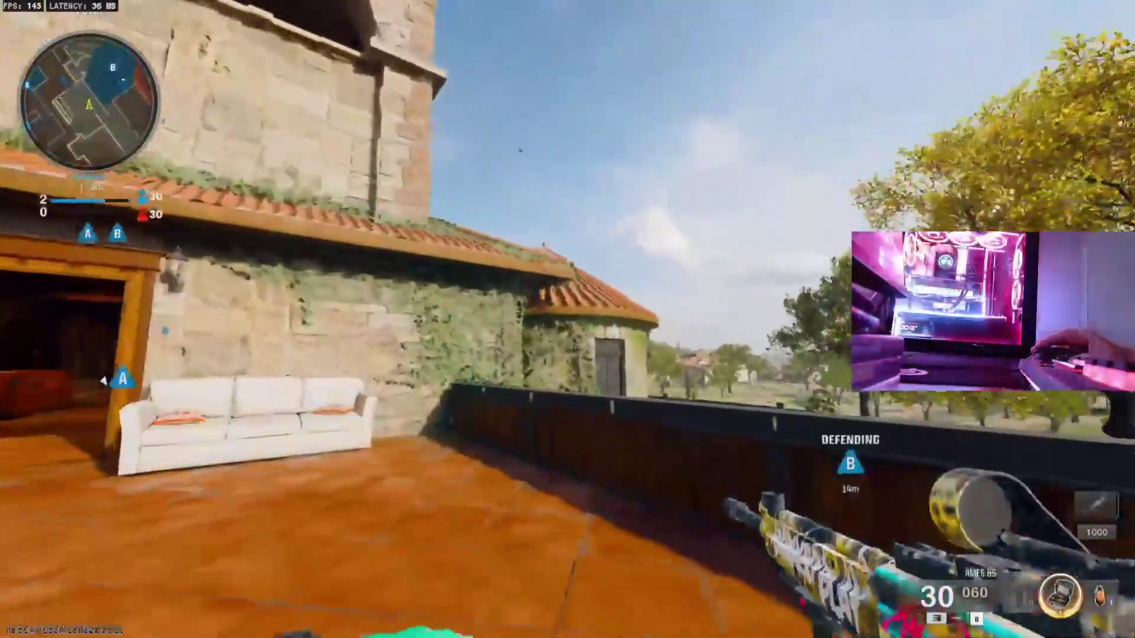
right_click(568, 320)
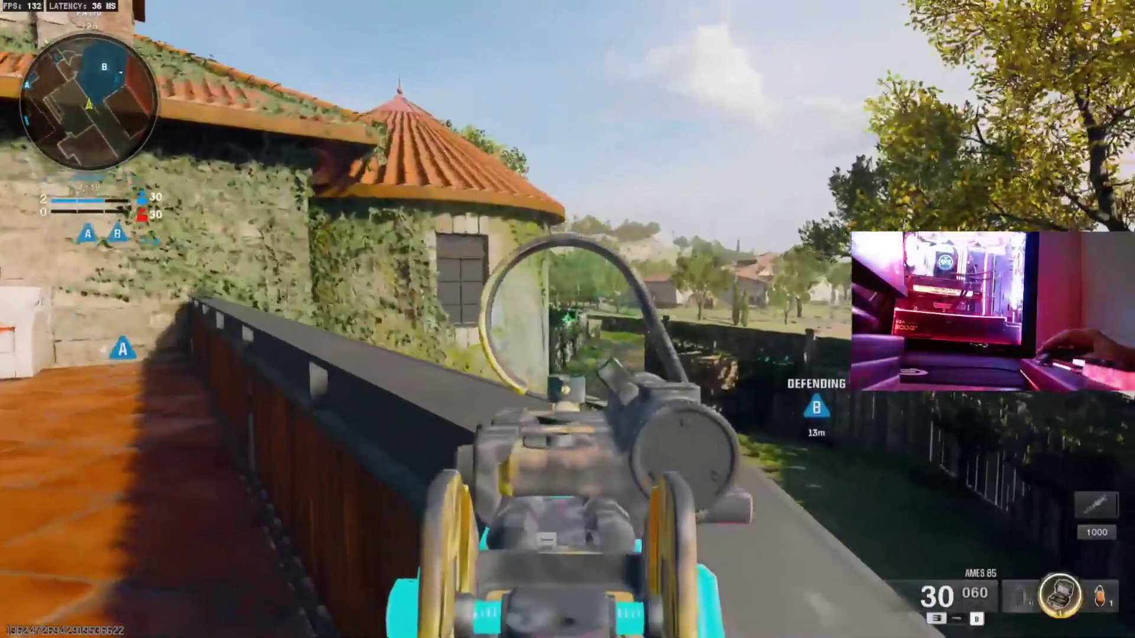
key("q")
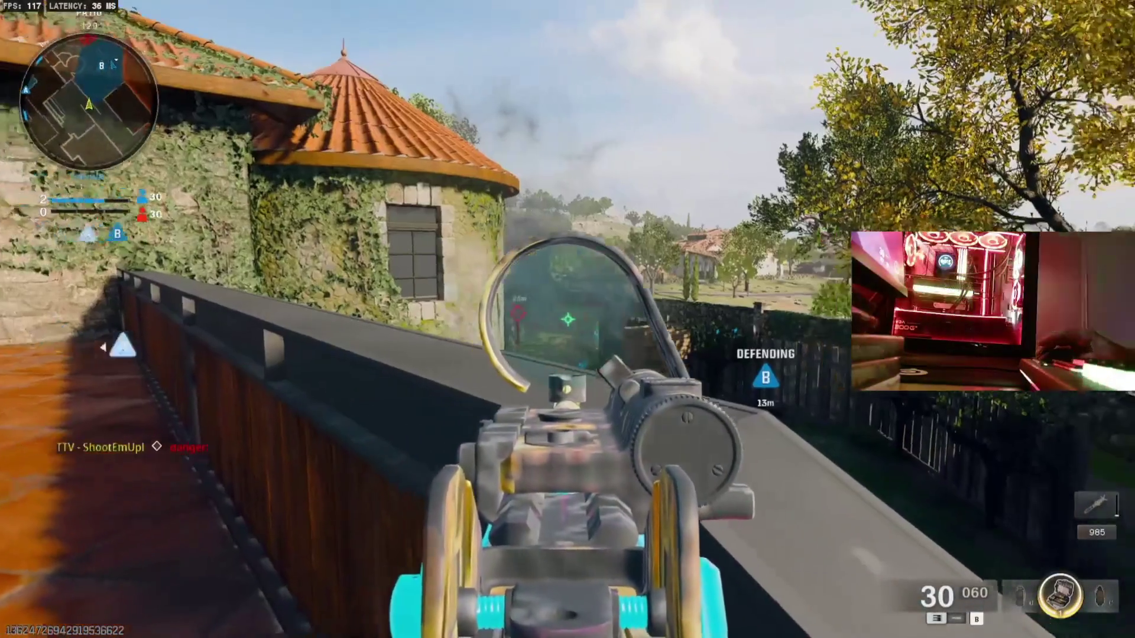
Gun down the enemy contesting zone B, then reload inside and aim back at the courtyard.
left_click(568, 319)
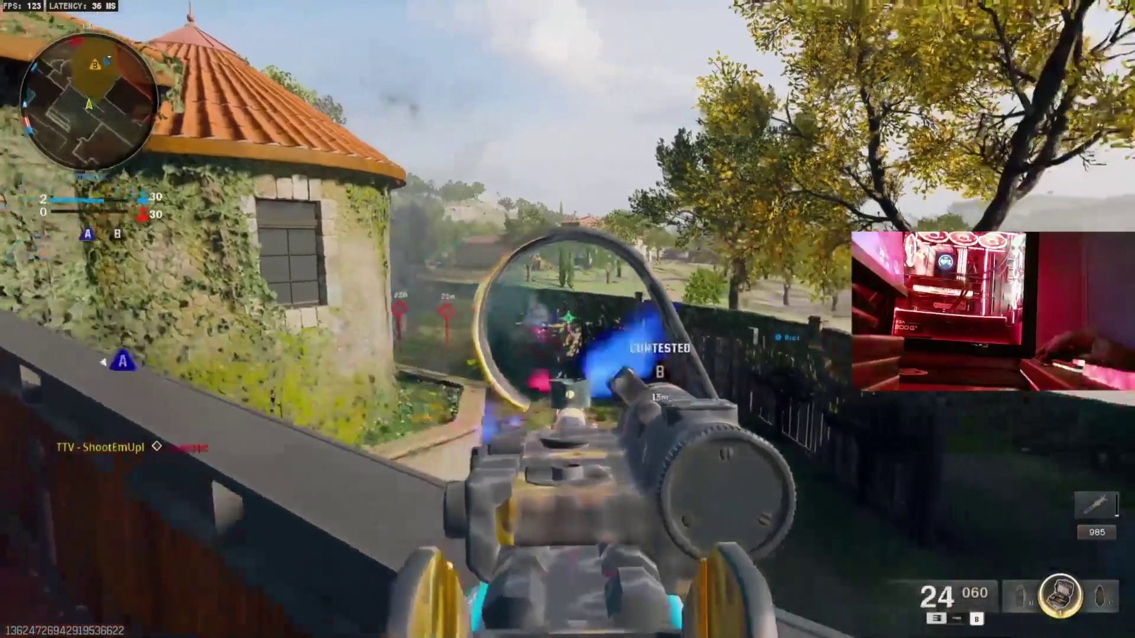
left_click(568, 319)
left_click(568, 319)
left_click(568, 319)
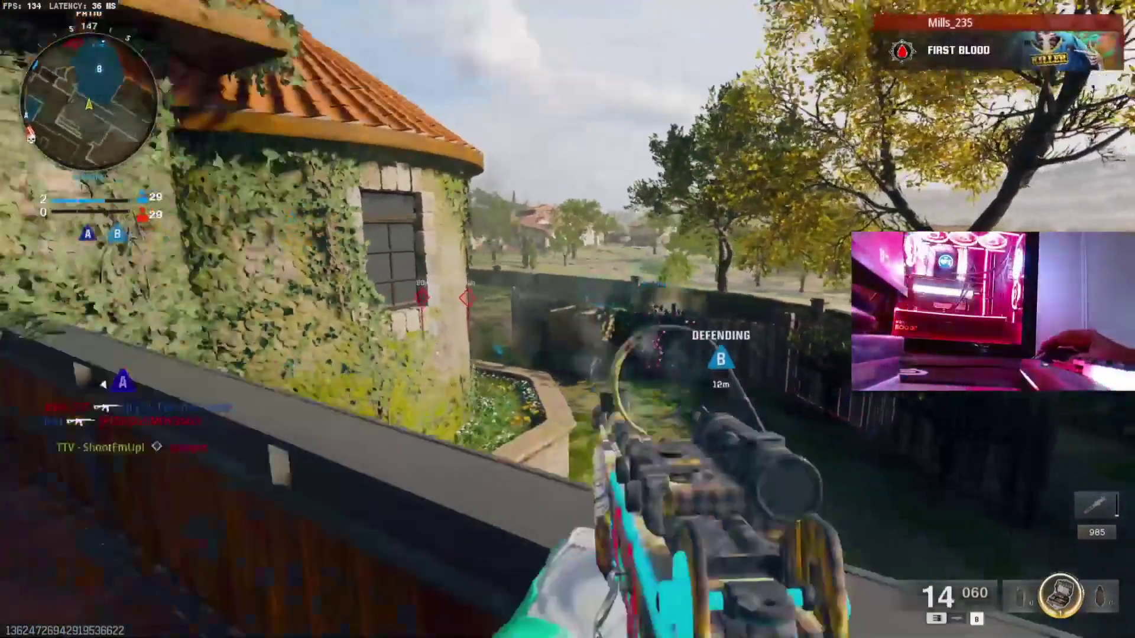
key("w")
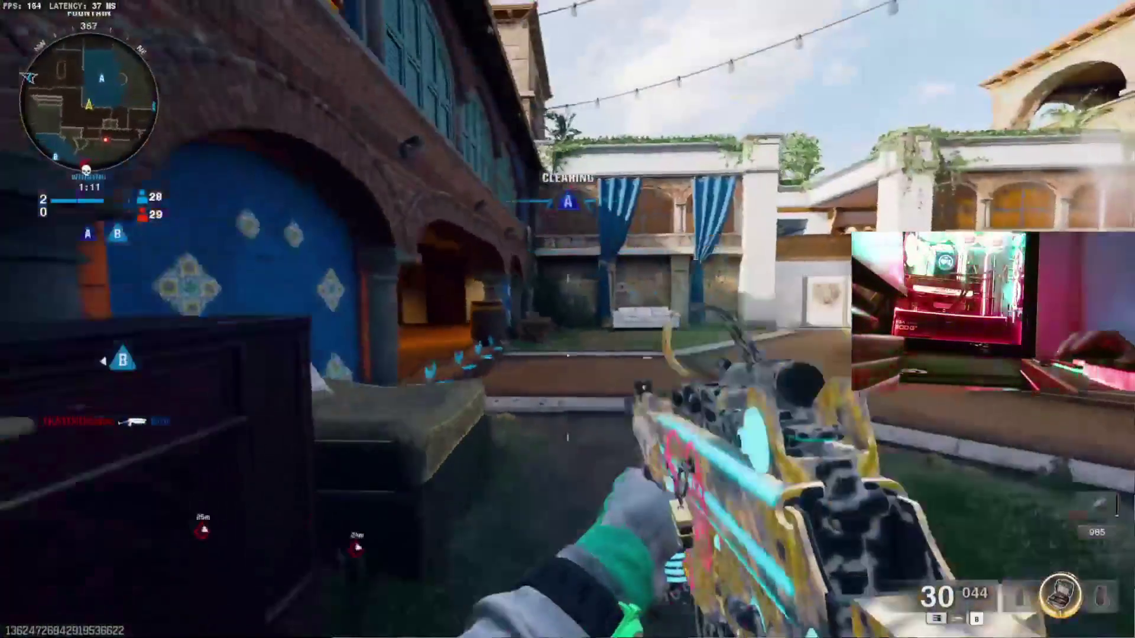
right_click(567, 319)
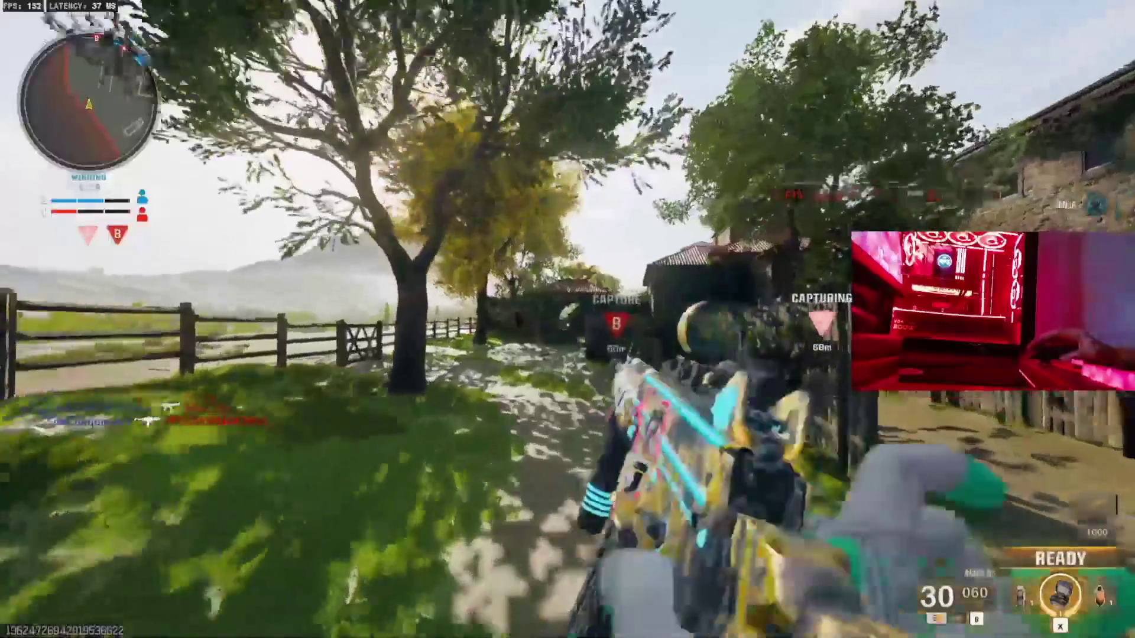
Push along the fenced path toward the B archway.
key("w")
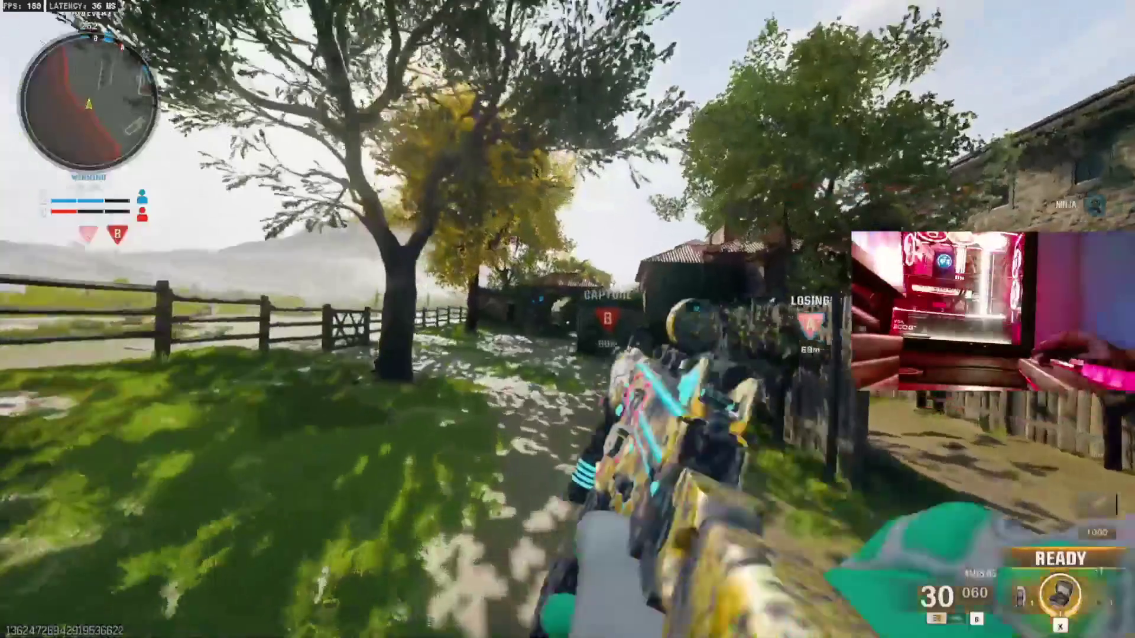
Switch to the AMES 85 and push through the archway and corridor to the wall overlooking point A.
key("w")
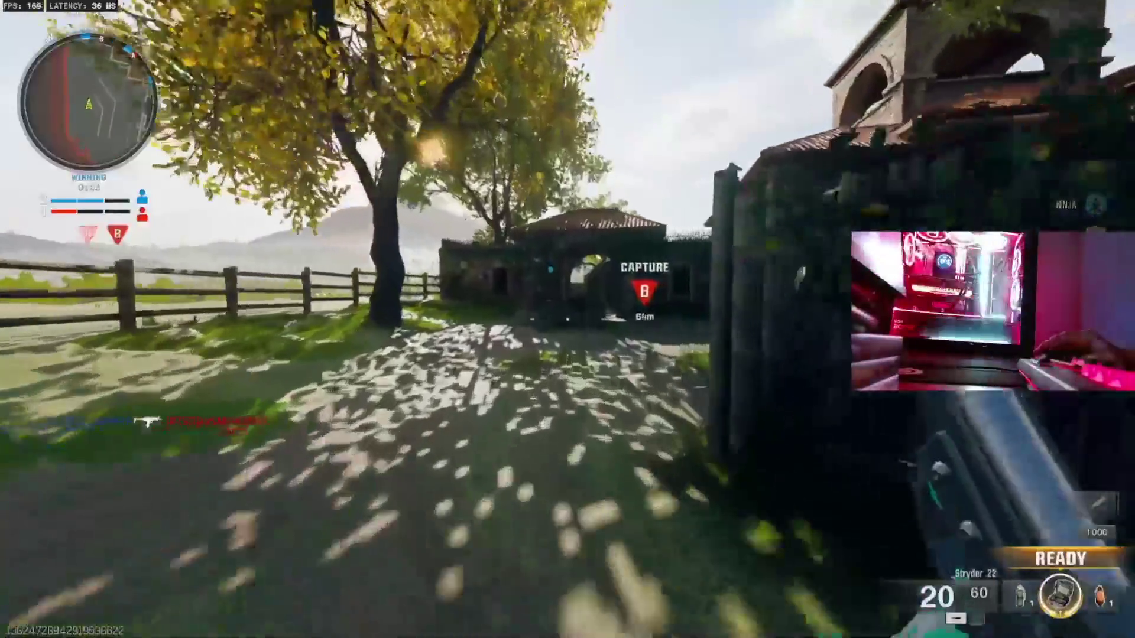
key("w")
key("1")
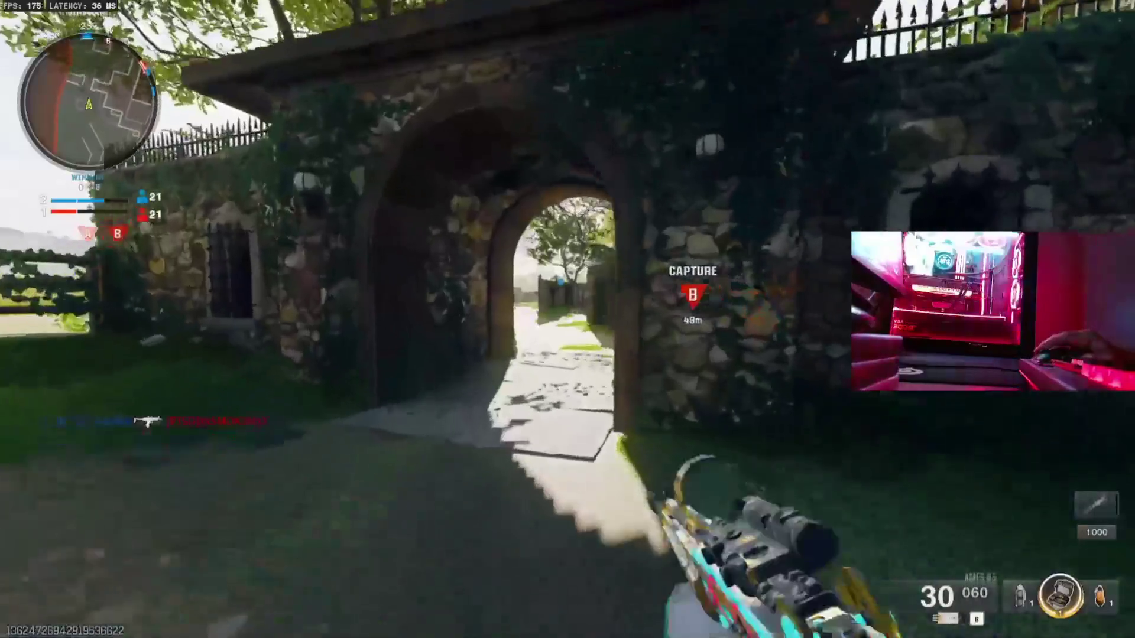
key("w")
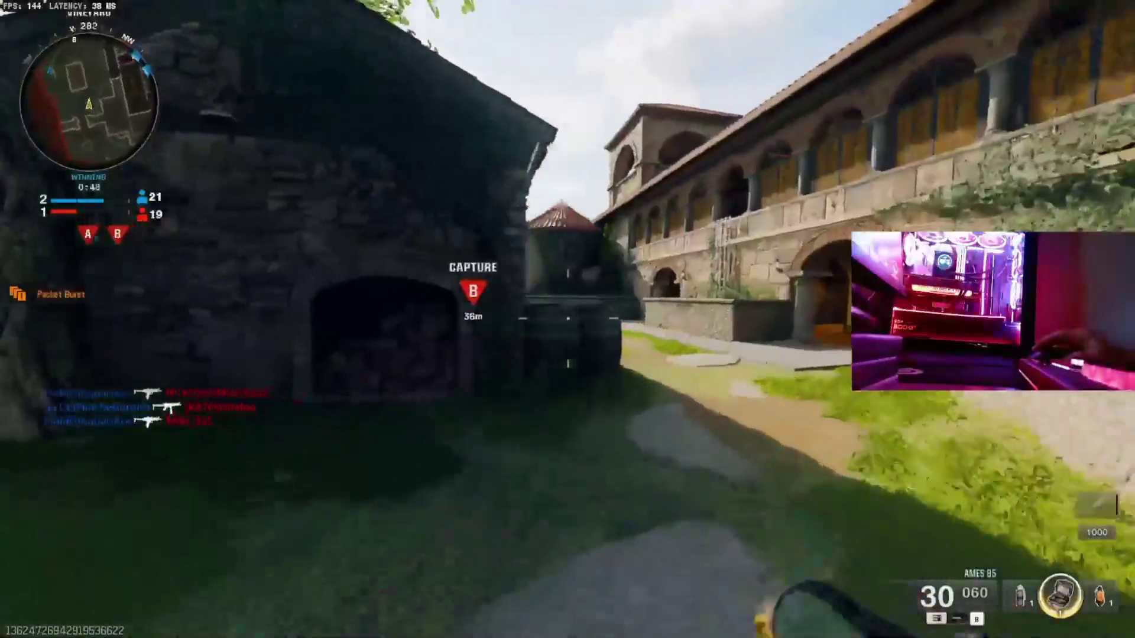
key("w")
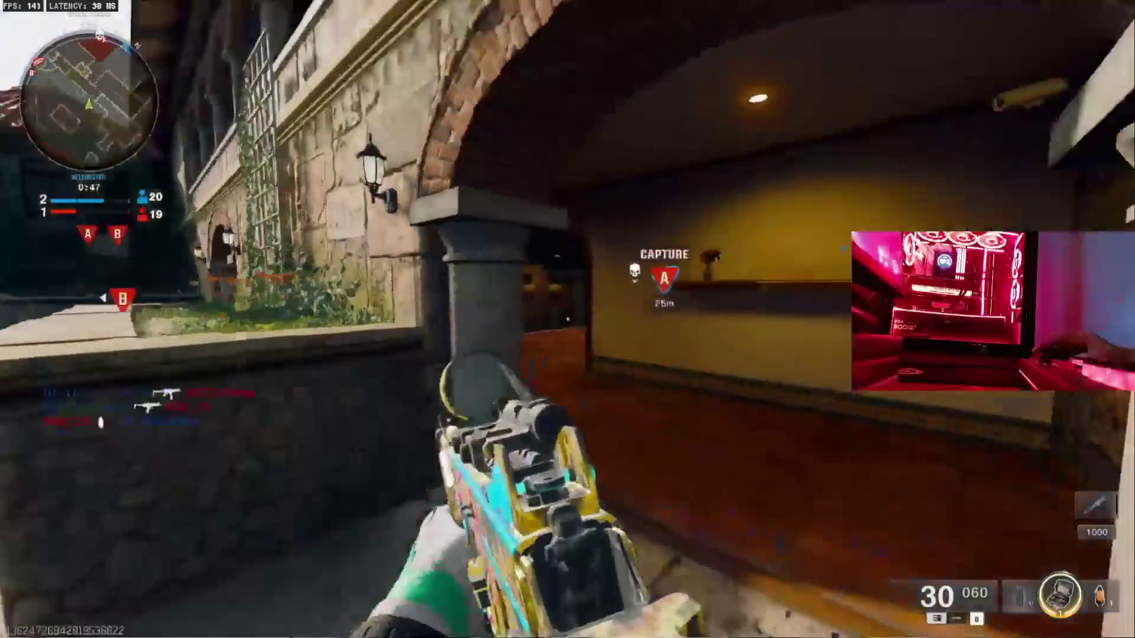
key("w")
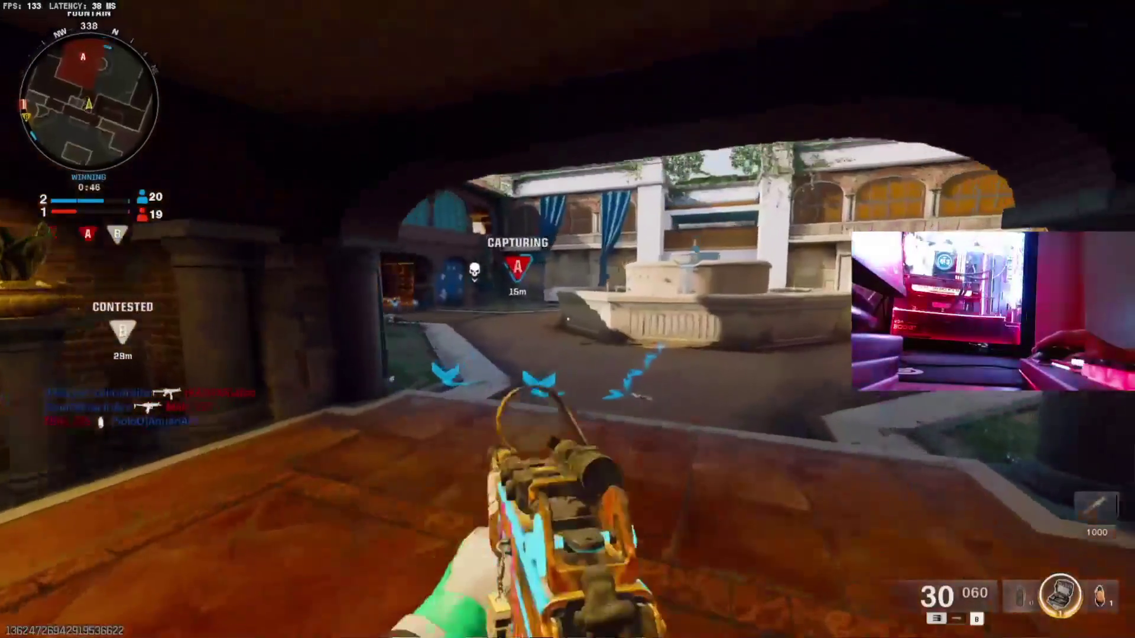
key("w")
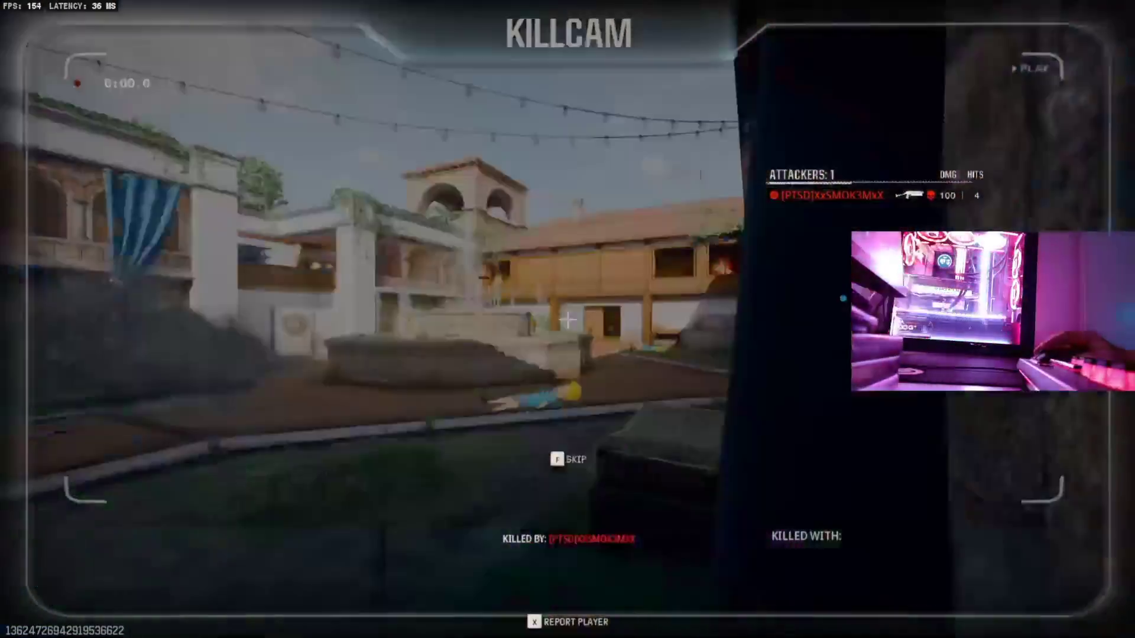
Run past the fence toward the villa courtyard and fire at the enemy there.
key("w")
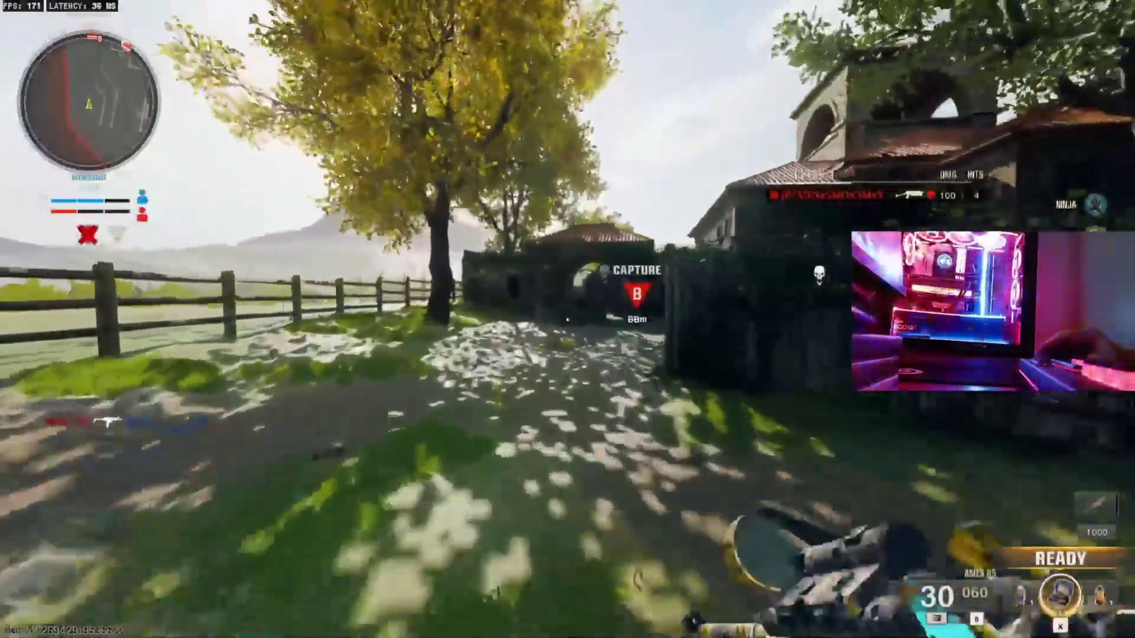
key("w")
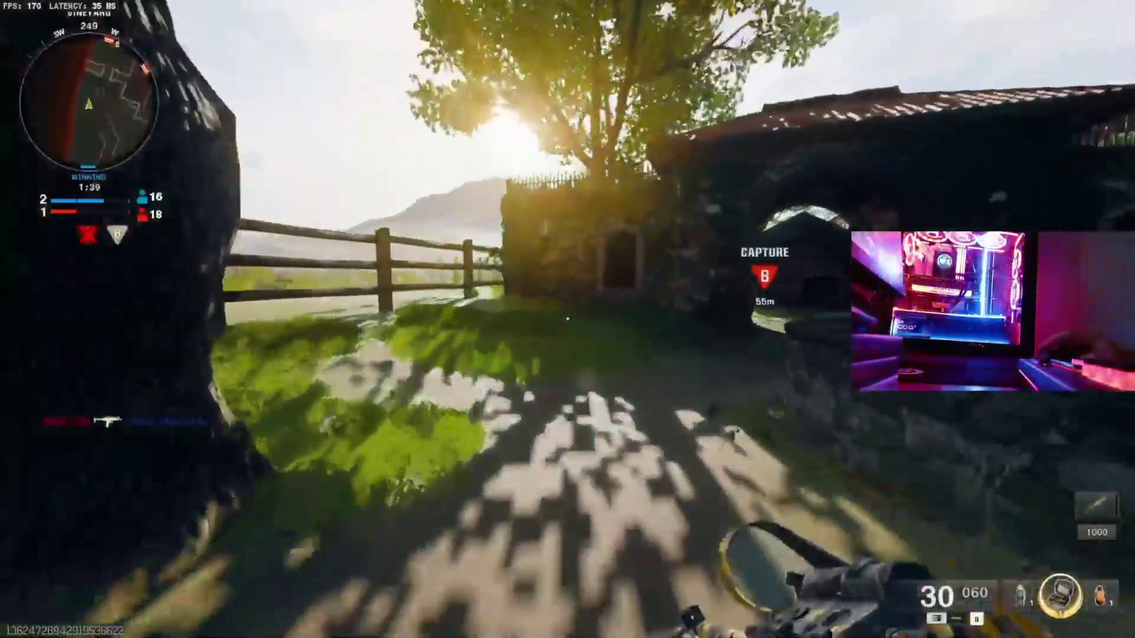
key("w")
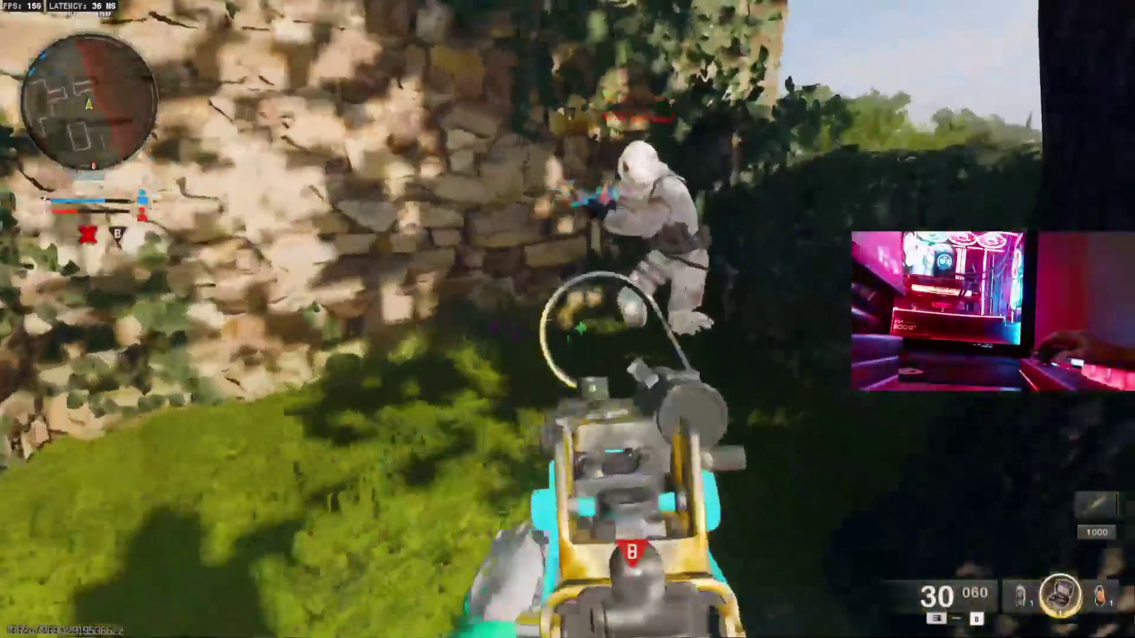
left_click(569, 320)
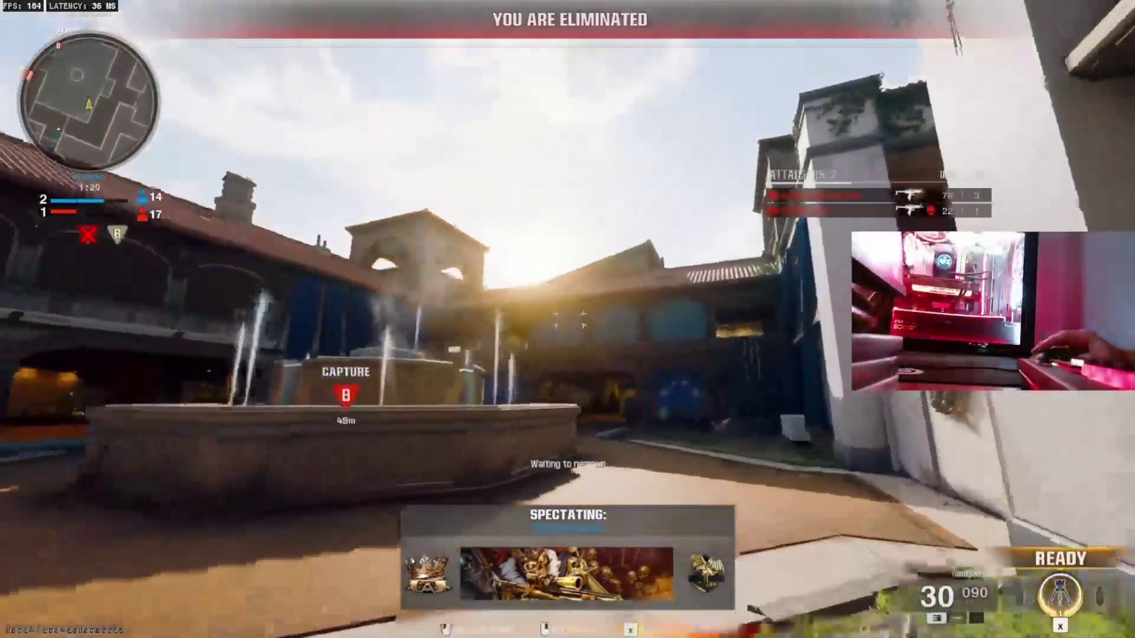
Advance toward the truck near B, shoot the enemy near the tower with the AMES 85, and reload.
key("w")
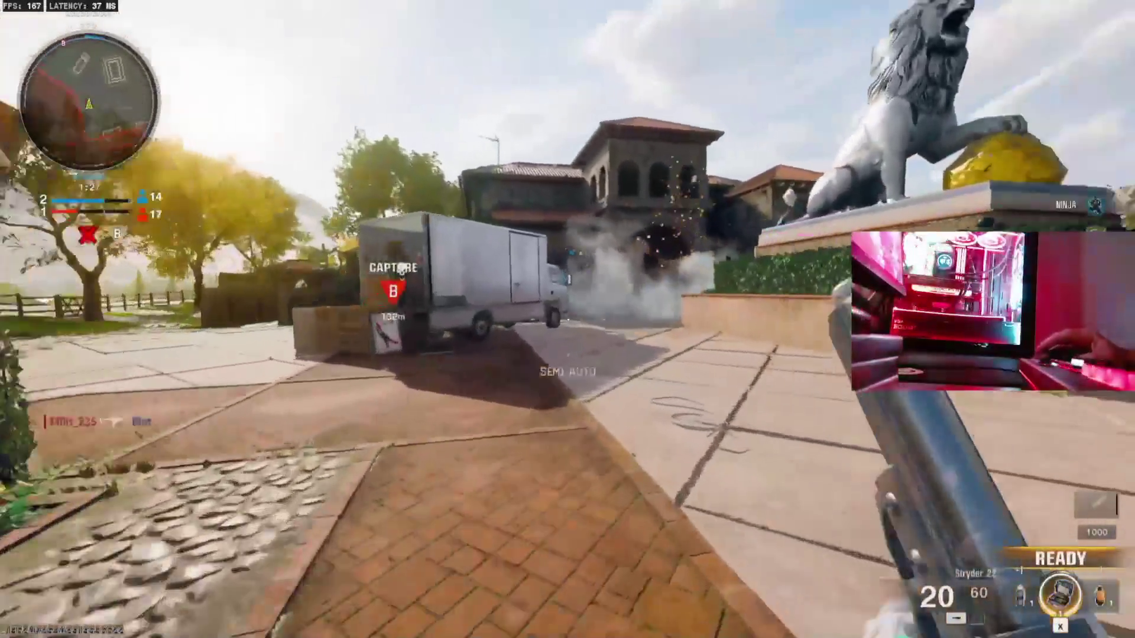
key("1")
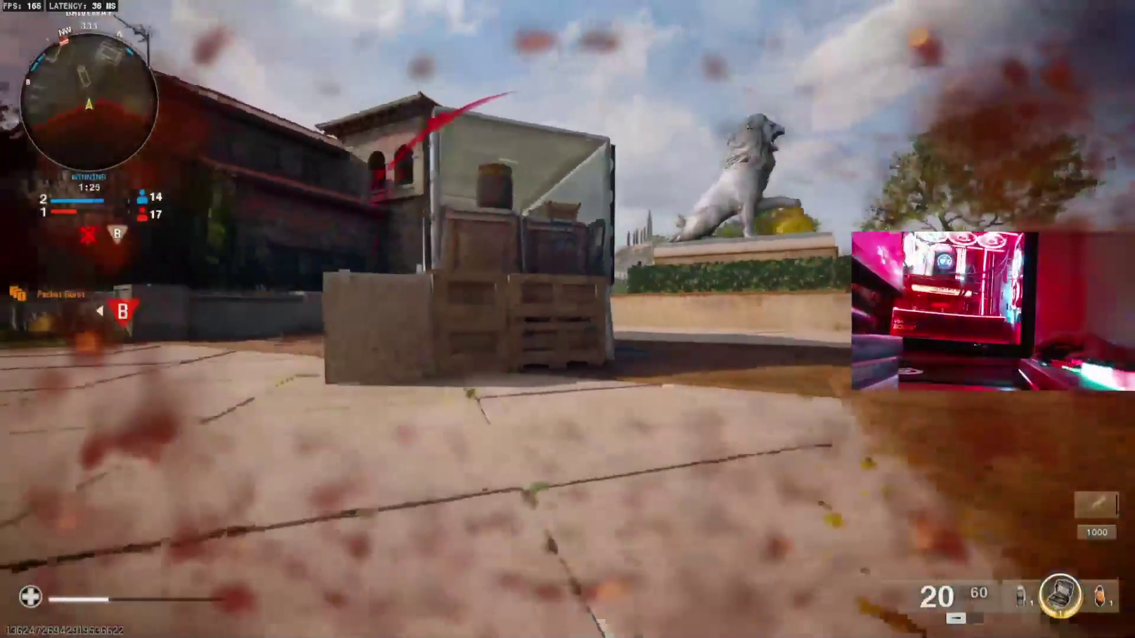
left_click(567, 320)
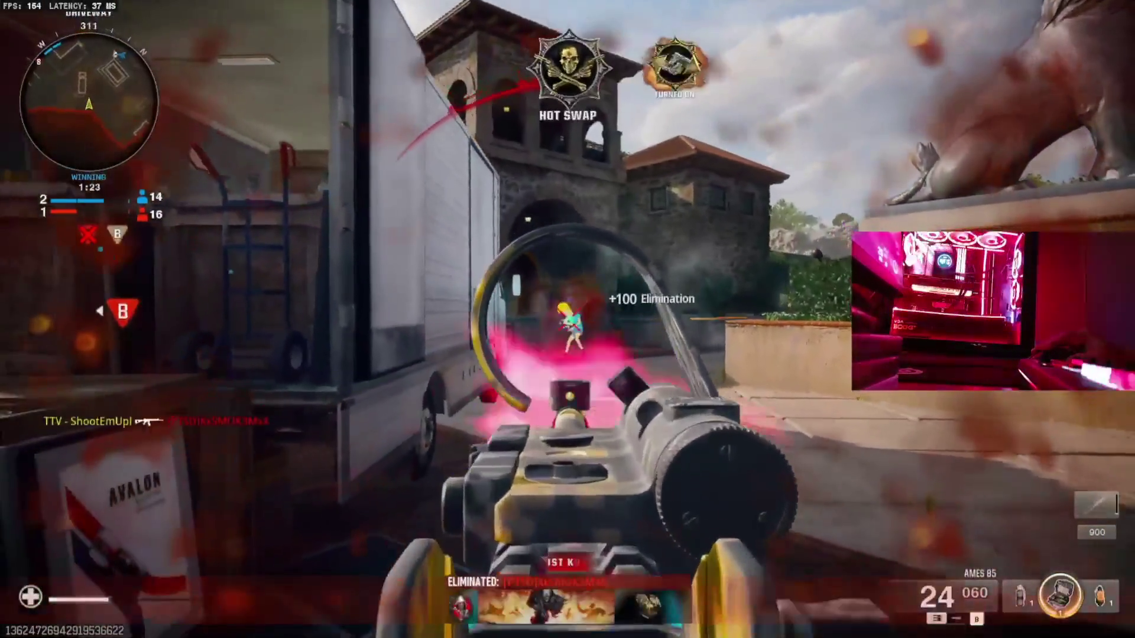
key("r")
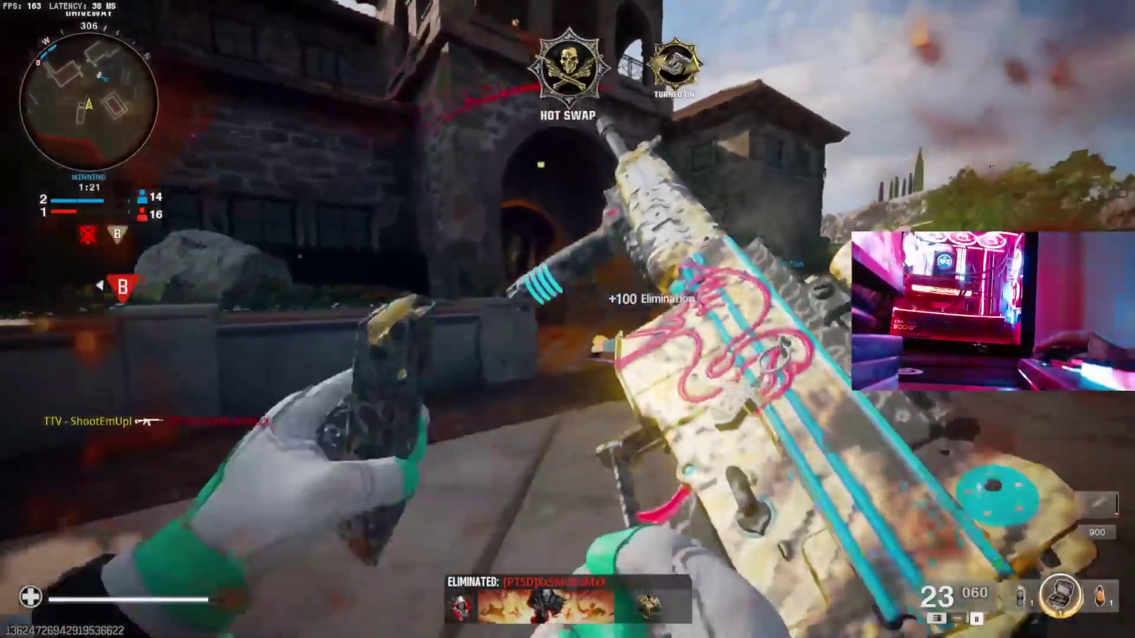
Climb the foyer staircase, move through the gallery into the hallway for a wall-bang kill, and reload.
key("w")
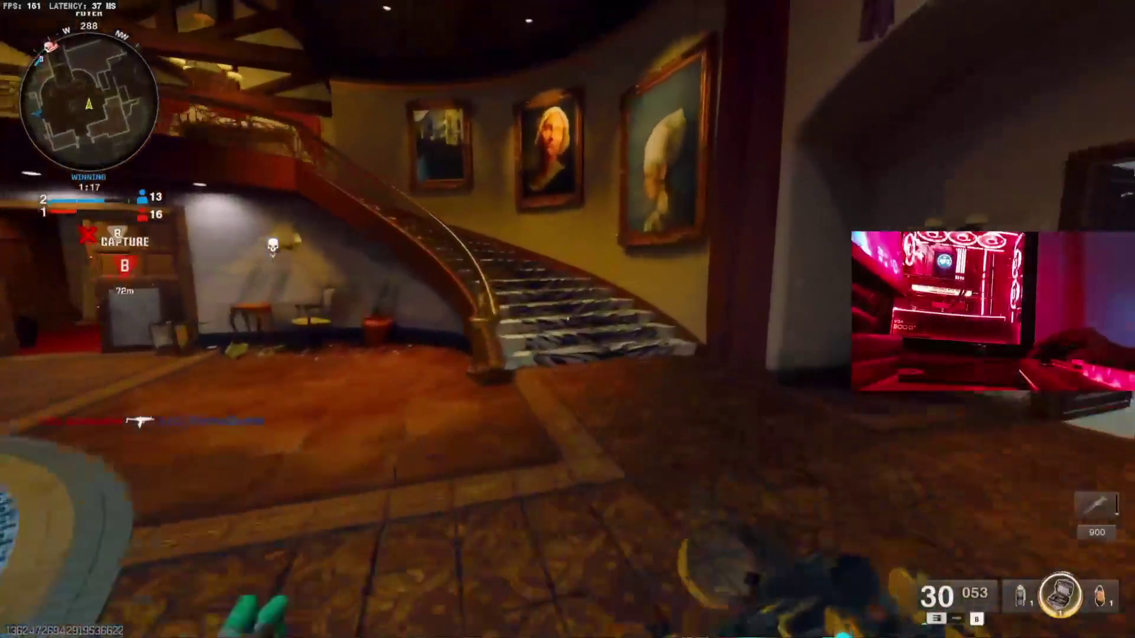
key("w")
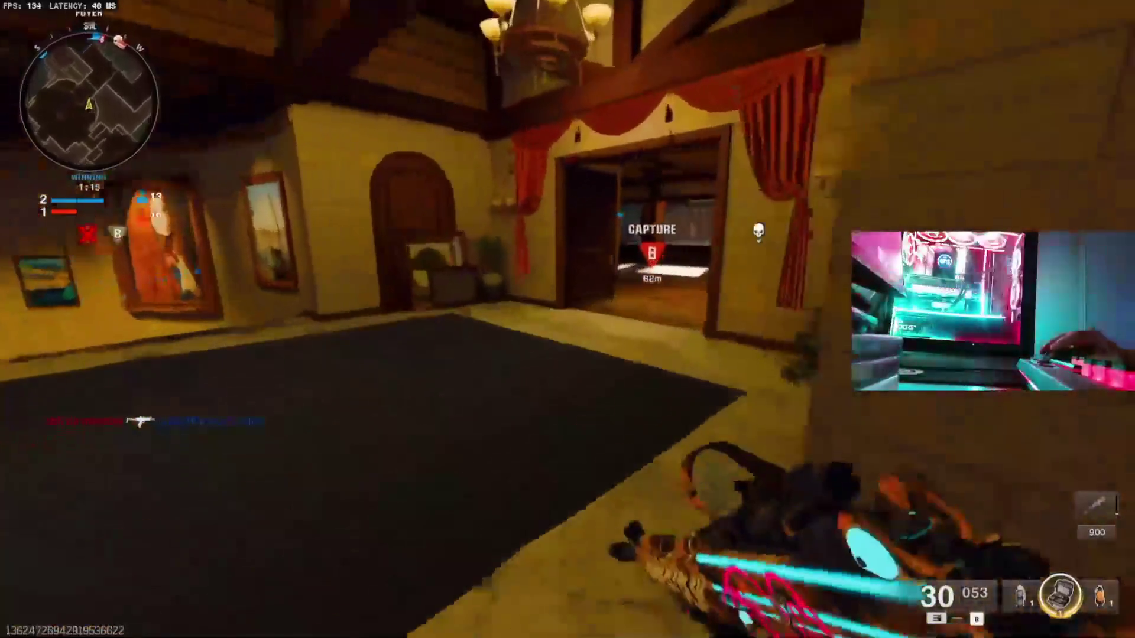
key("w")
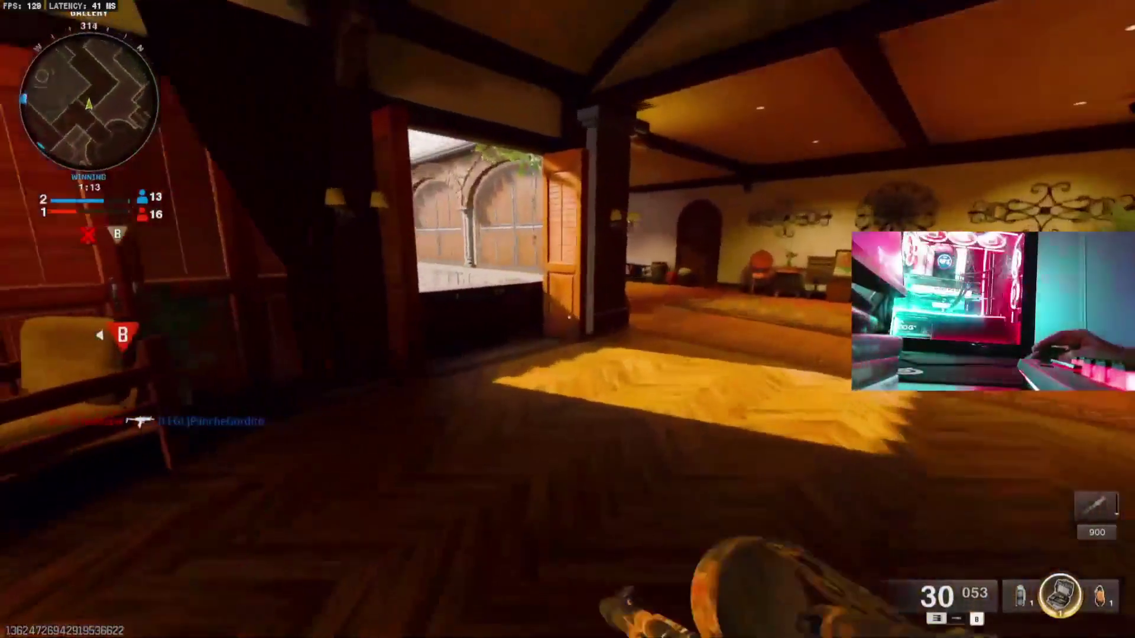
key("w")
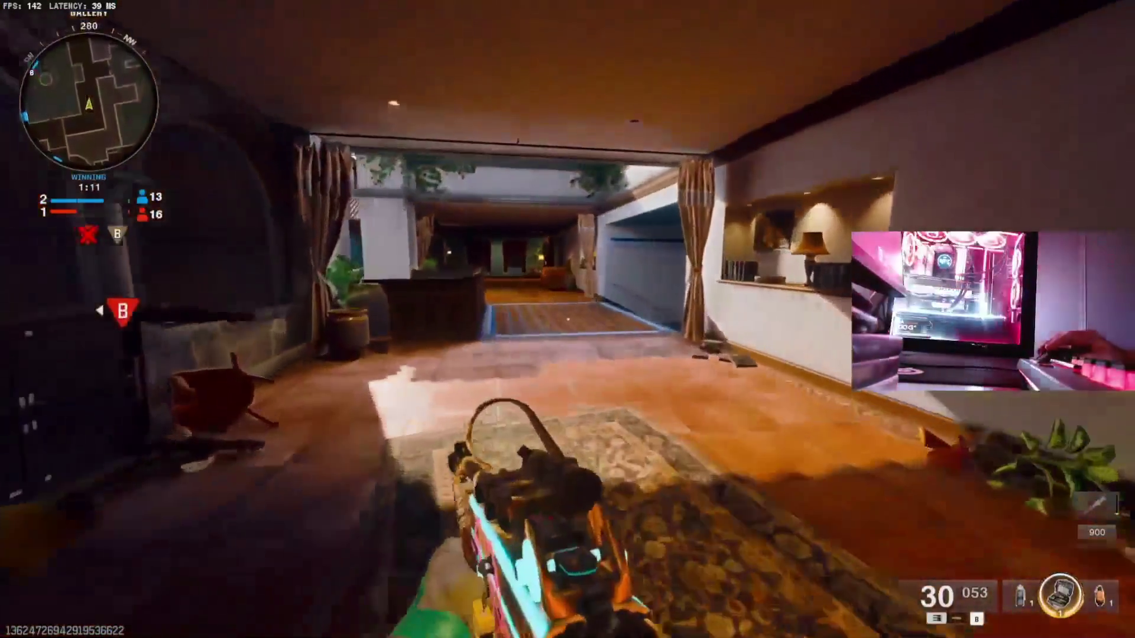
key("w")
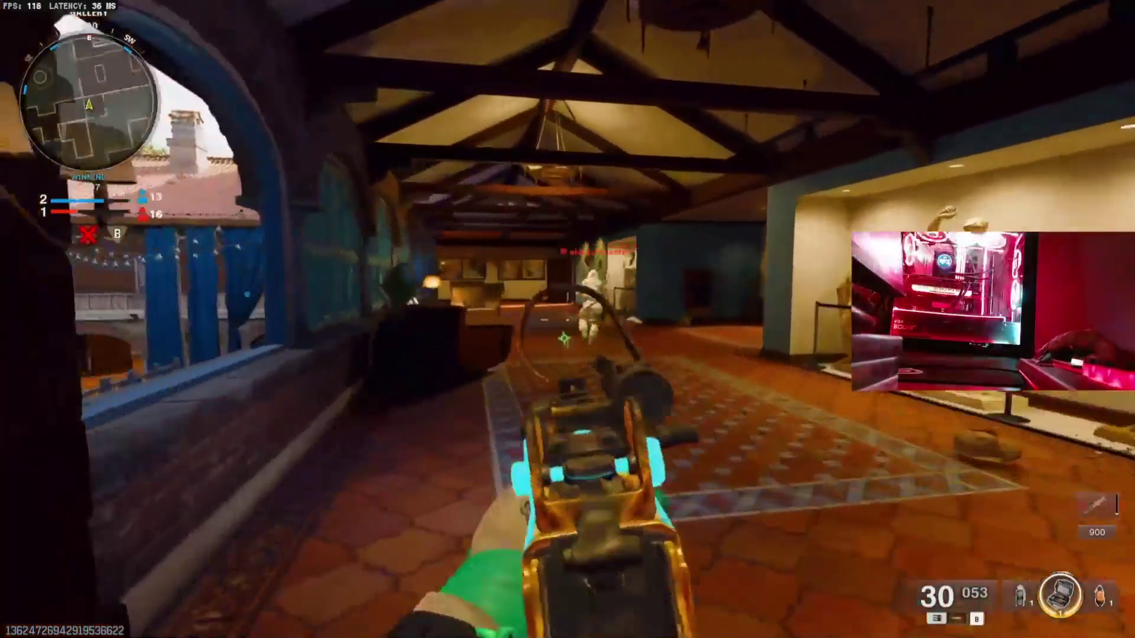
key("w")
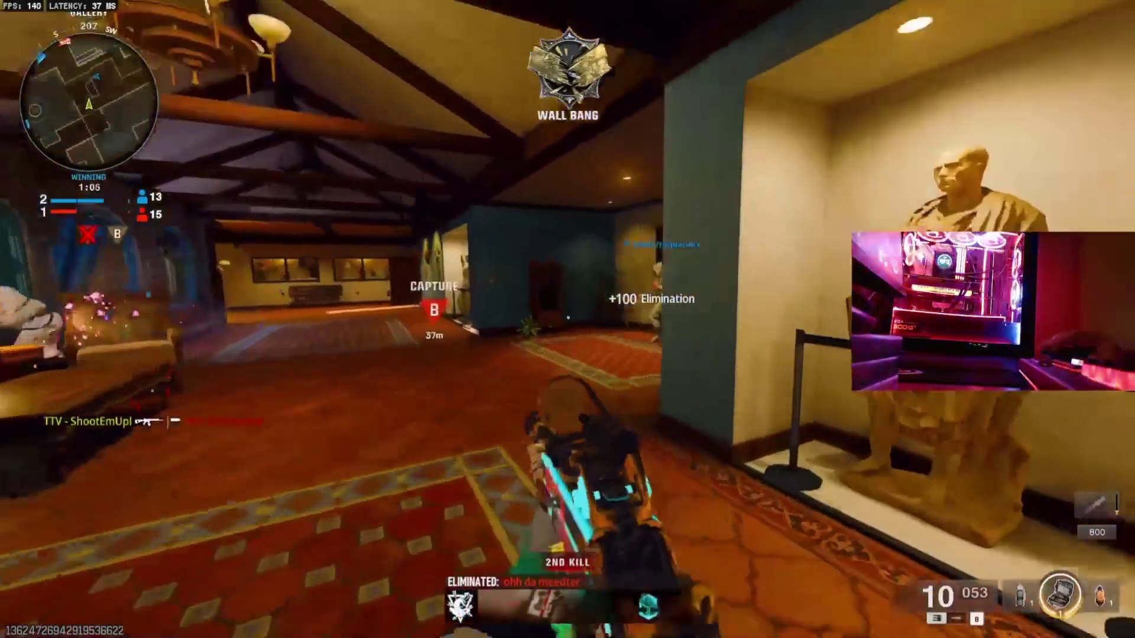
key("r")
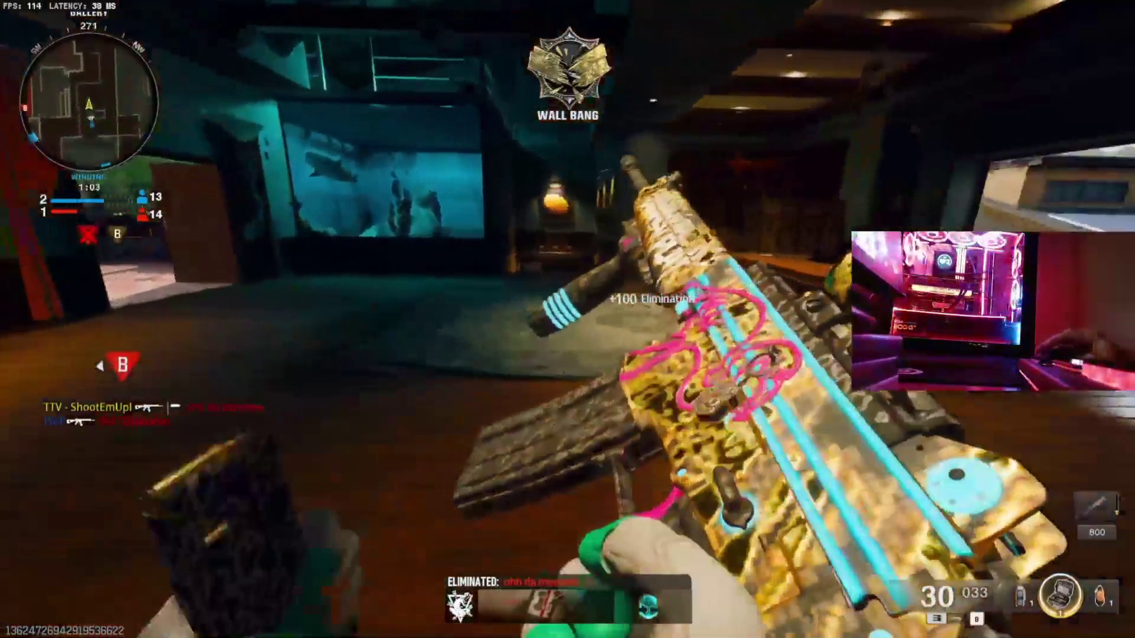
Mantle over the ledge and step out onto the terrace, aiming down sights.
key("space")
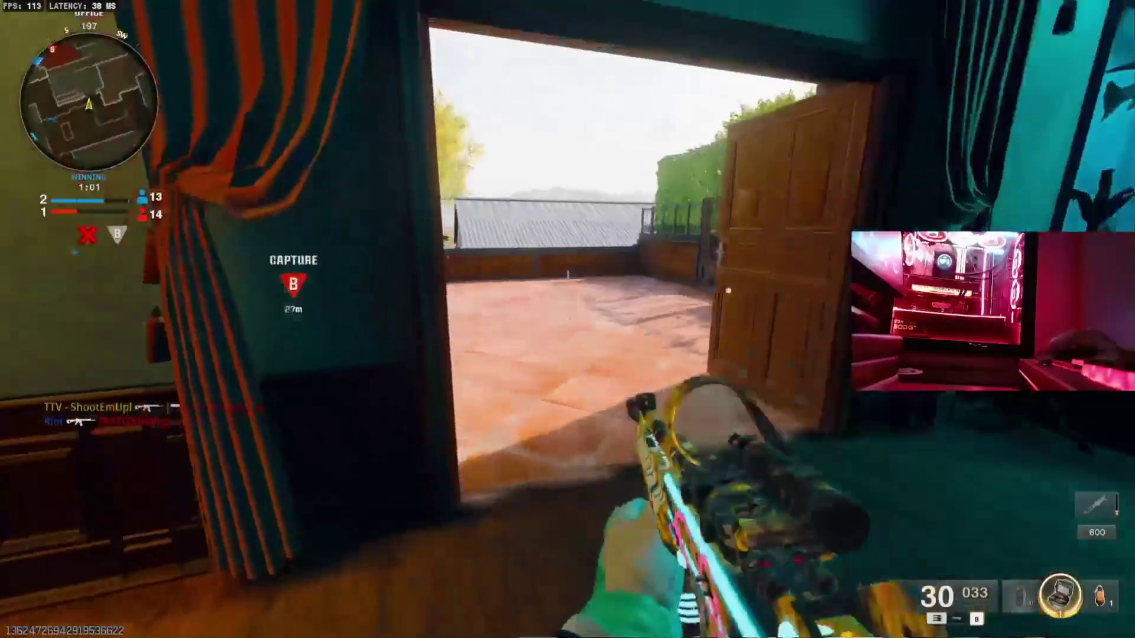
key("w")
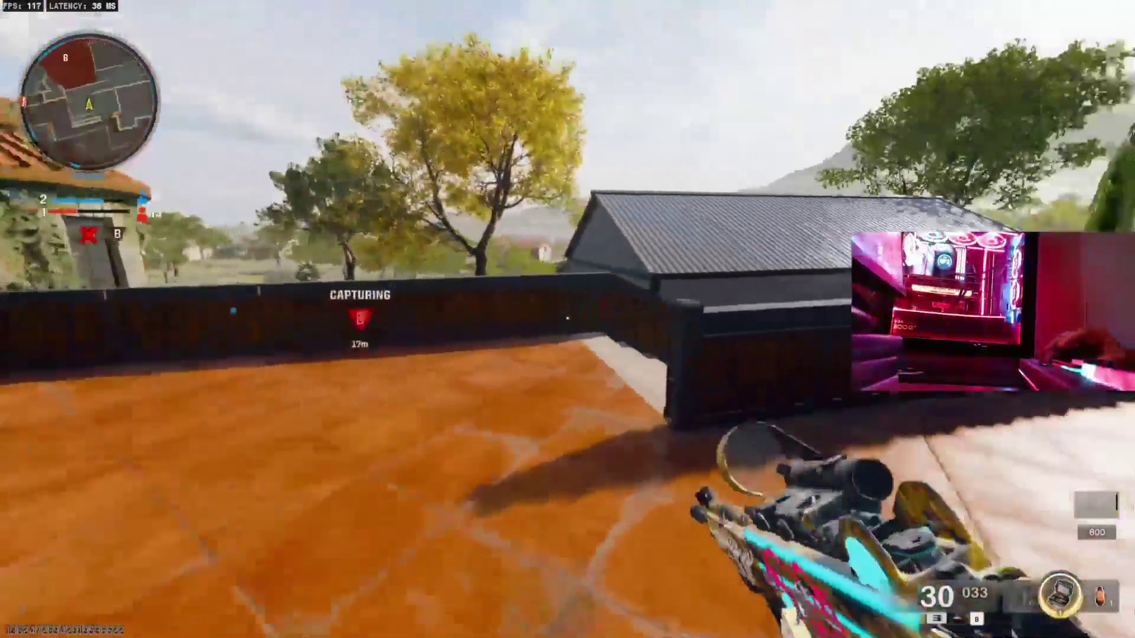
right_click(568, 320)
Throw the equipment, then move from the terrace through the stone house with the Stryder 22 pistol.
key("g")
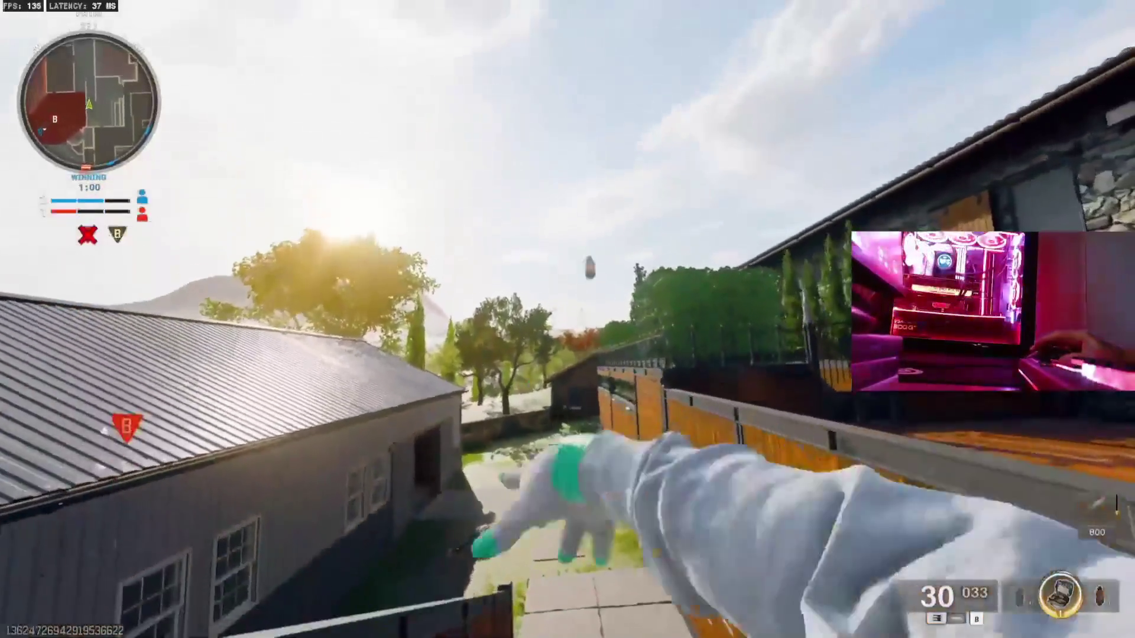
key("w")
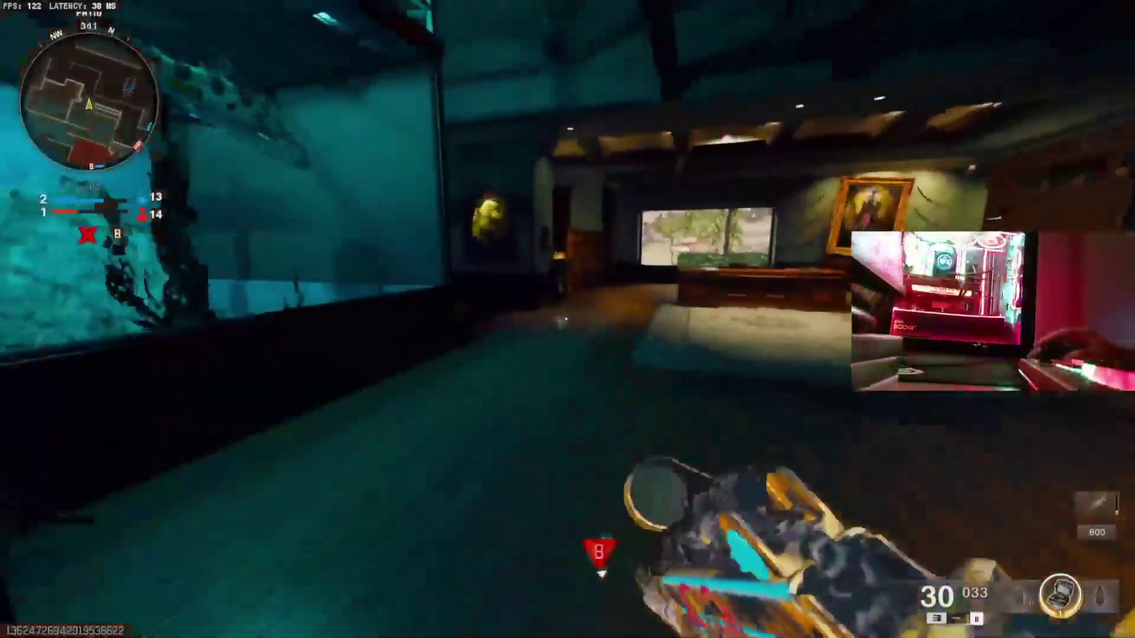
key("w")
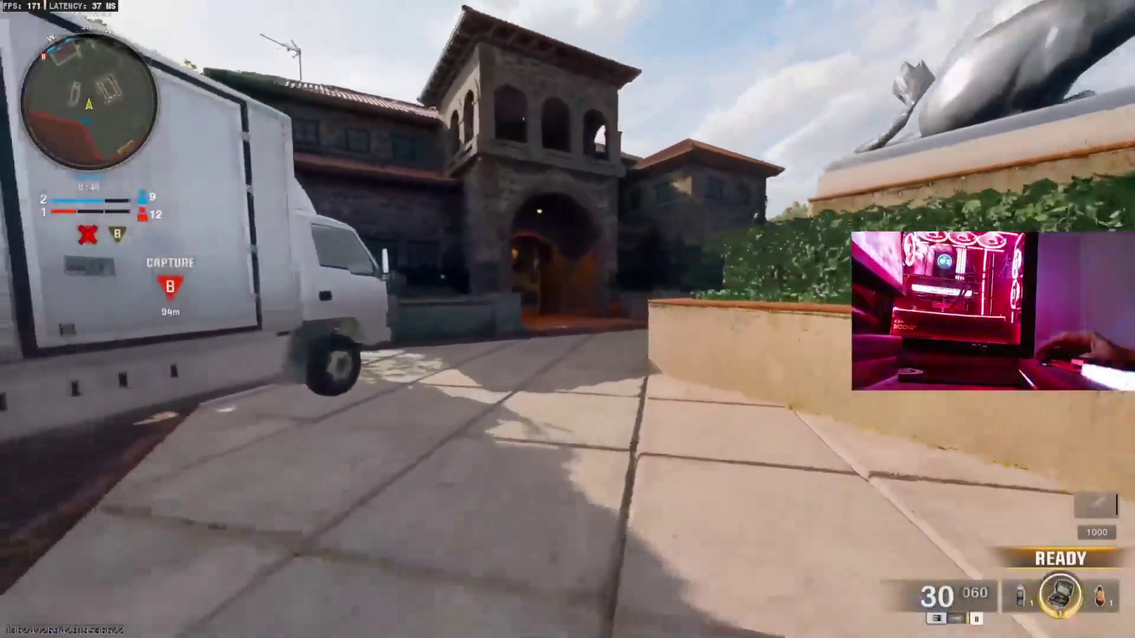
key("1")
key("Tab")
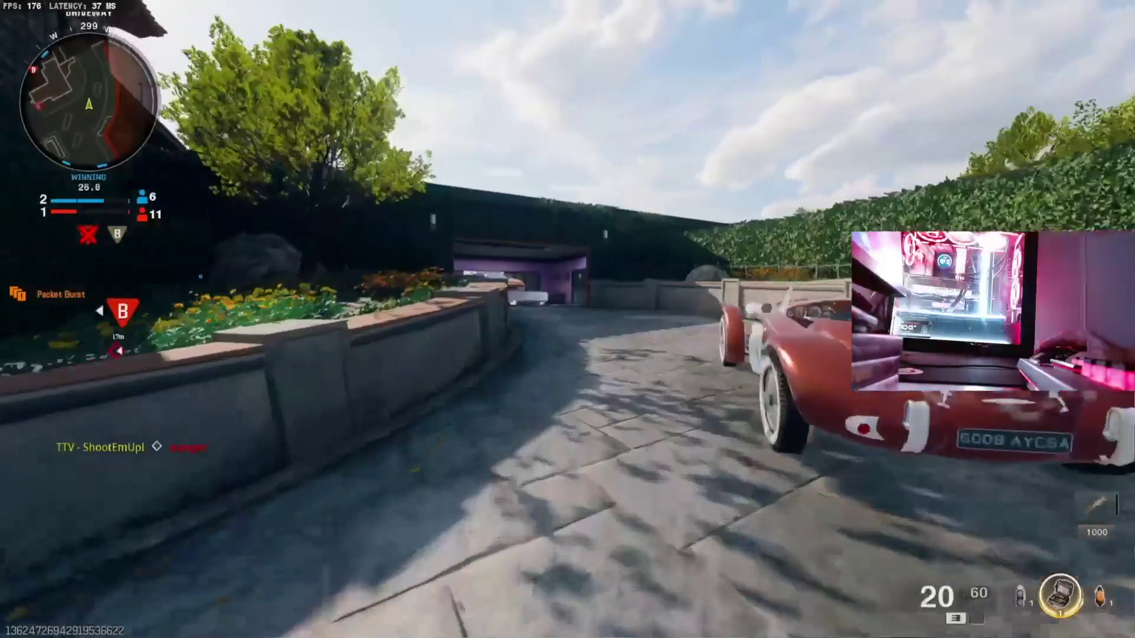
key("2")
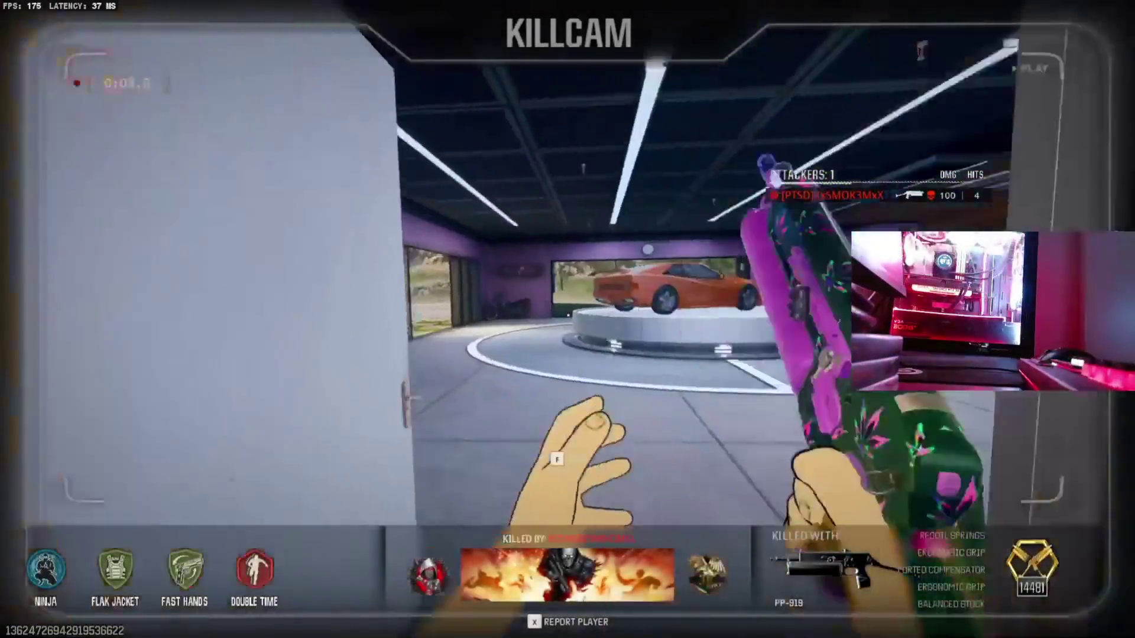
Skip the killcam, sprint down the courtyard toward B, and shoot at the enemy near the villa.
key("f")
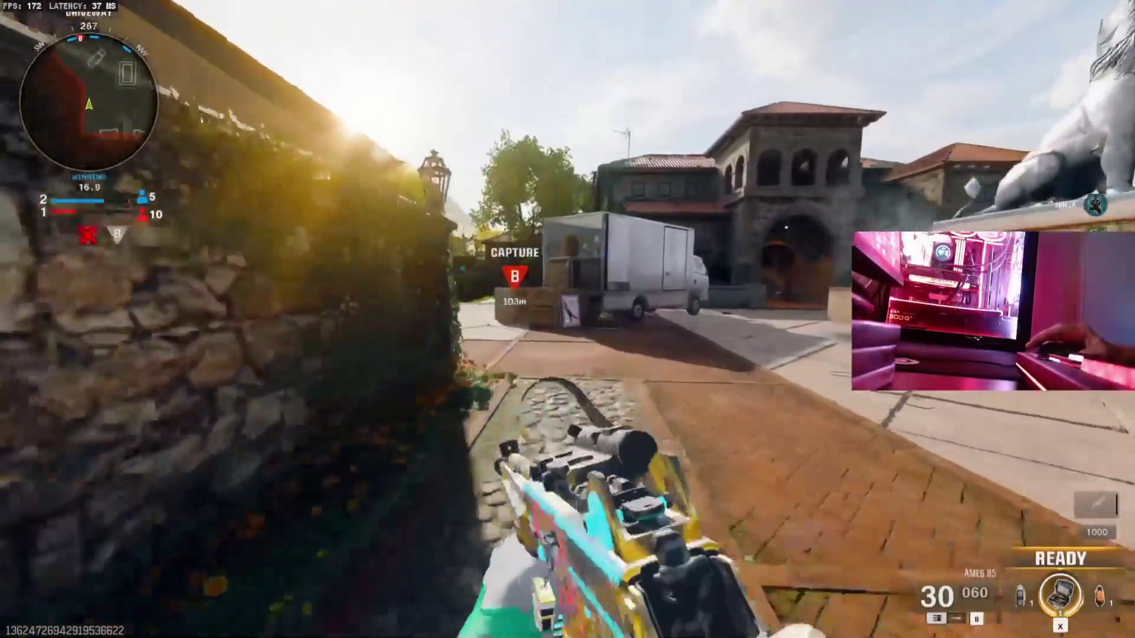
key("w")
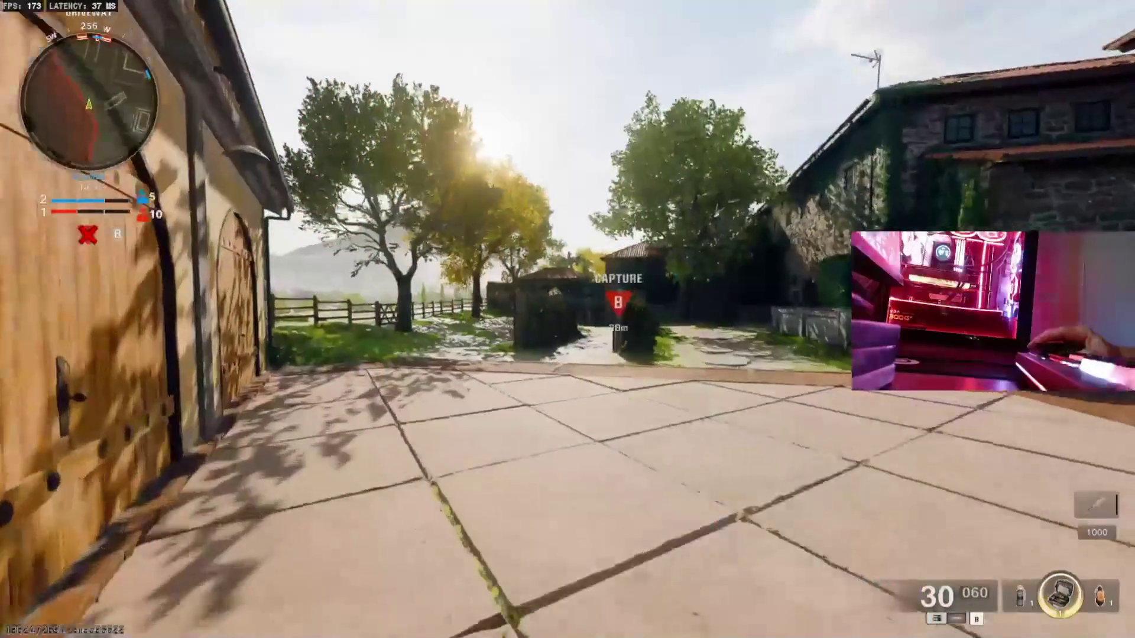
left_click(568, 319)
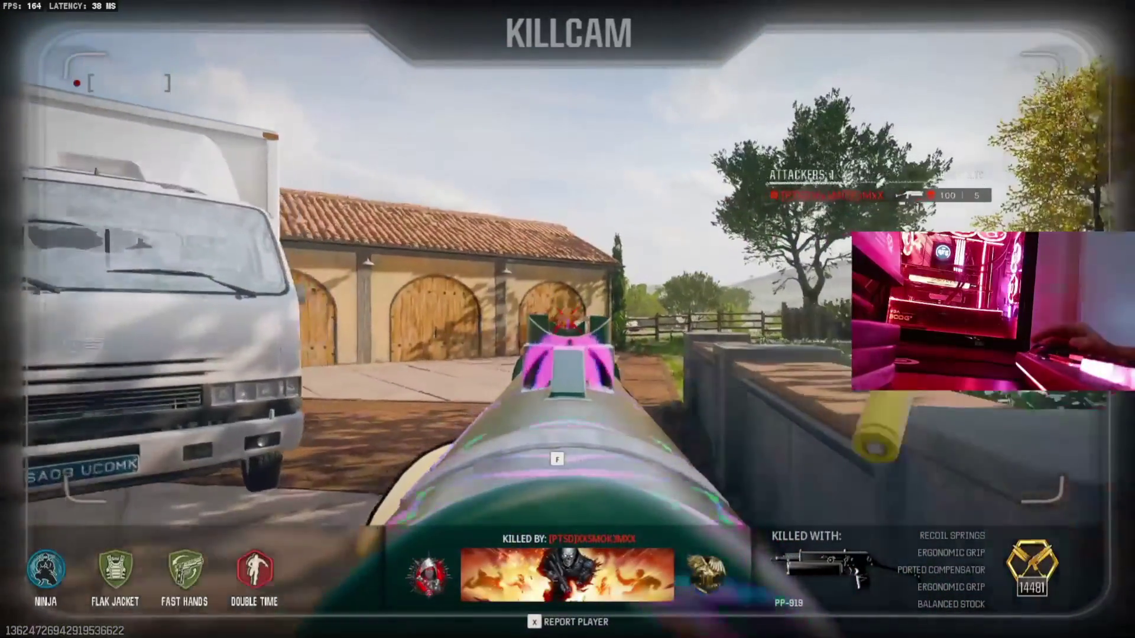
Skip the killcam again and push past the truck through the arched gate onto objective B.
key("f")
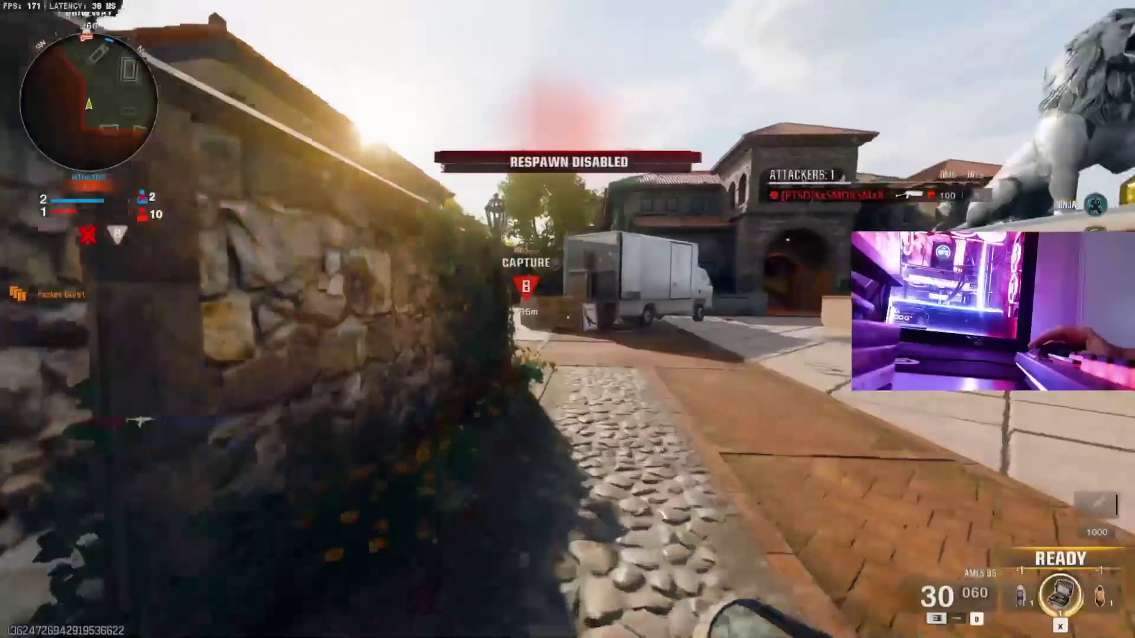
key("w")
key("w")
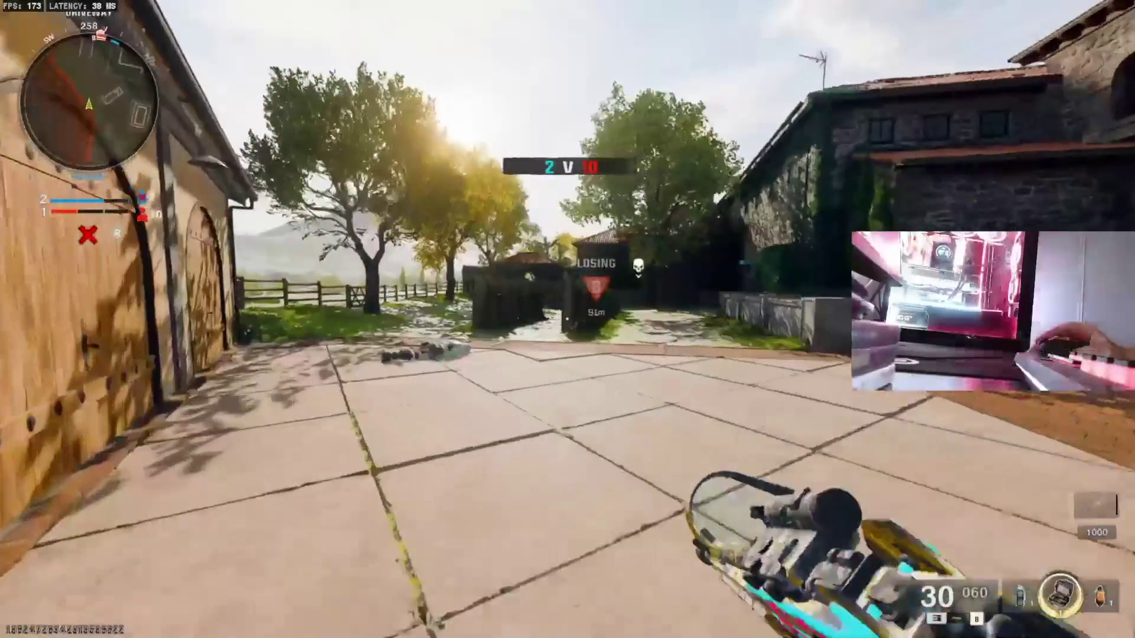
key("w")
key("w")
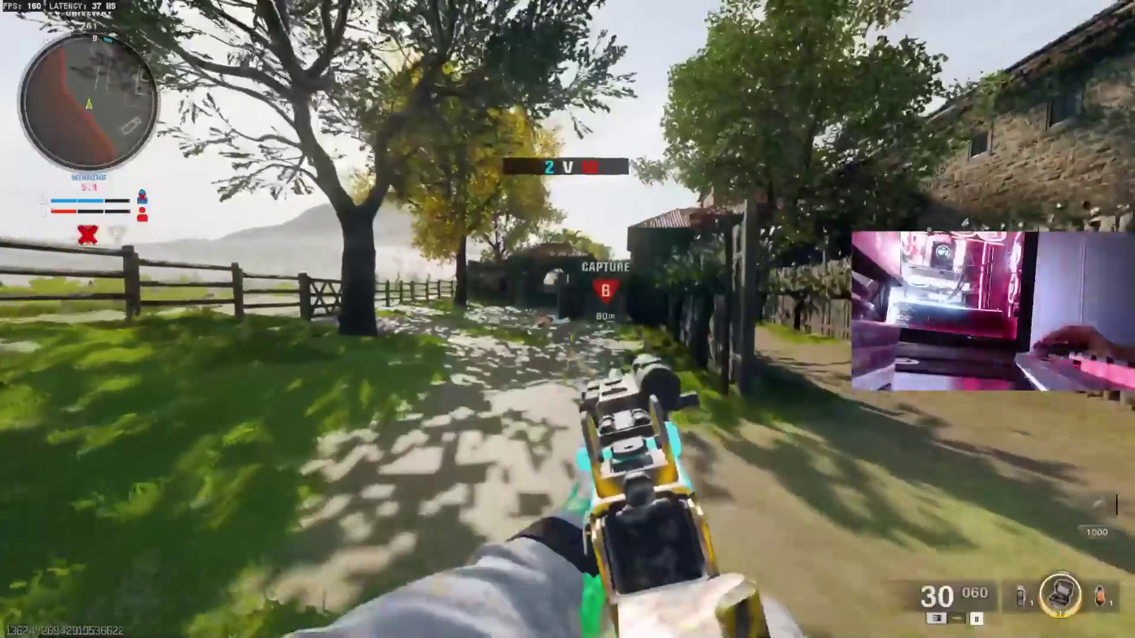
key("w")
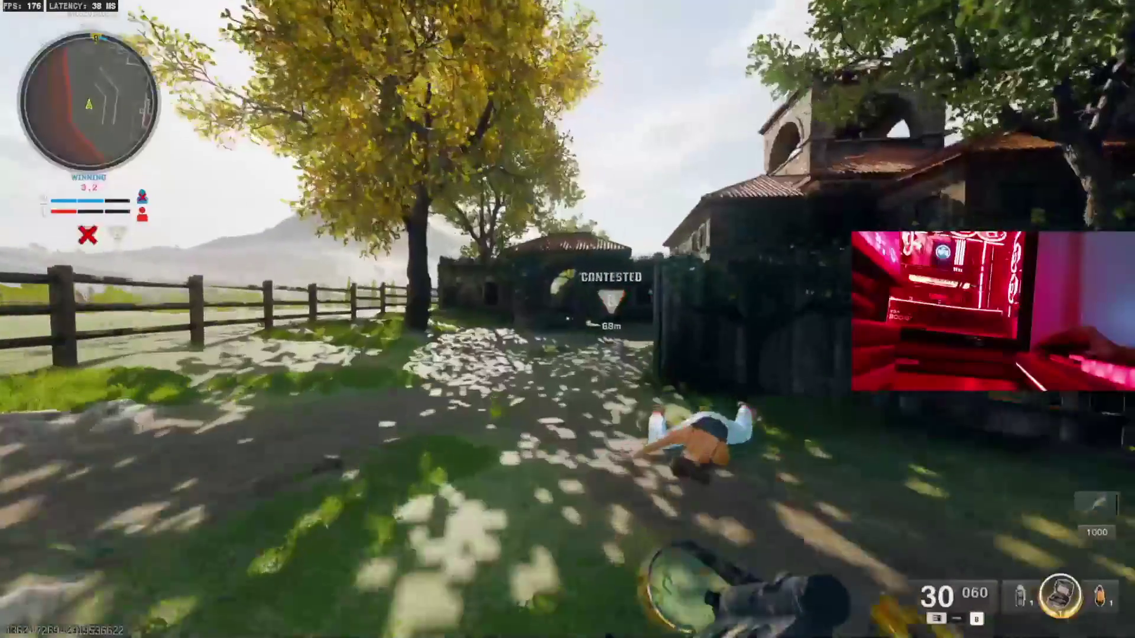
key("w")
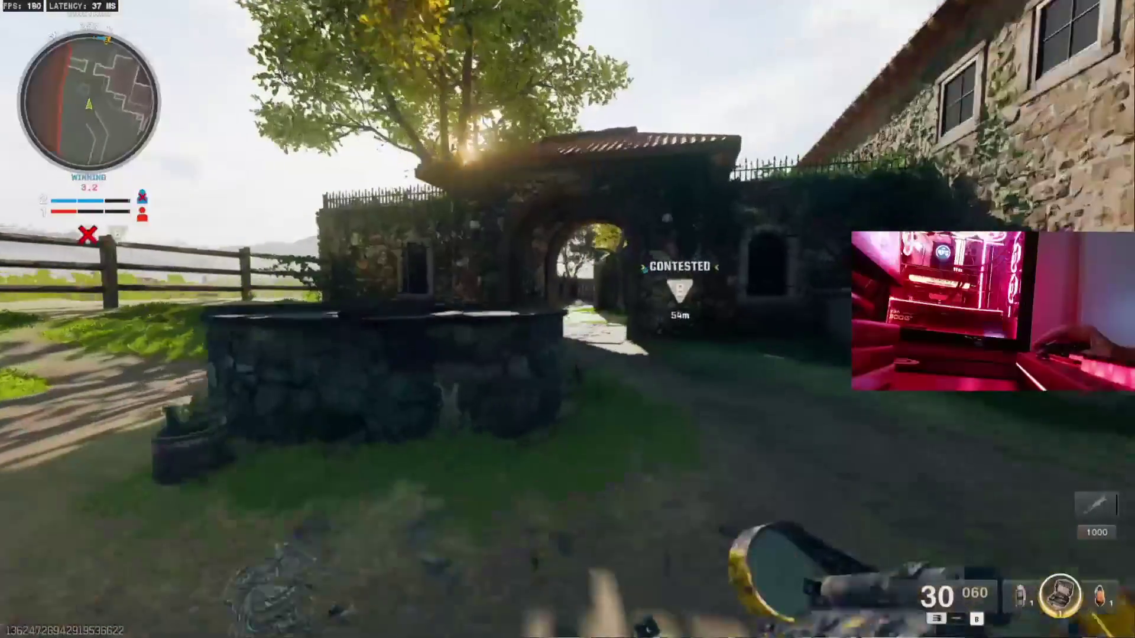
key("w")
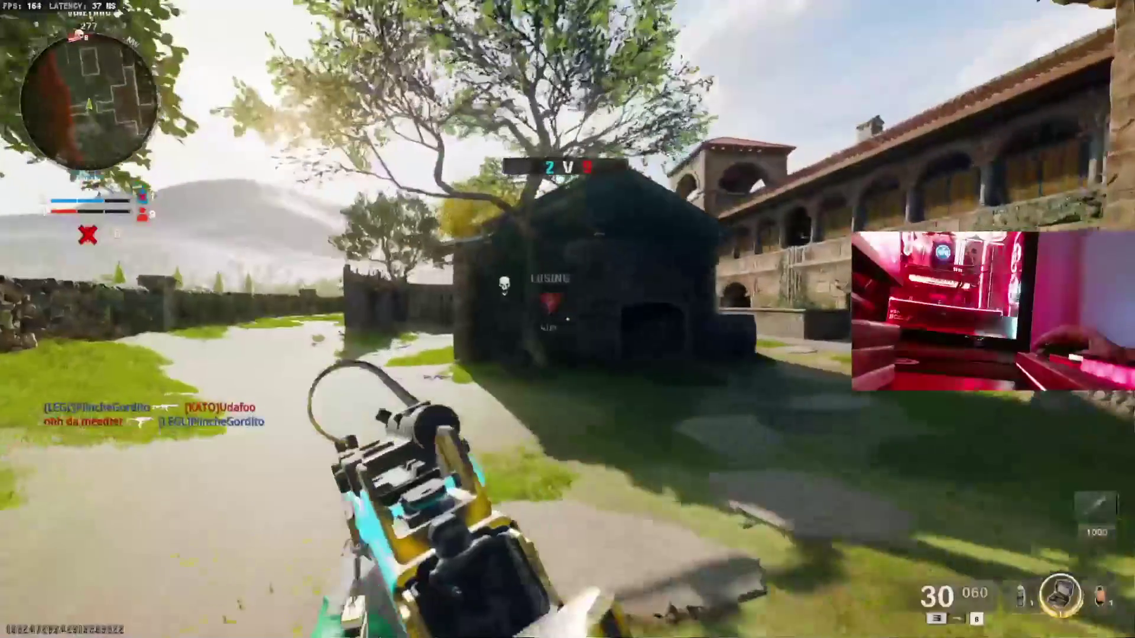
key("w")
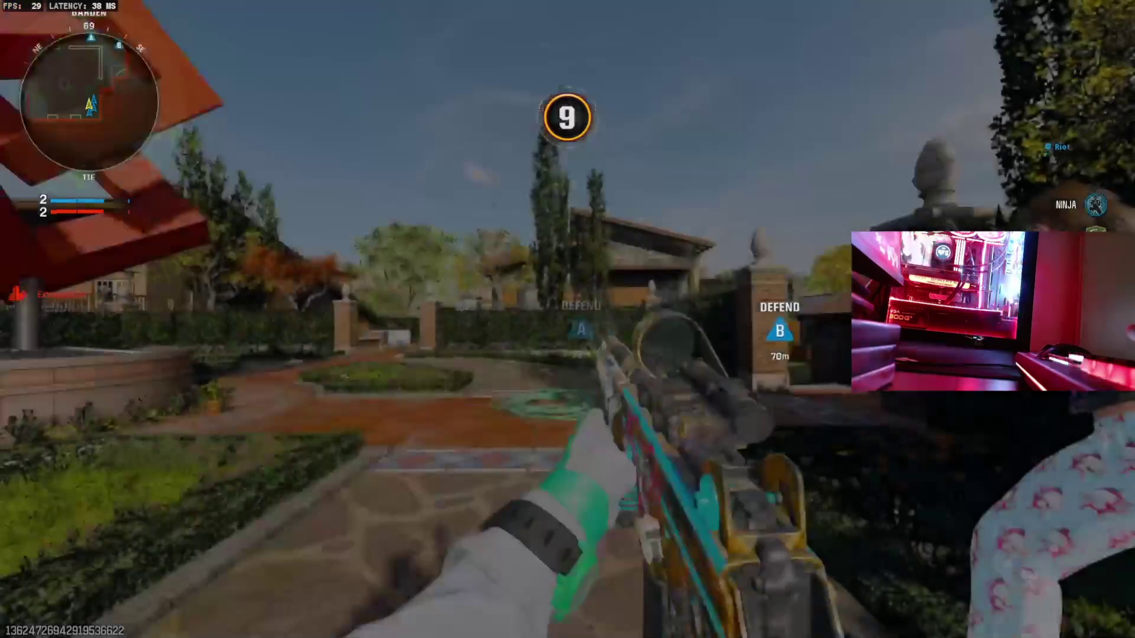
Check the match scoreboard, then close it and return to play.
key("Tab")
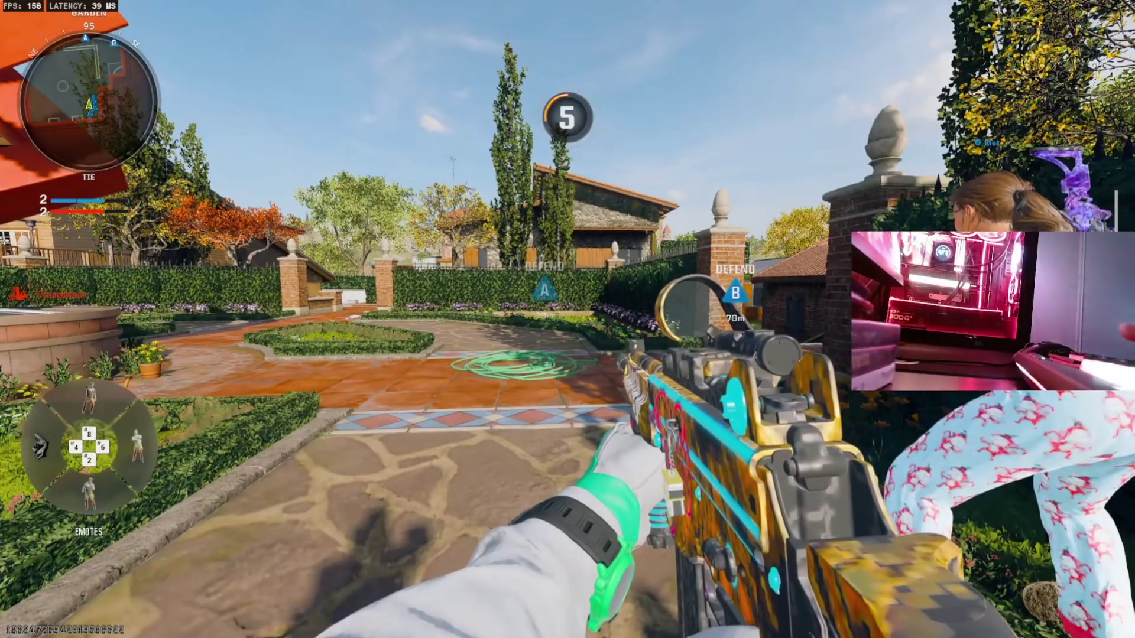
key("Tab")
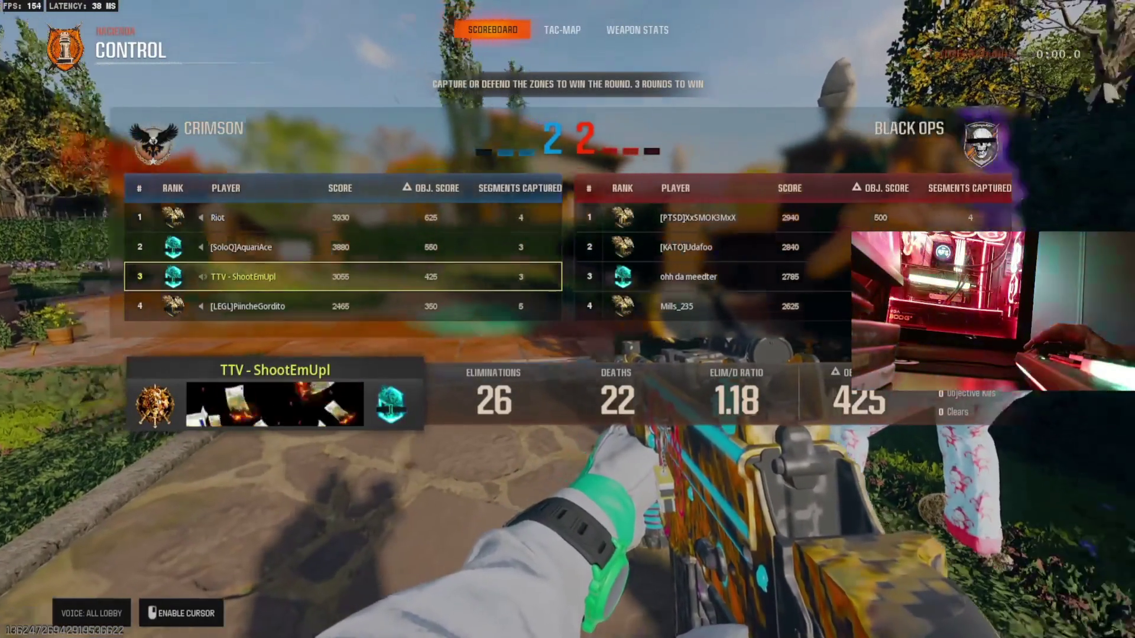
key("Tab")
Run with the sidearm into the house, upstairs onto the terrace near B, and switch back to the rifle.
key("w")
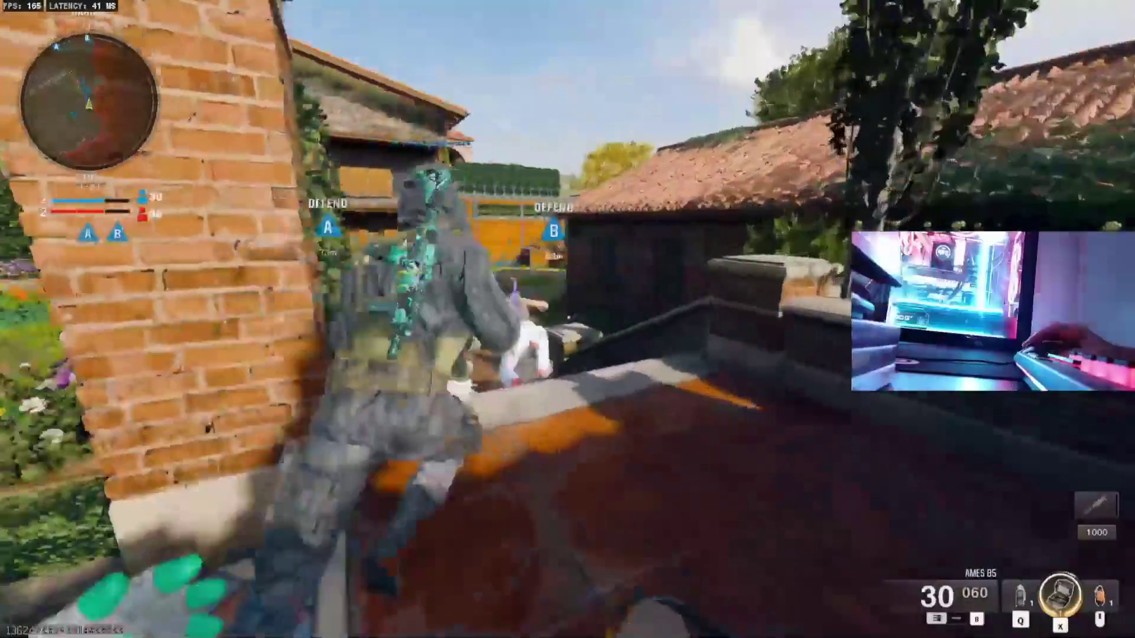
key("2")
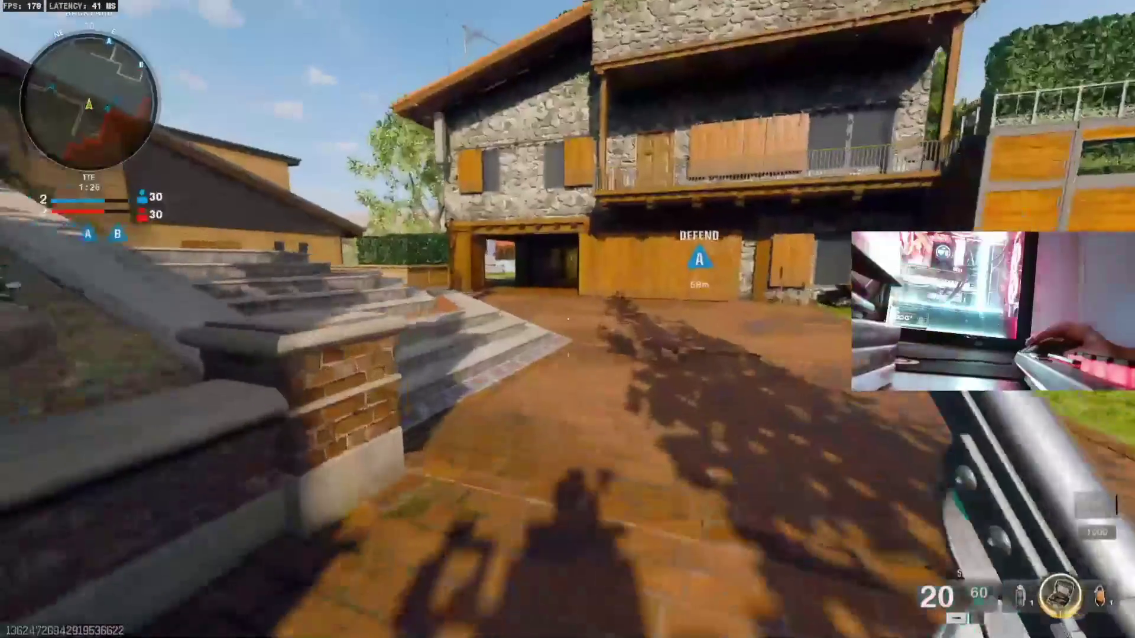
key("shift")
key("w")
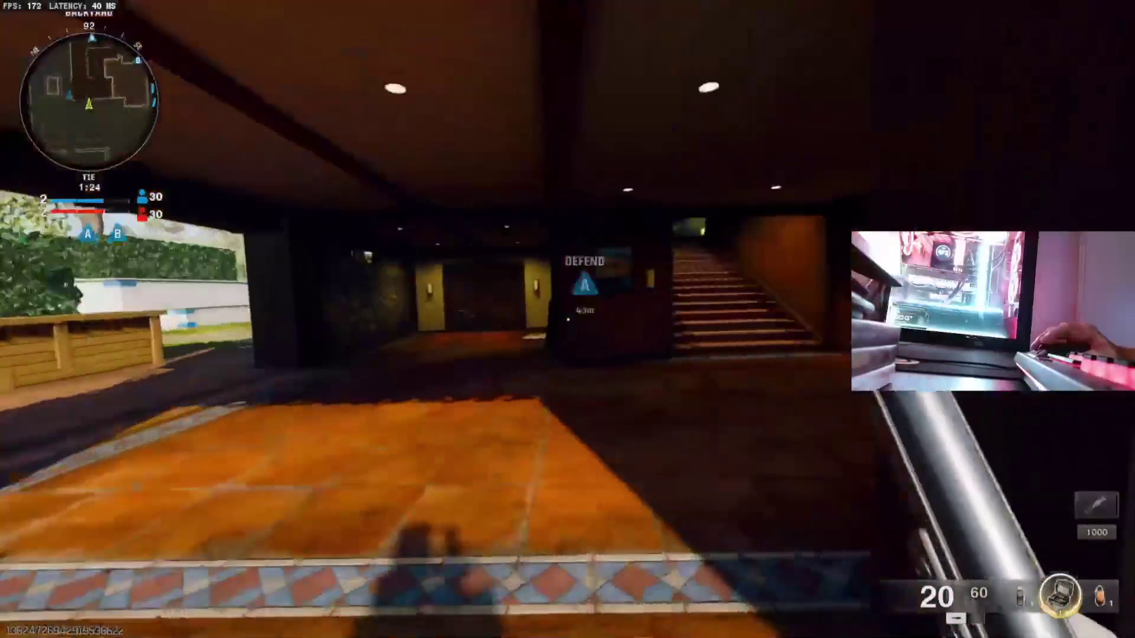
key("w")
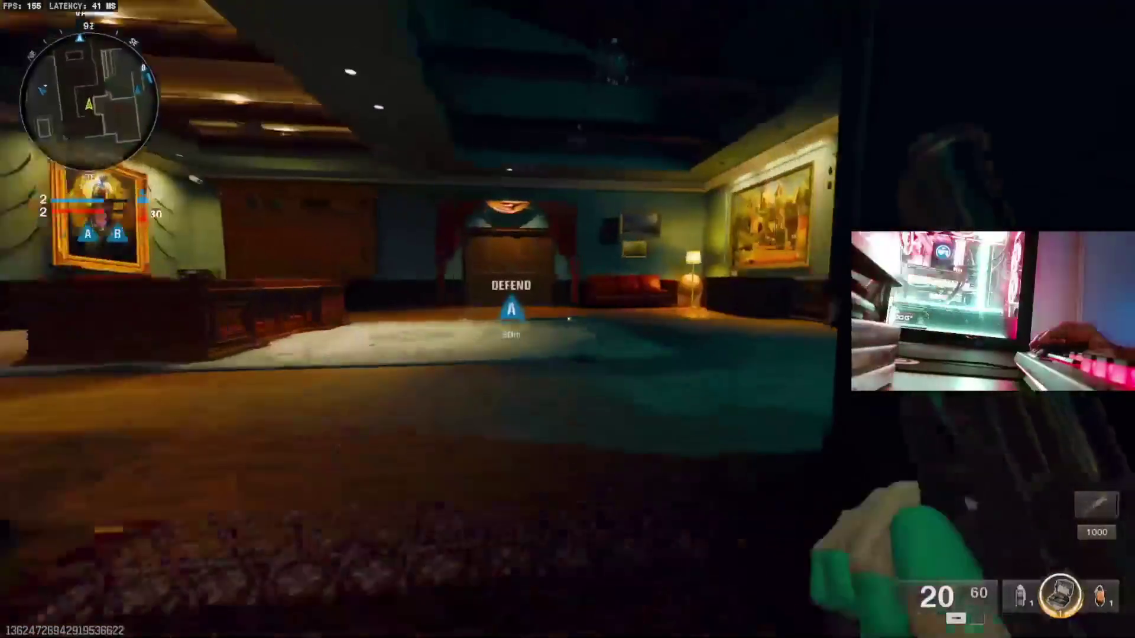
key("1")
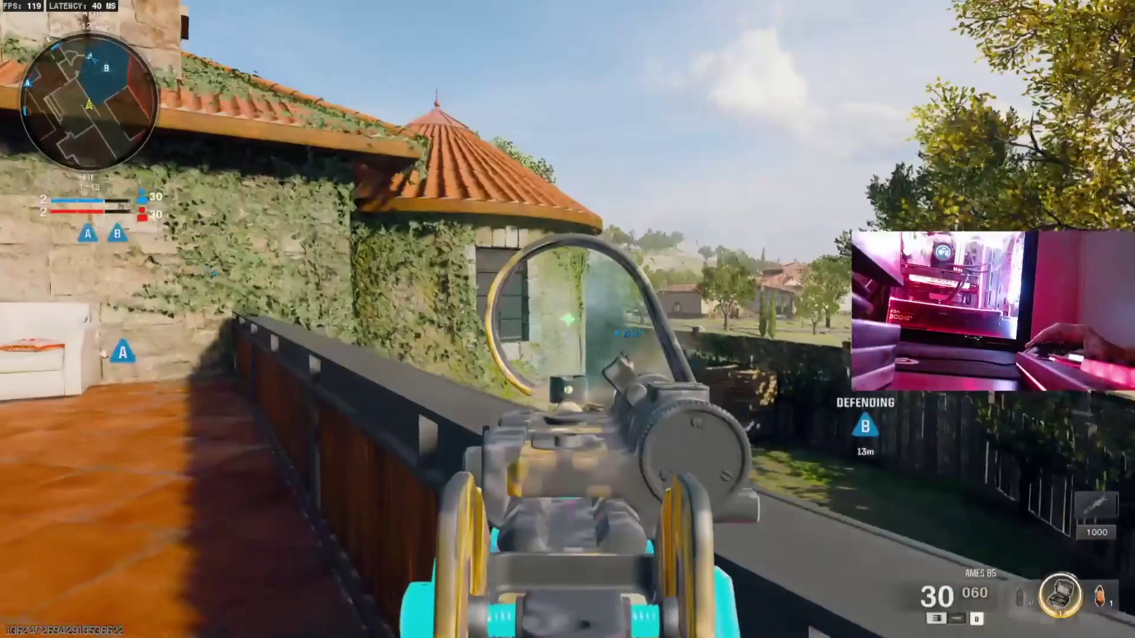
key("w")
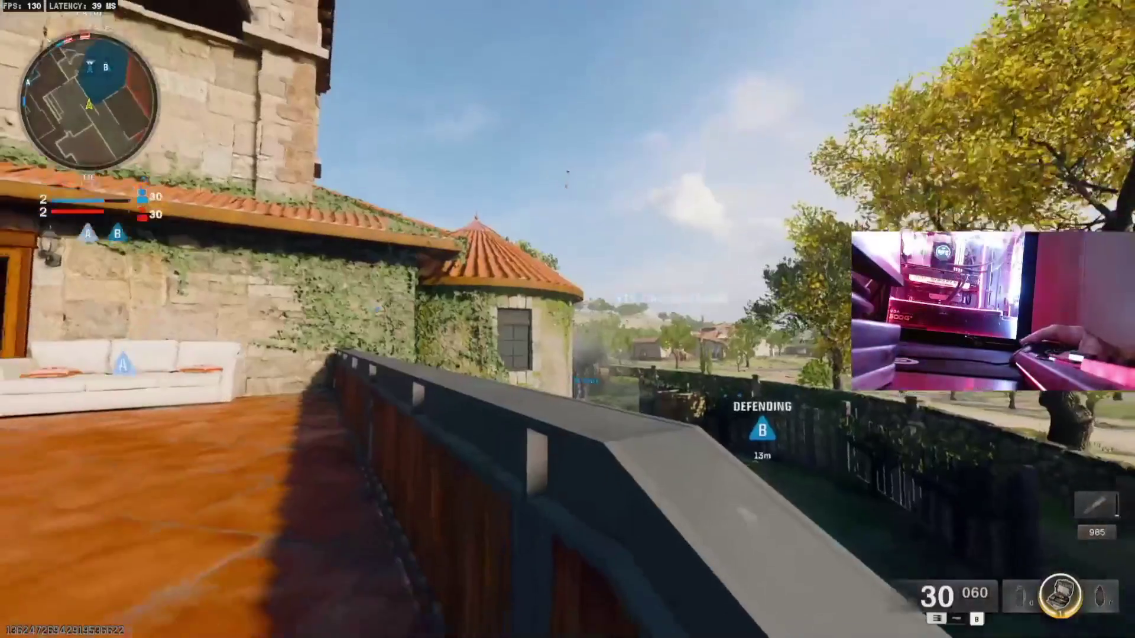
Climb onto the sill in the dark hall and shoot at enemies around the courtyard fountain.
key("w")
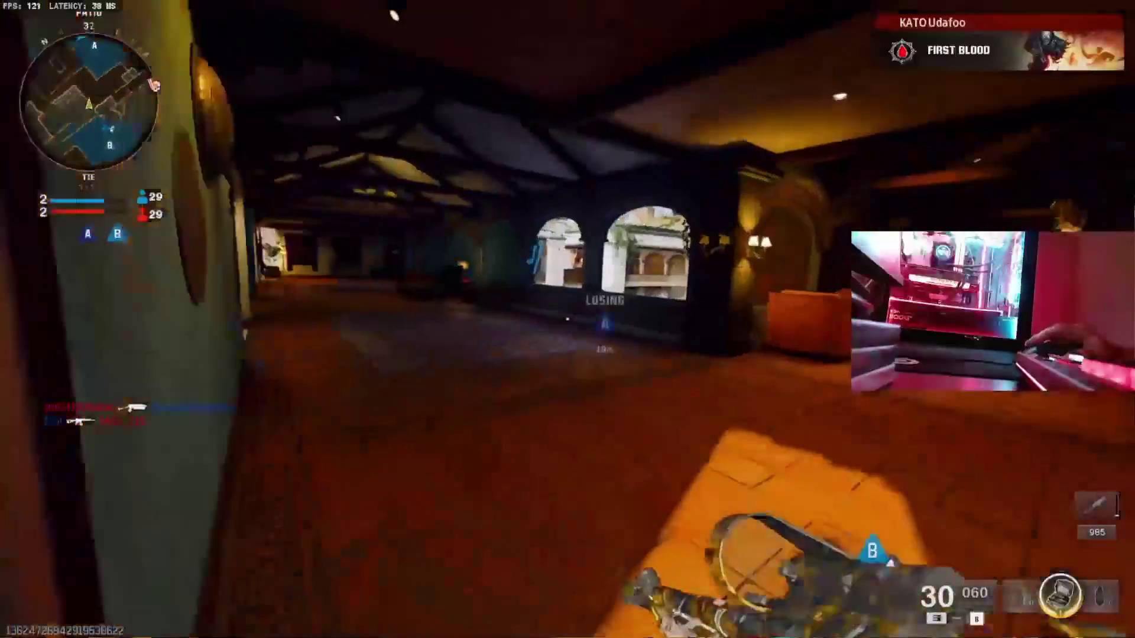
key("space")
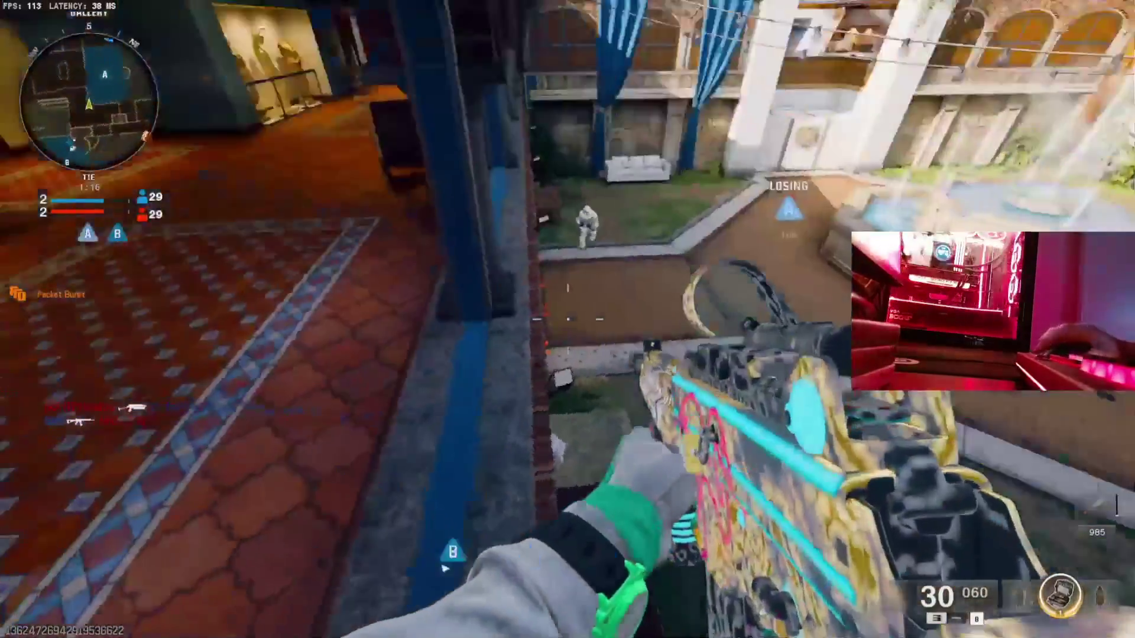
right_click(568, 320)
left_click(568, 320)
key("r")
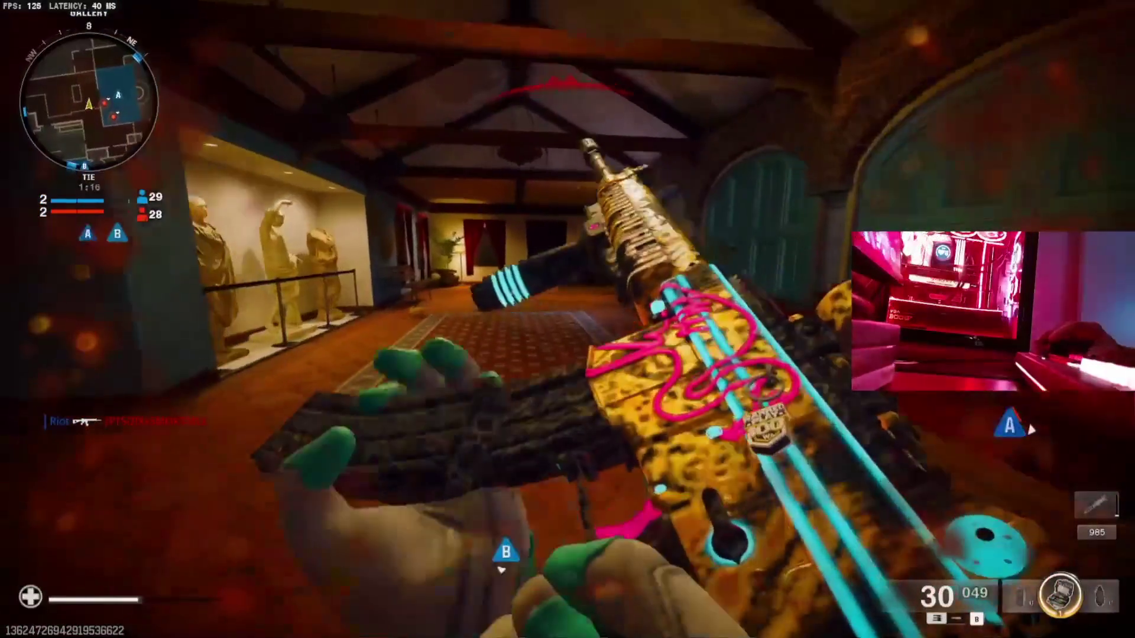
From the armchair corridor balcony, track and shoot enemies across the courtyard, reloading between targets.
key("w")
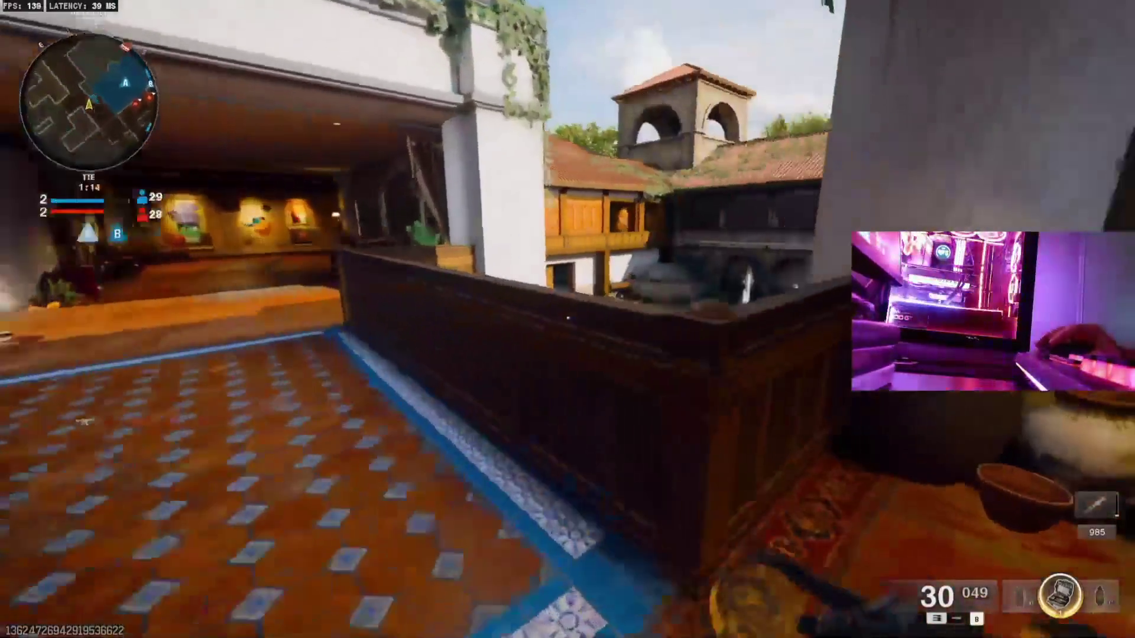
right_click(568, 319)
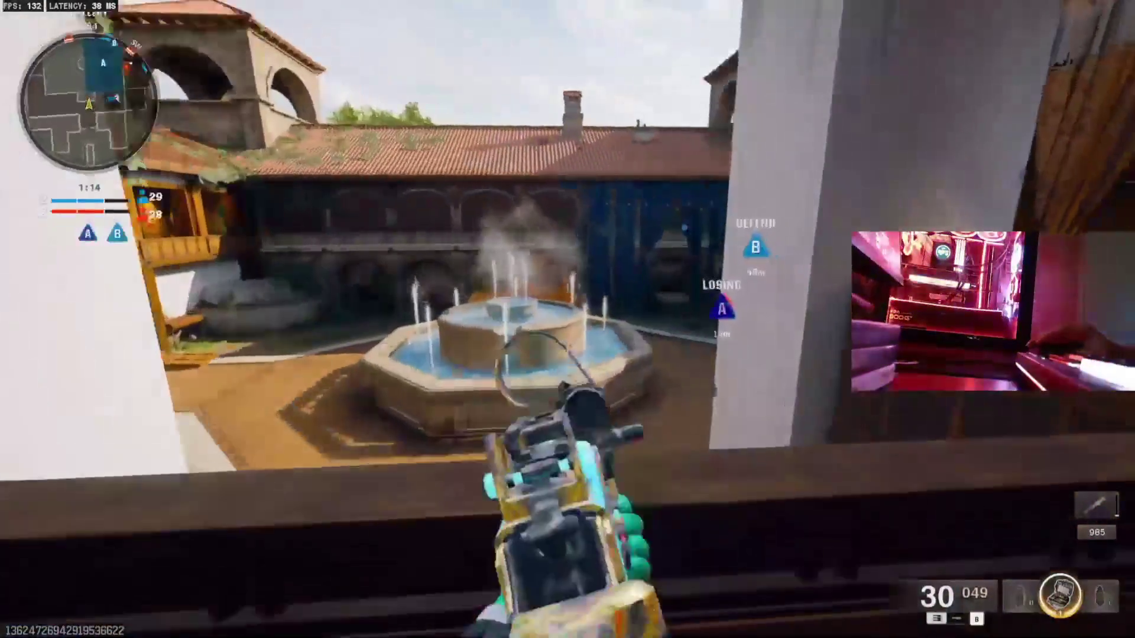
left_click_drag(568, 319, 568, 319)
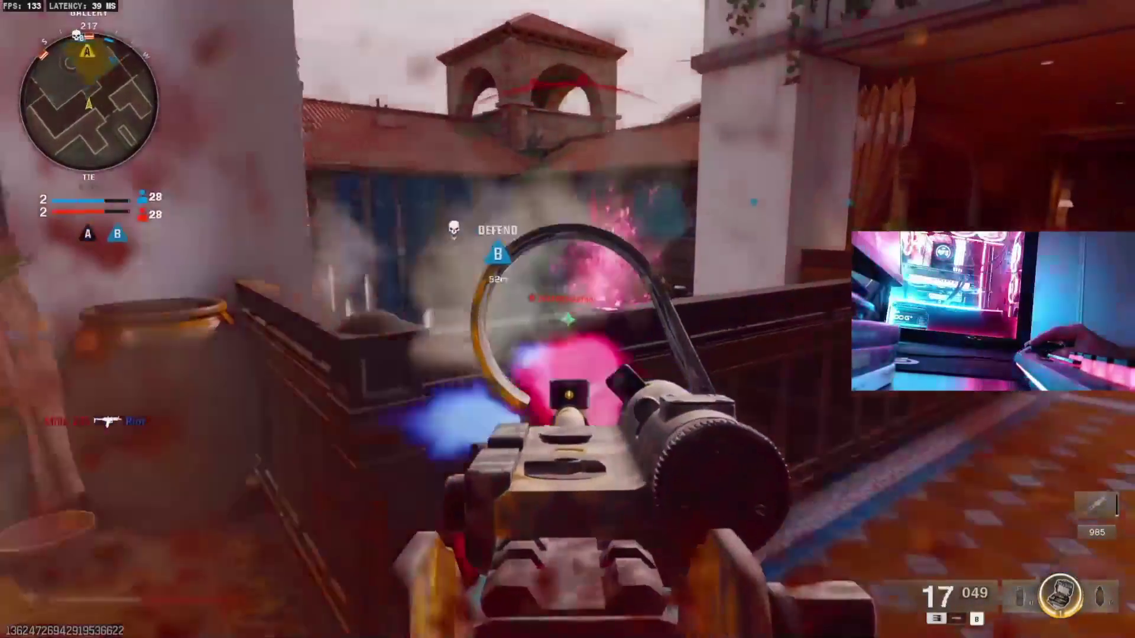
key("r")
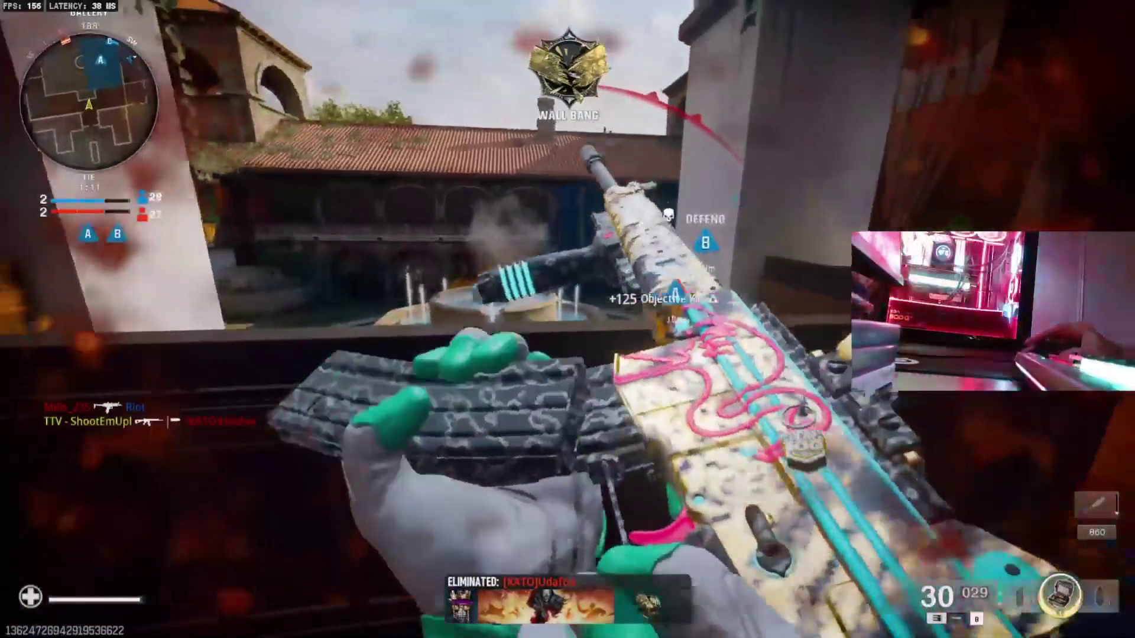
right_click(568, 319)
left_click_drag(568, 320, 567, 319)
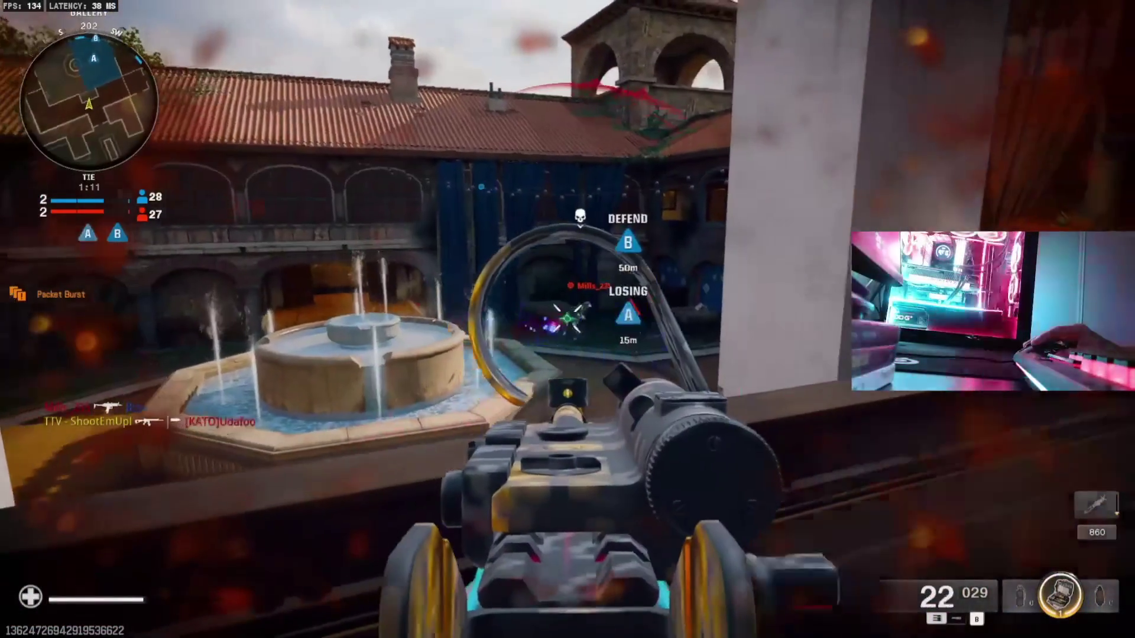
key("r")
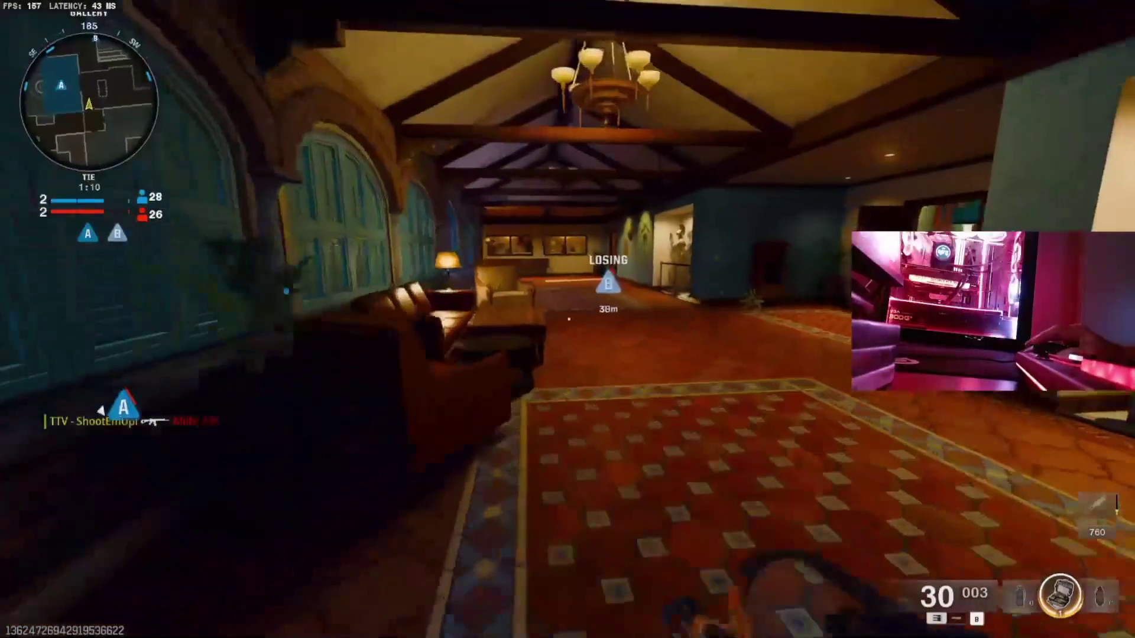
Move out onto the rooftop terrace, shoot the enemy by the garden shed, and reload.
key("w")
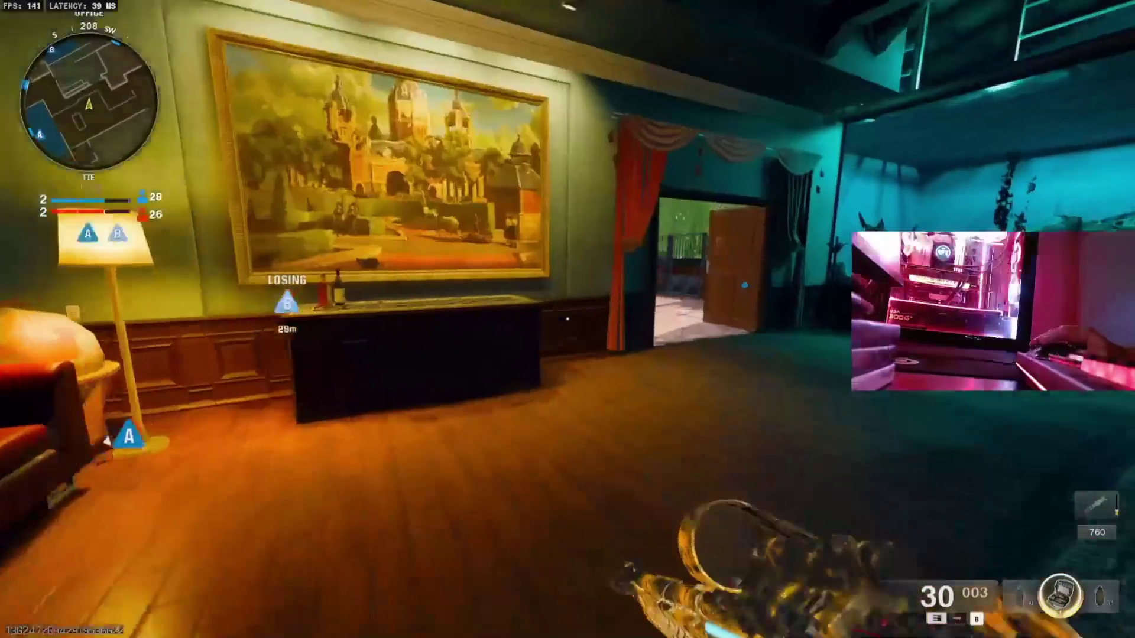
key("w")
key("w")
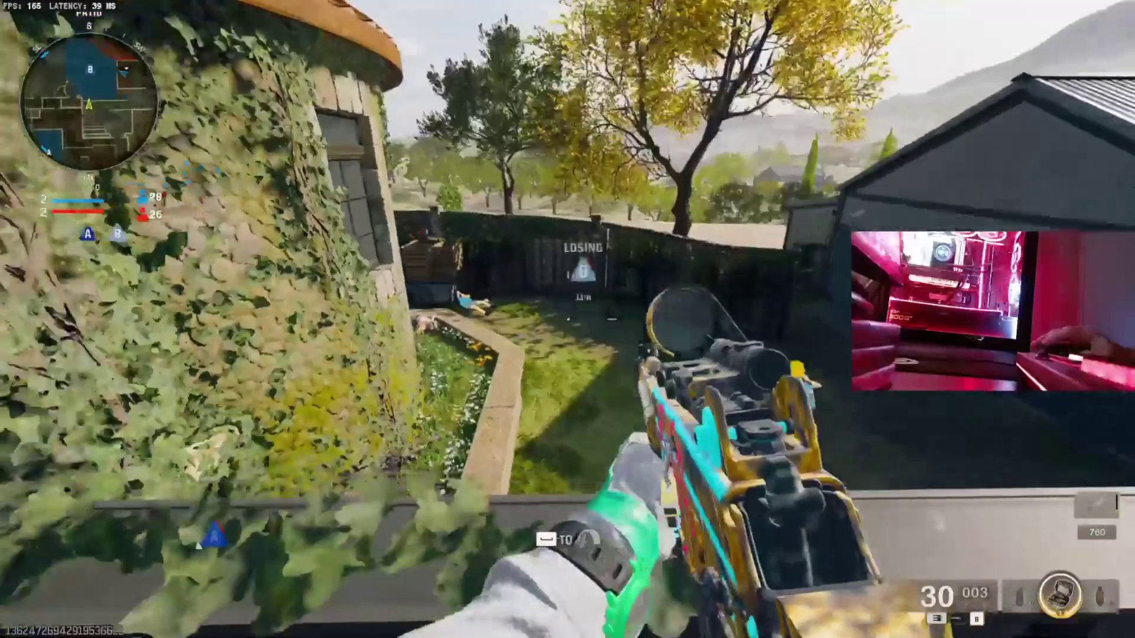
left_click(568, 319)
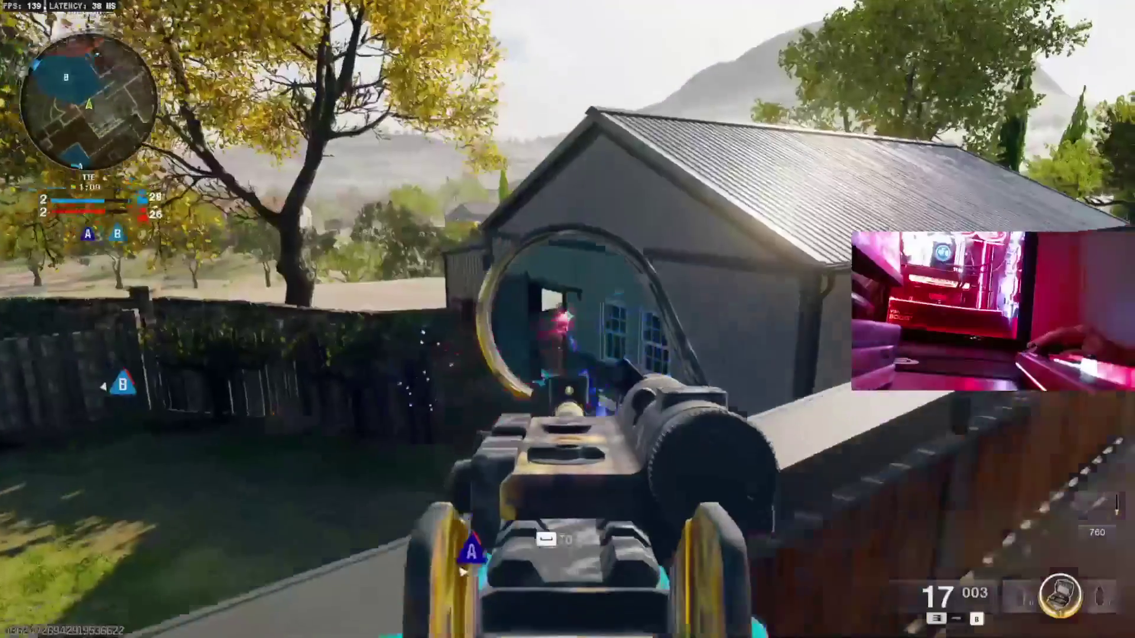
key("r")
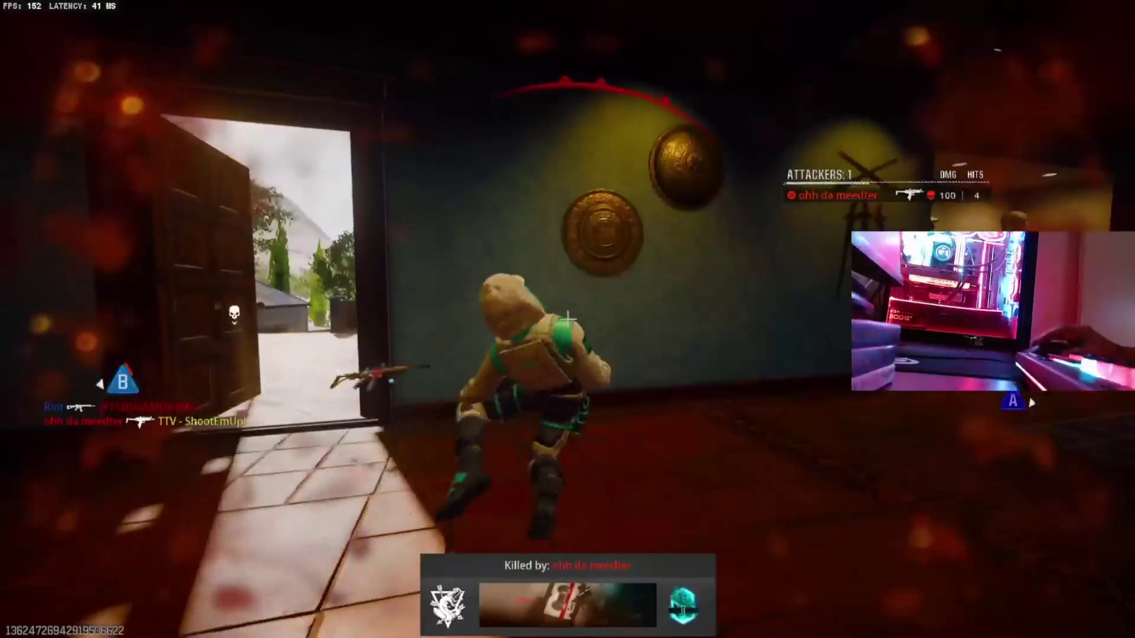
Skip the killcam, then climb to the patio and run through the dark interior into the lit hall.
key("Tab")
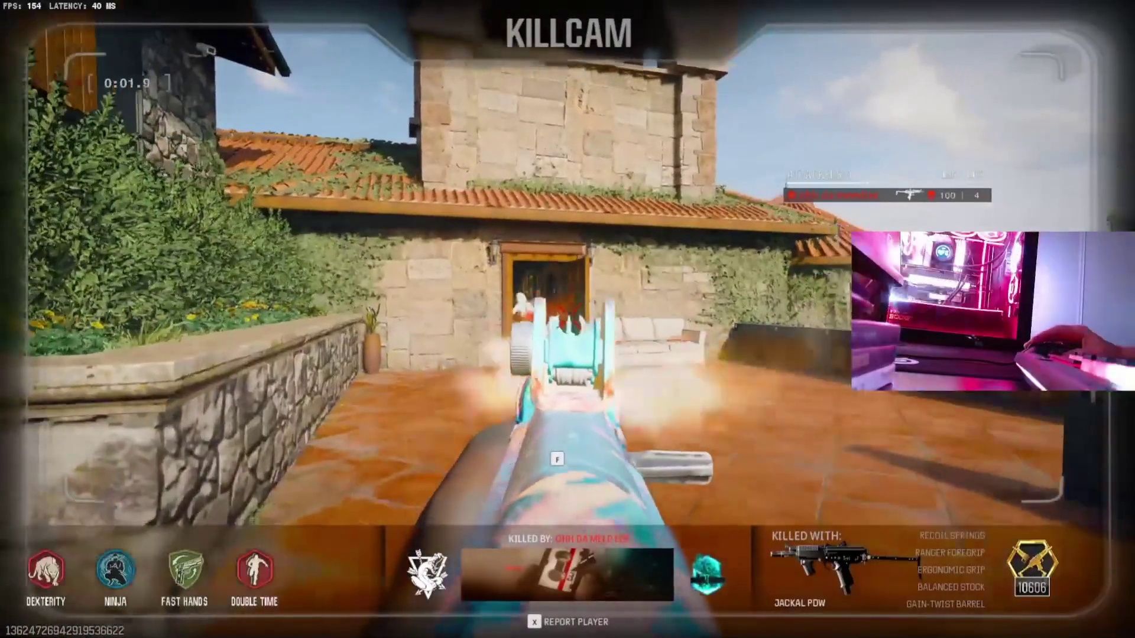
key("f")
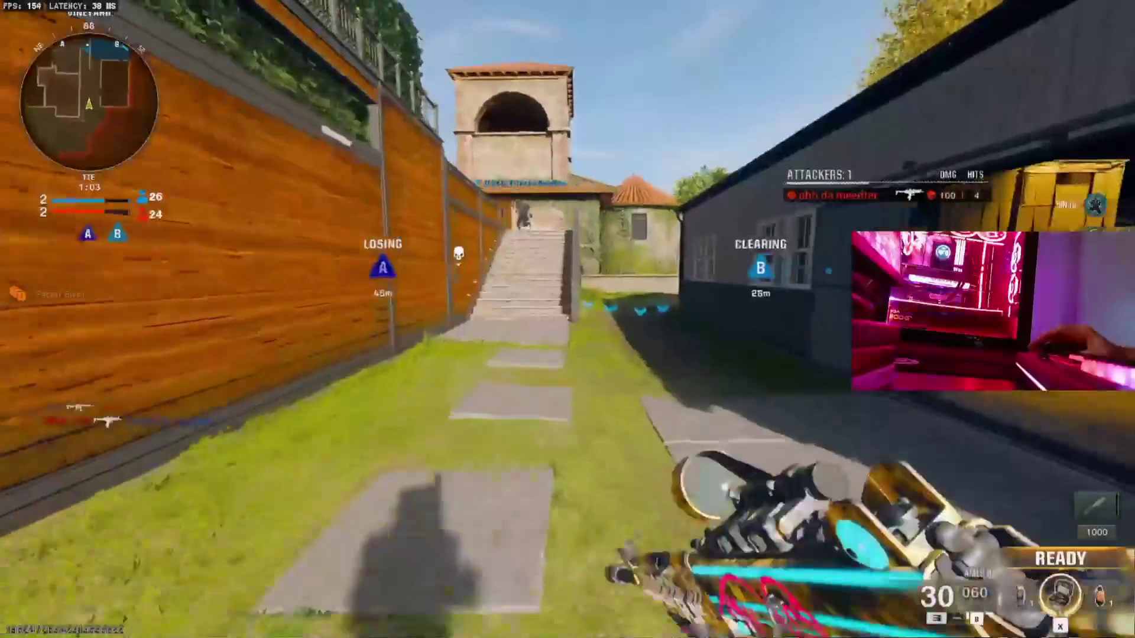
key("w")
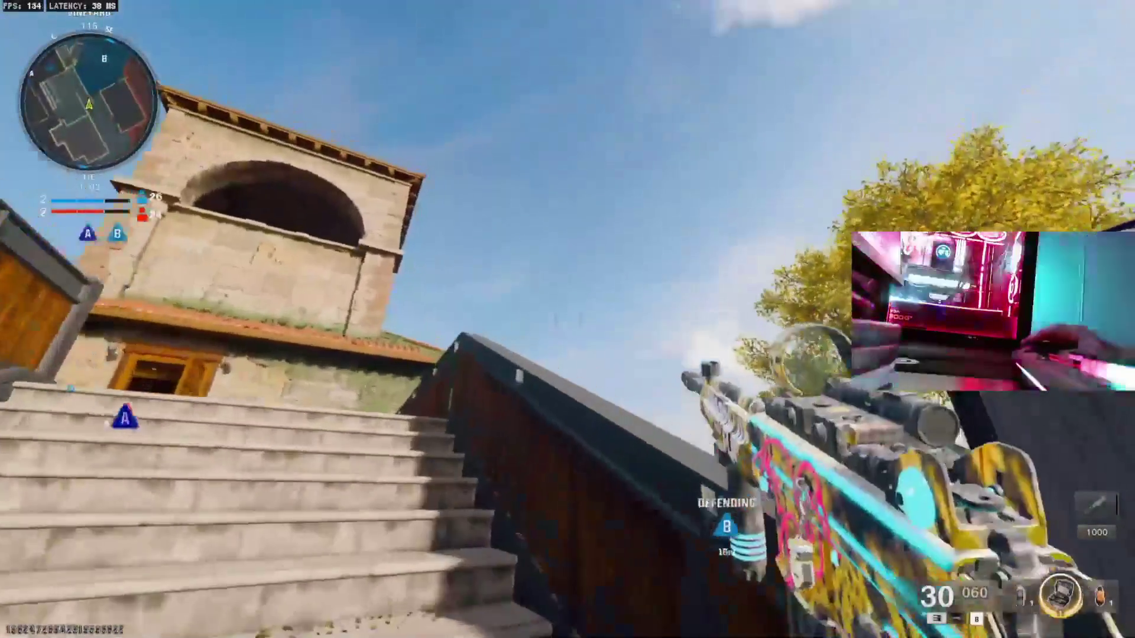
key("w")
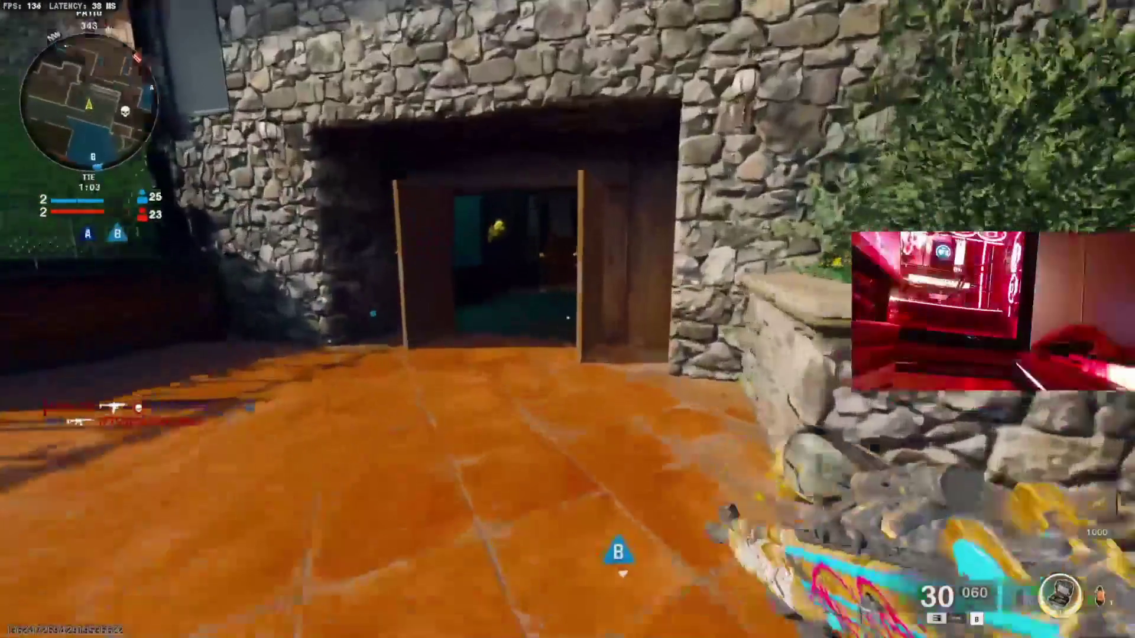
key("w")
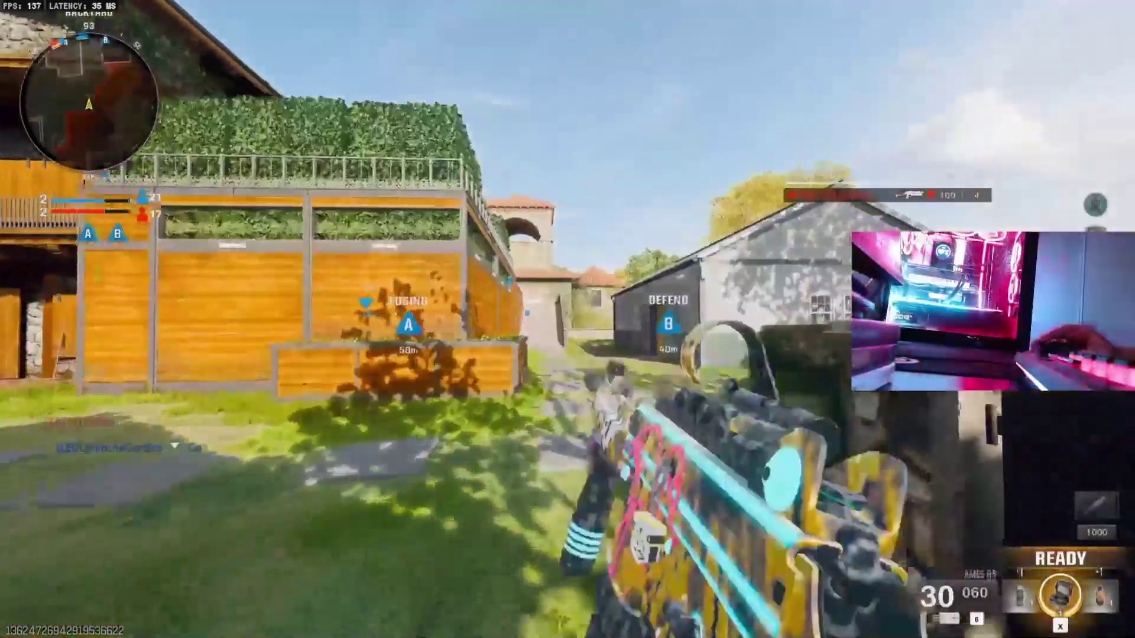
Climb the stairs to the orange courtyard and enter the house up to the courtyard window.
key("w")
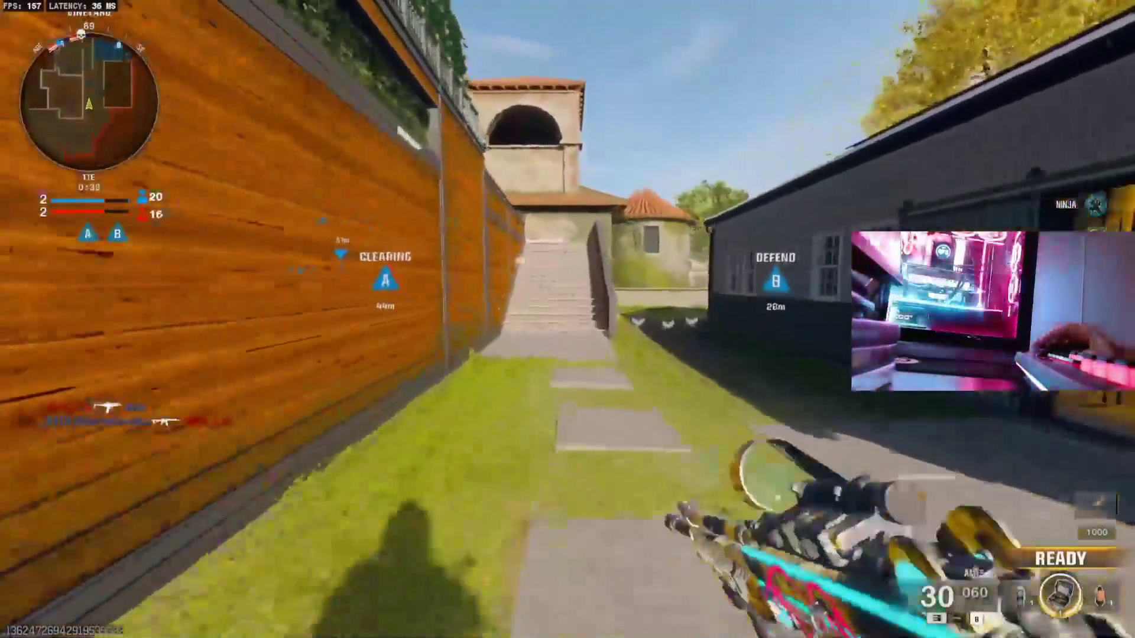
key("w")
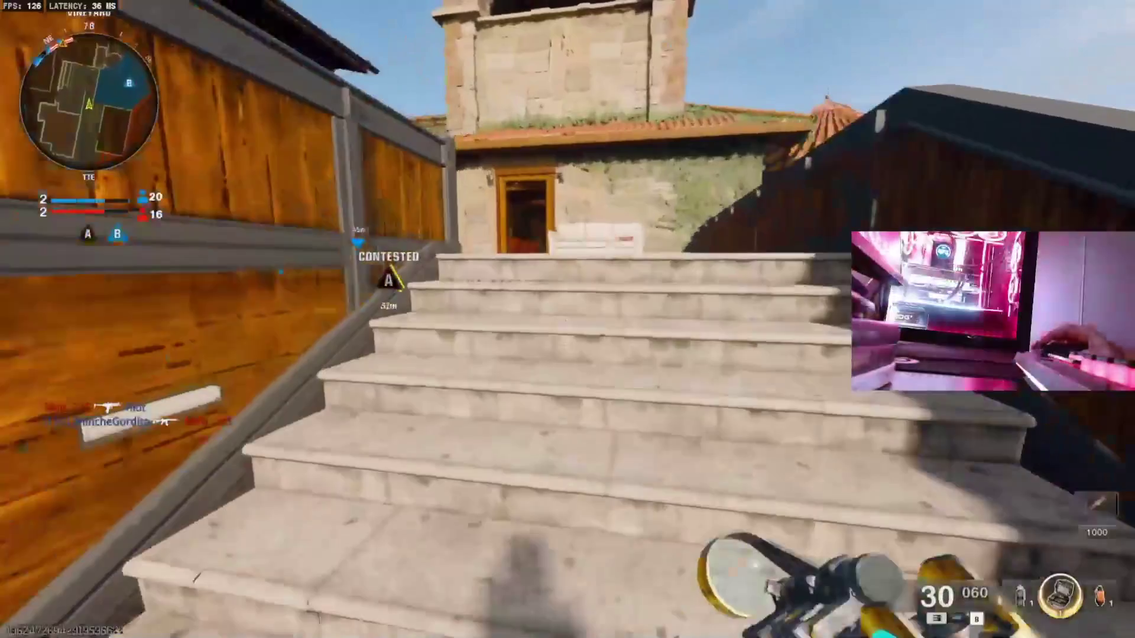
key("w")
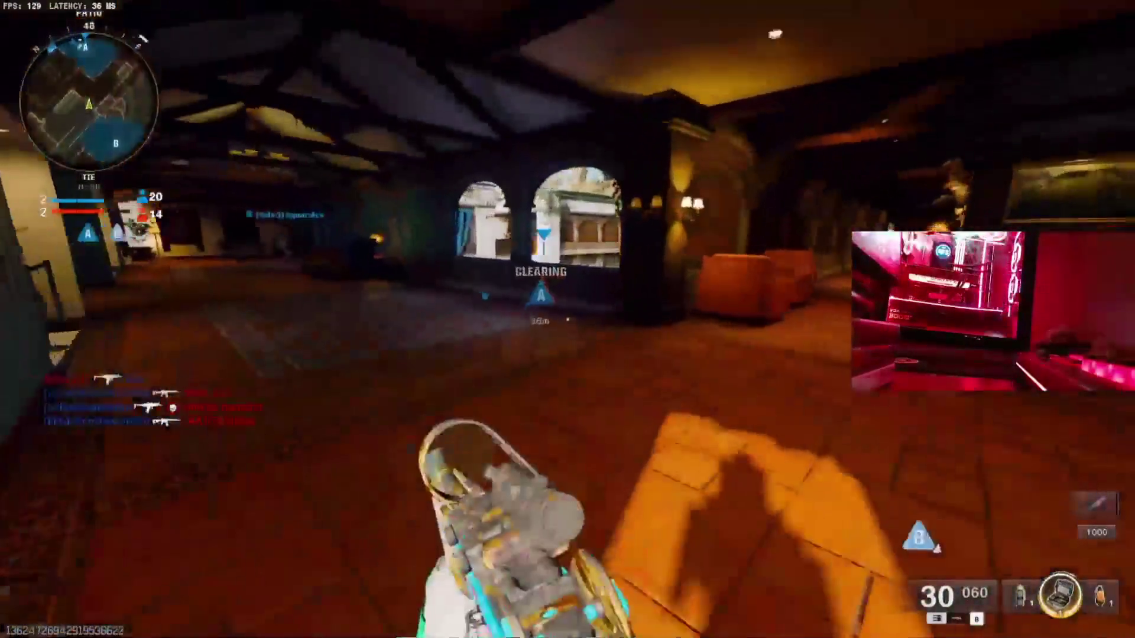
key("w")
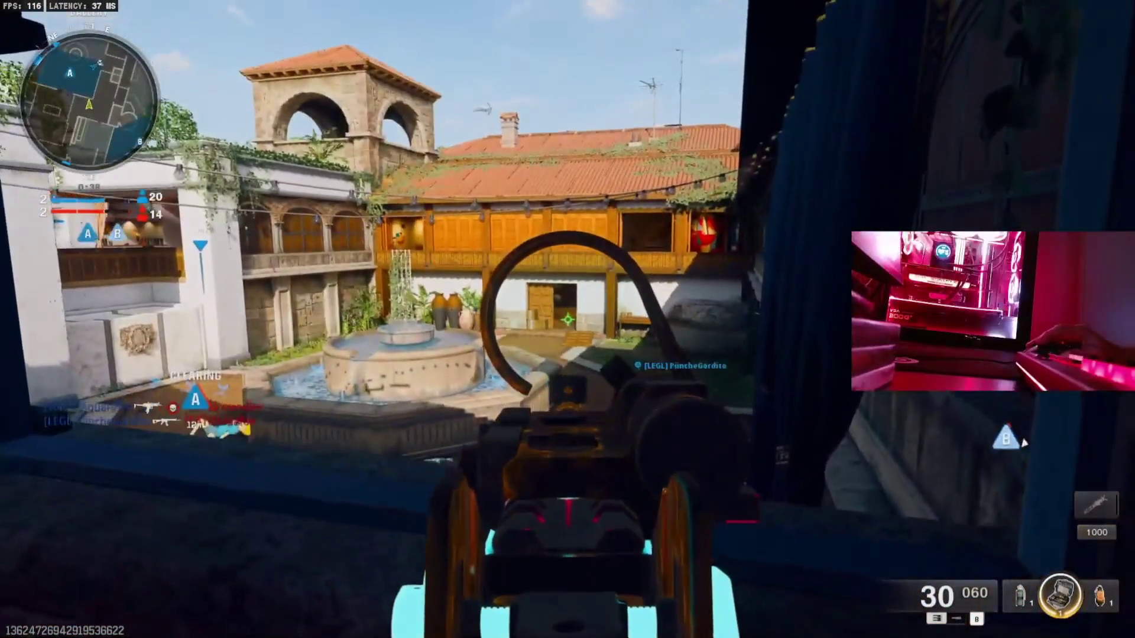
mouse_move(568, 319)
Step out onto the terrace and back to the window, then cross the balcony through the double doors.
key("w")
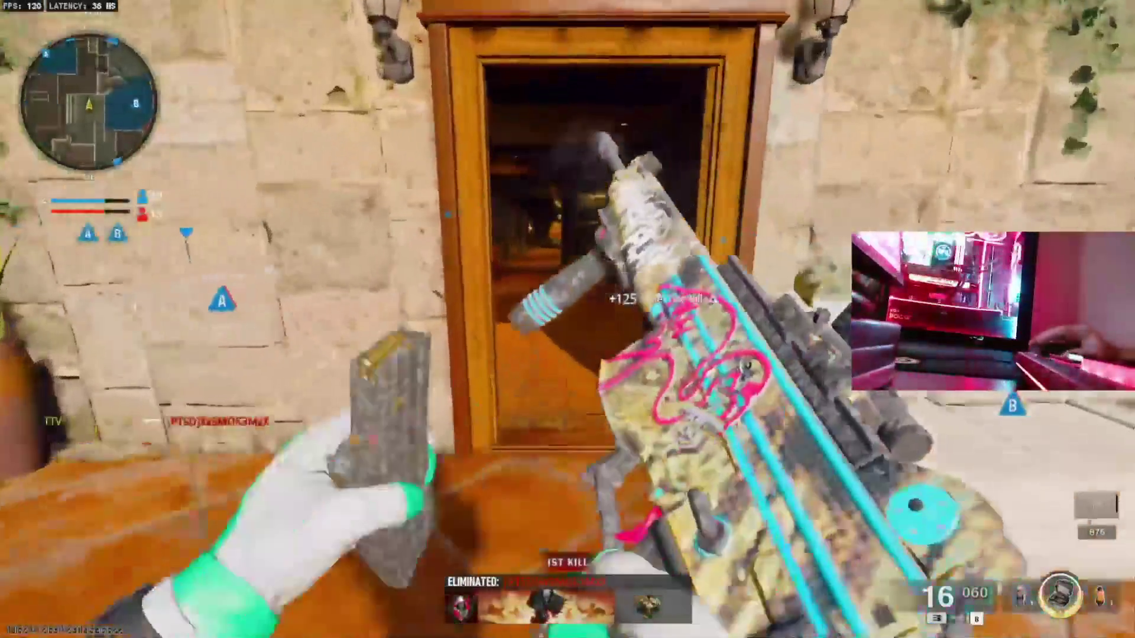
key("w")
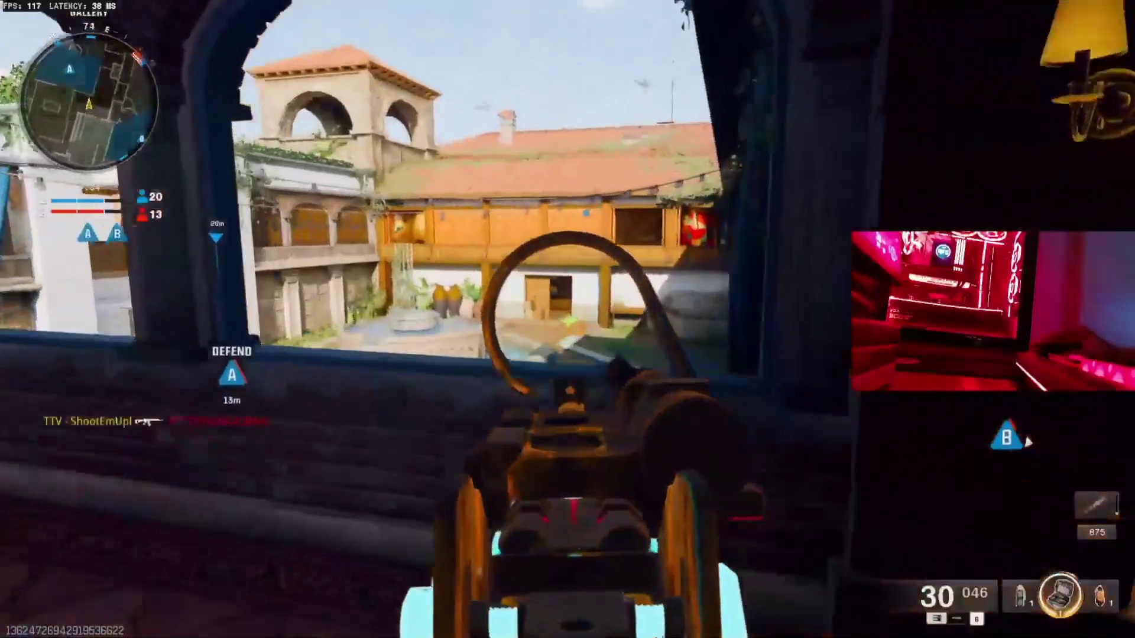
key("w")
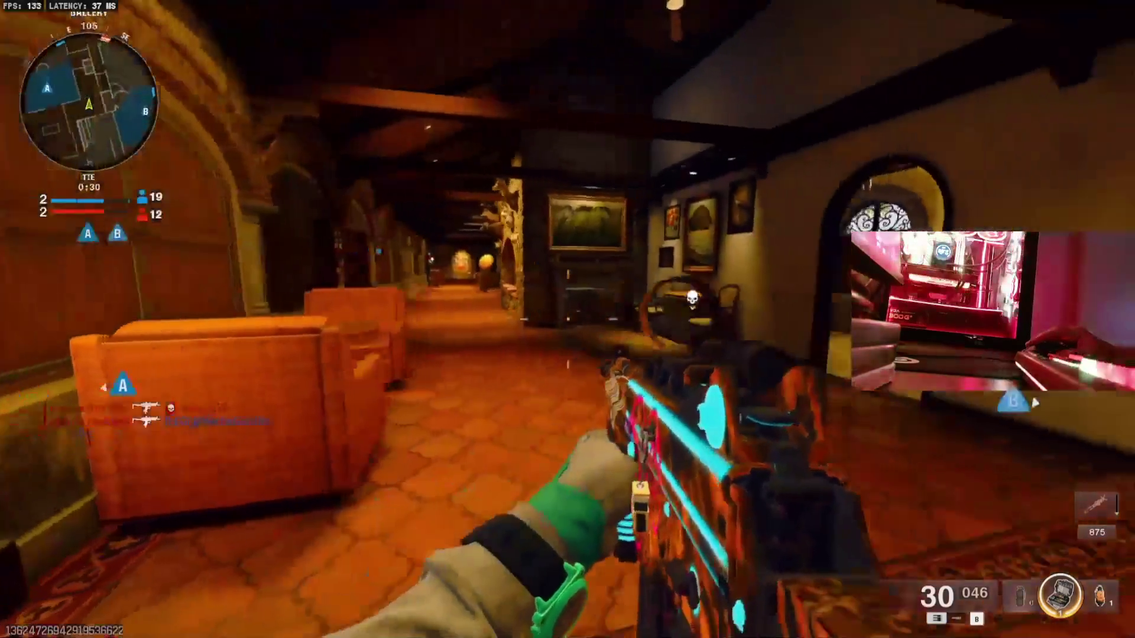
key("w")
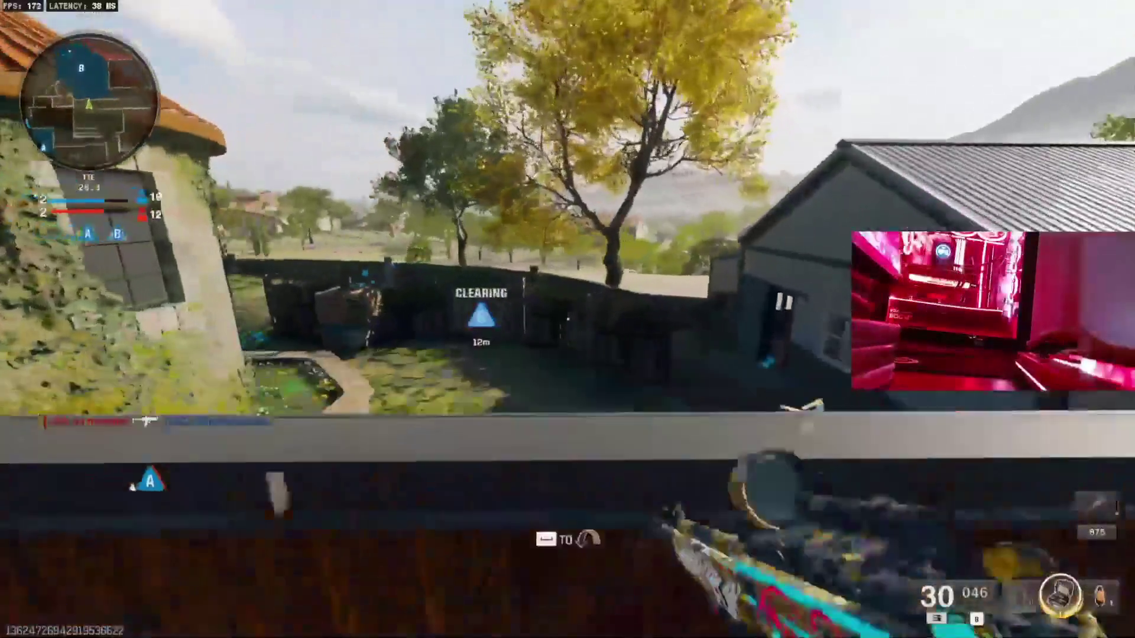
key("w")
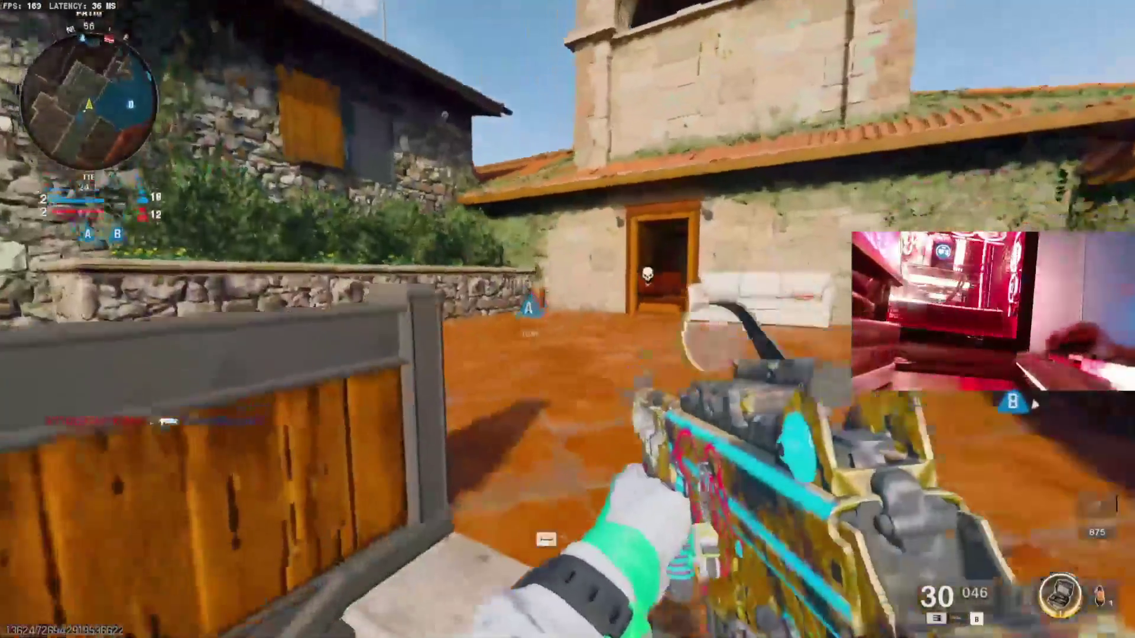
key("w")
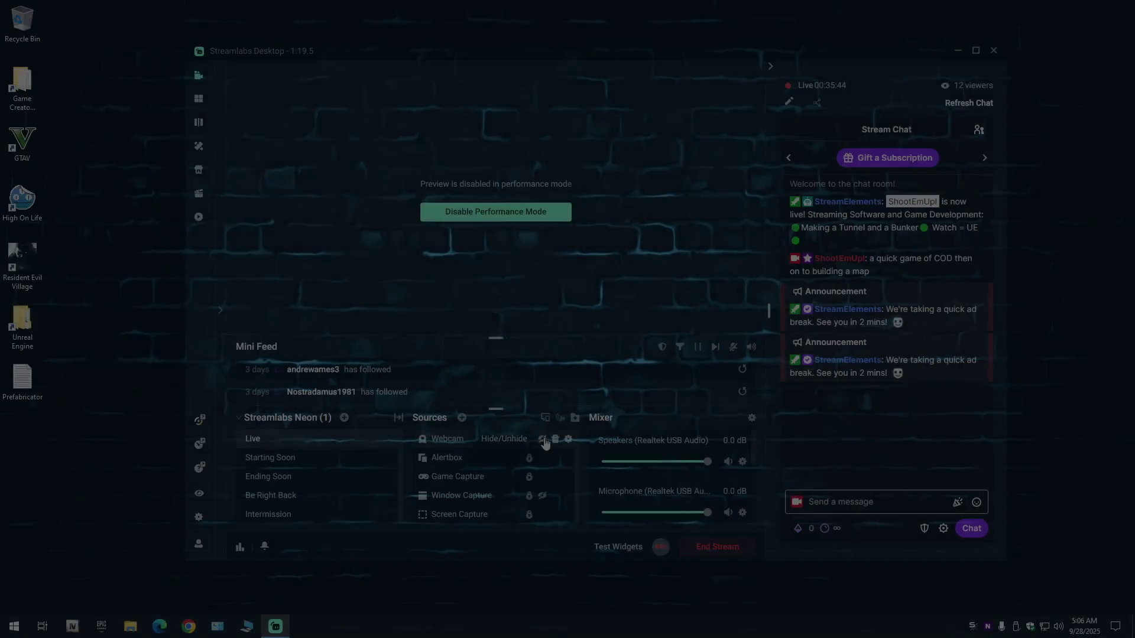
Unhide the Webcam source in Streamlabs and launch the Epic Games Launcher.
left_click(545, 443)
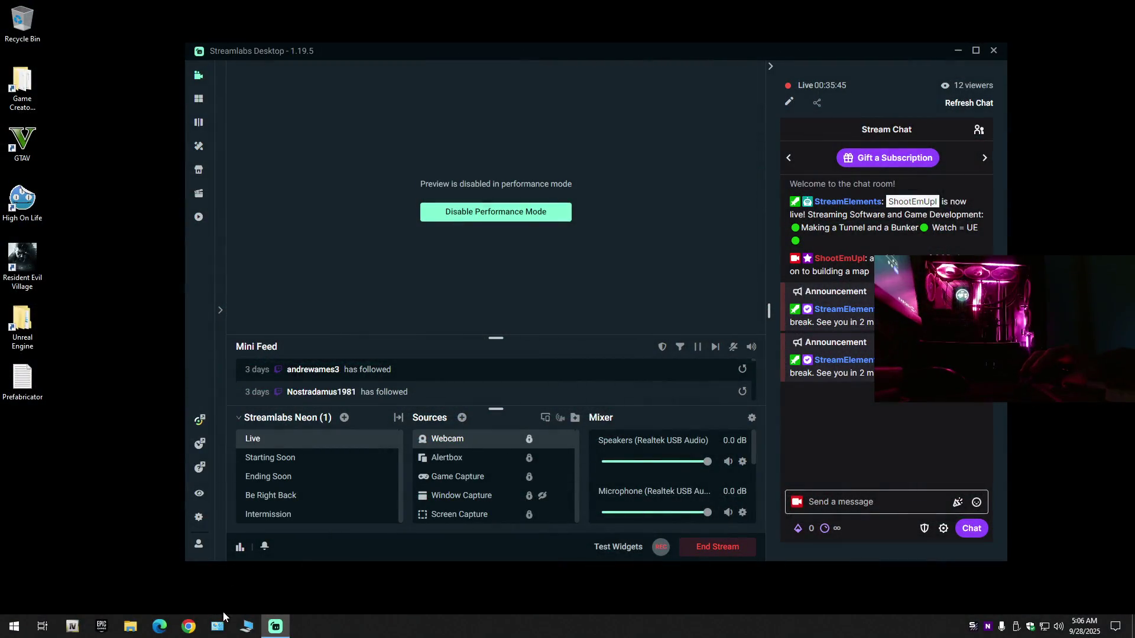
left_click(103, 626)
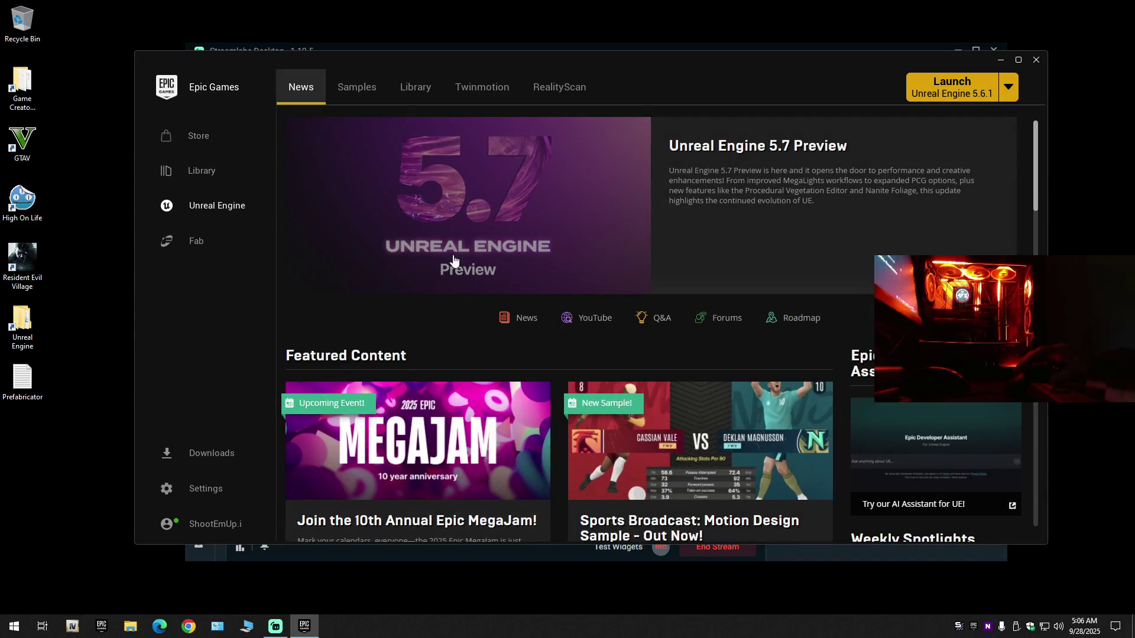
Launch the BattleRoyale project from the launcher's Library.
left_click(419, 83)
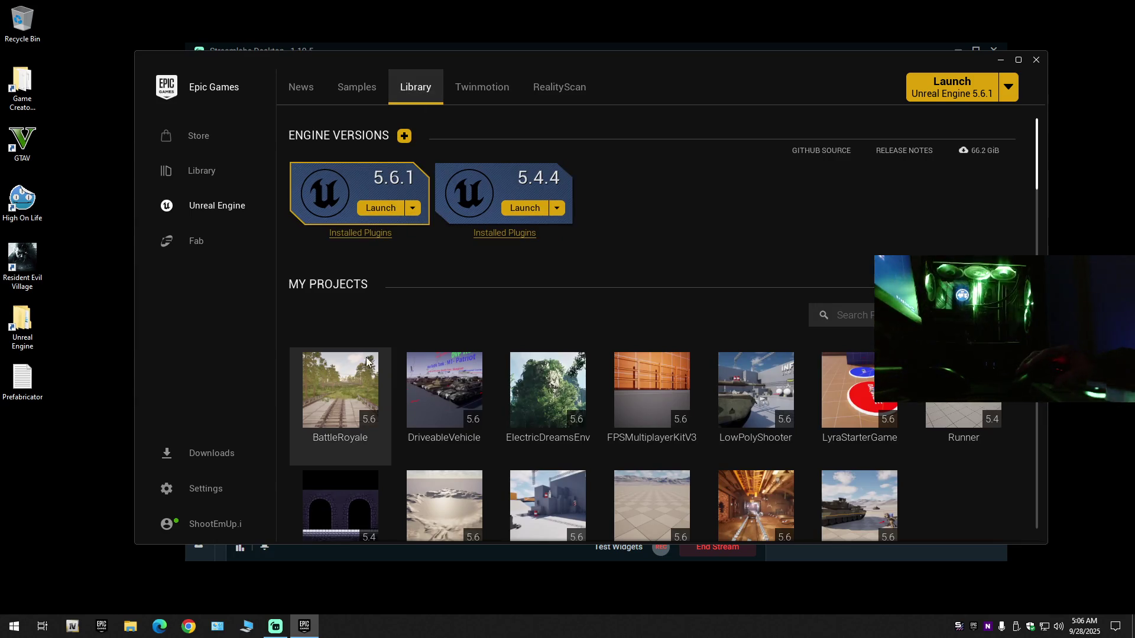
double_click(330, 388)
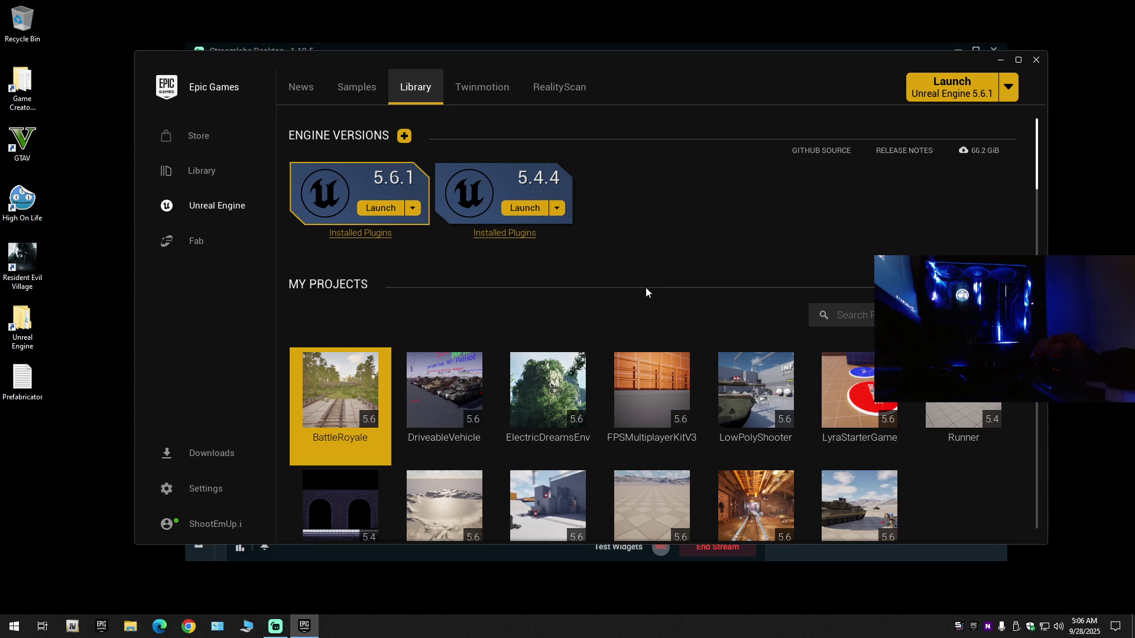
mouse_move(355, 390)
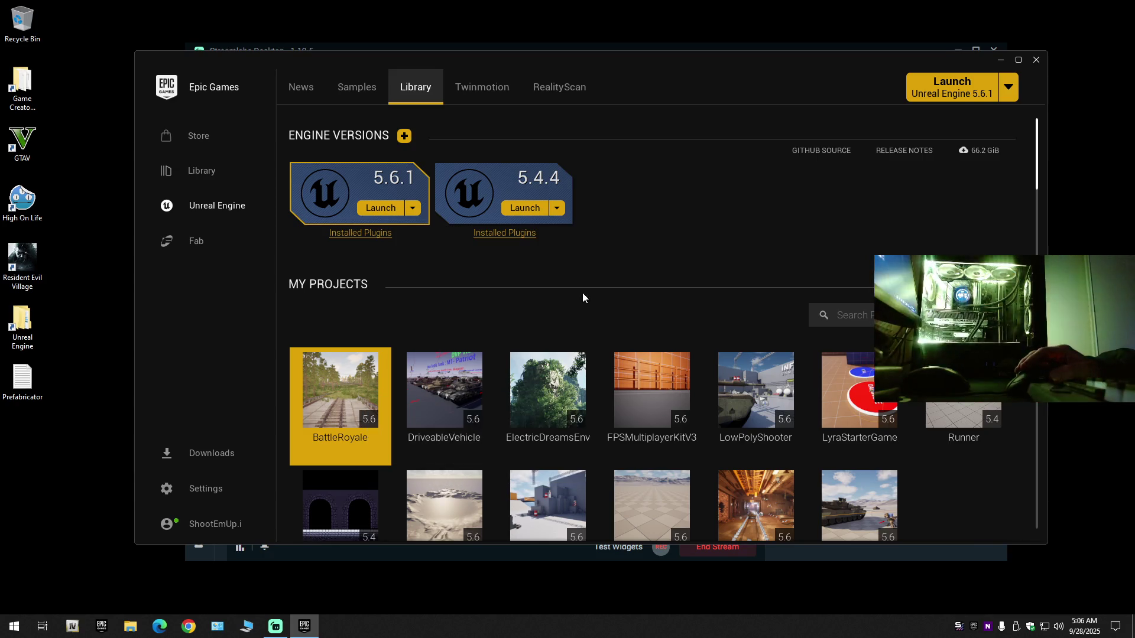
Minimize Streamlabs, bring the Unreal Editor splash forward and close the Epic Games Launcher.
left_click_drag(789, 65, 789, 75)
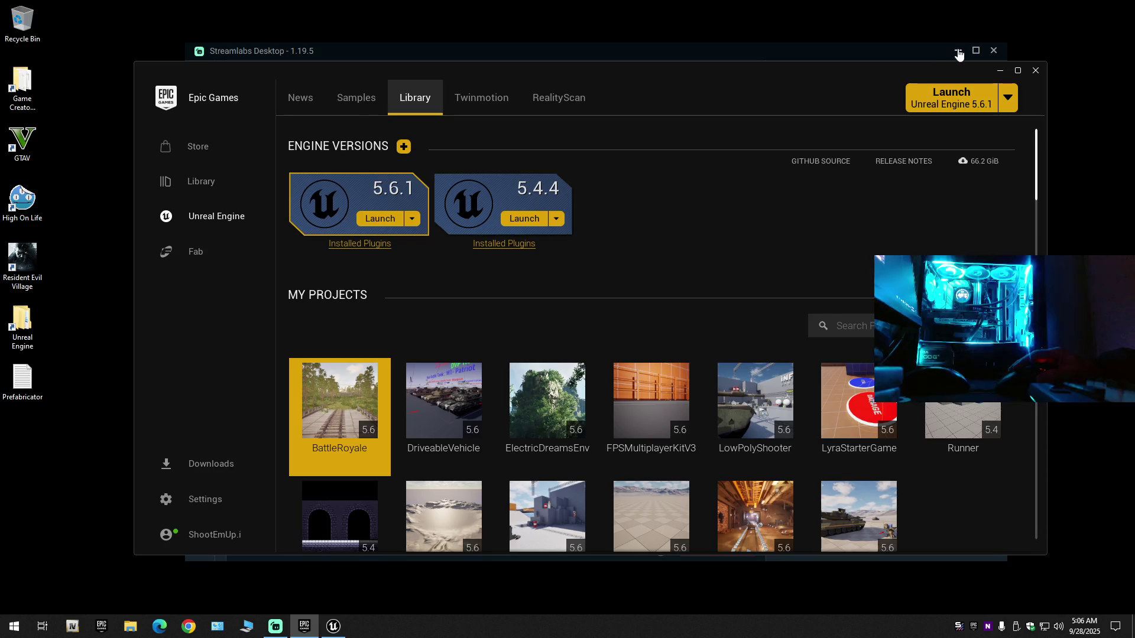
left_click(959, 52)
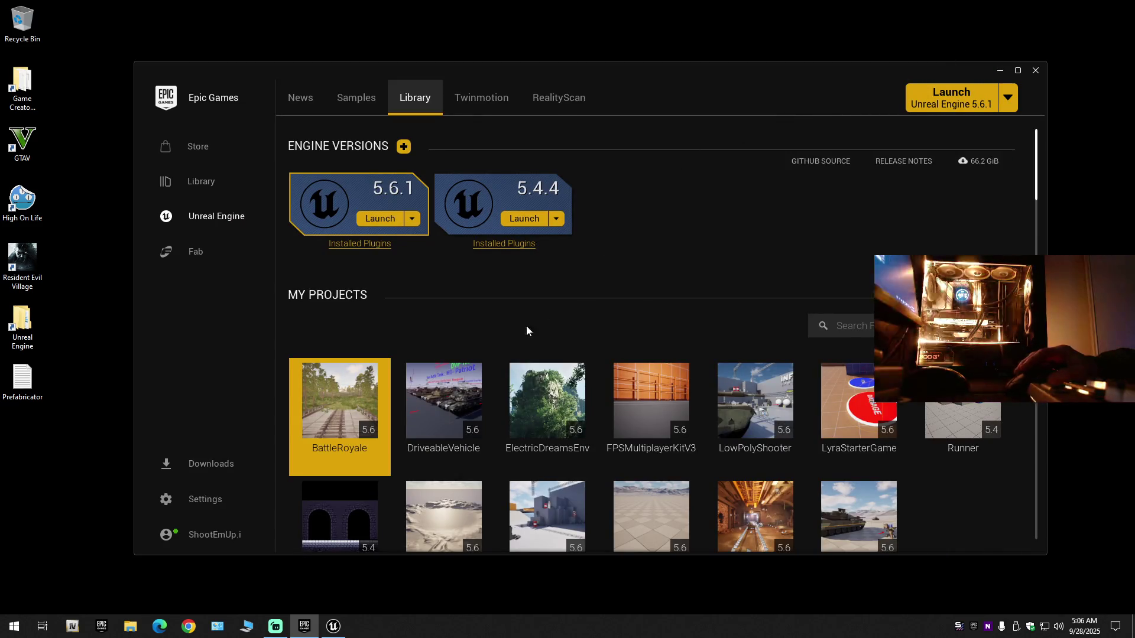
left_click(335, 628)
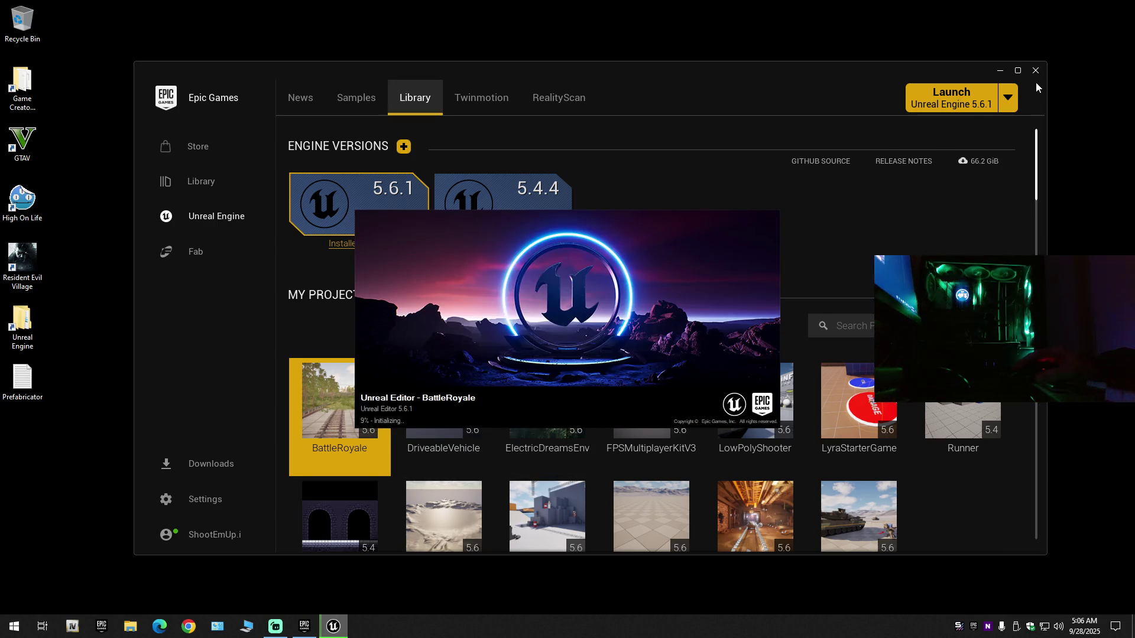
left_click(1036, 71)
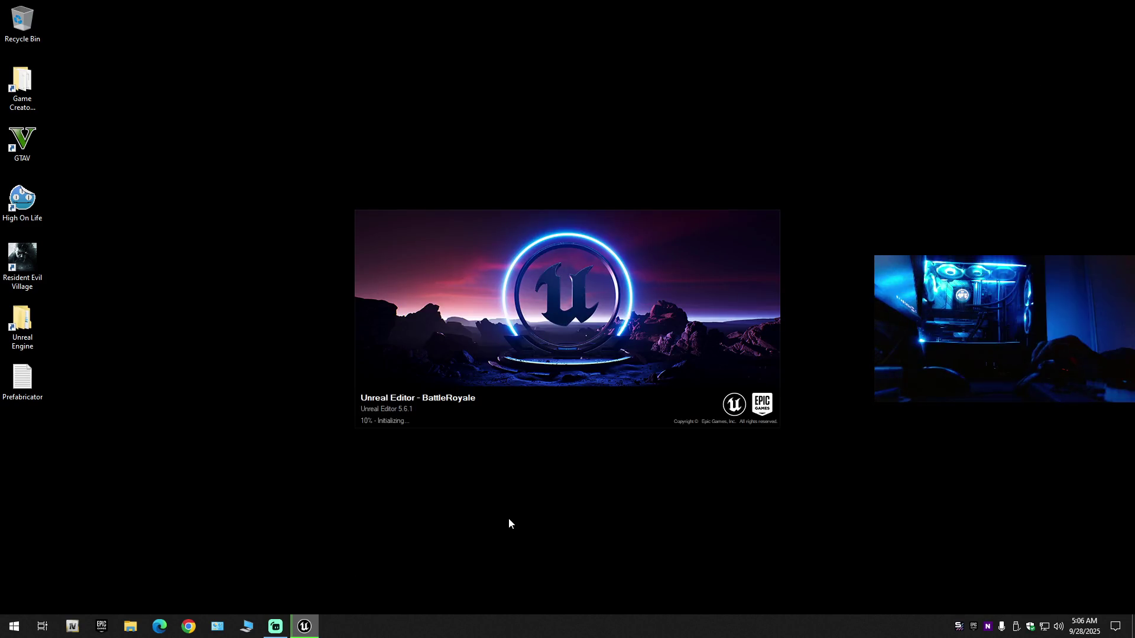
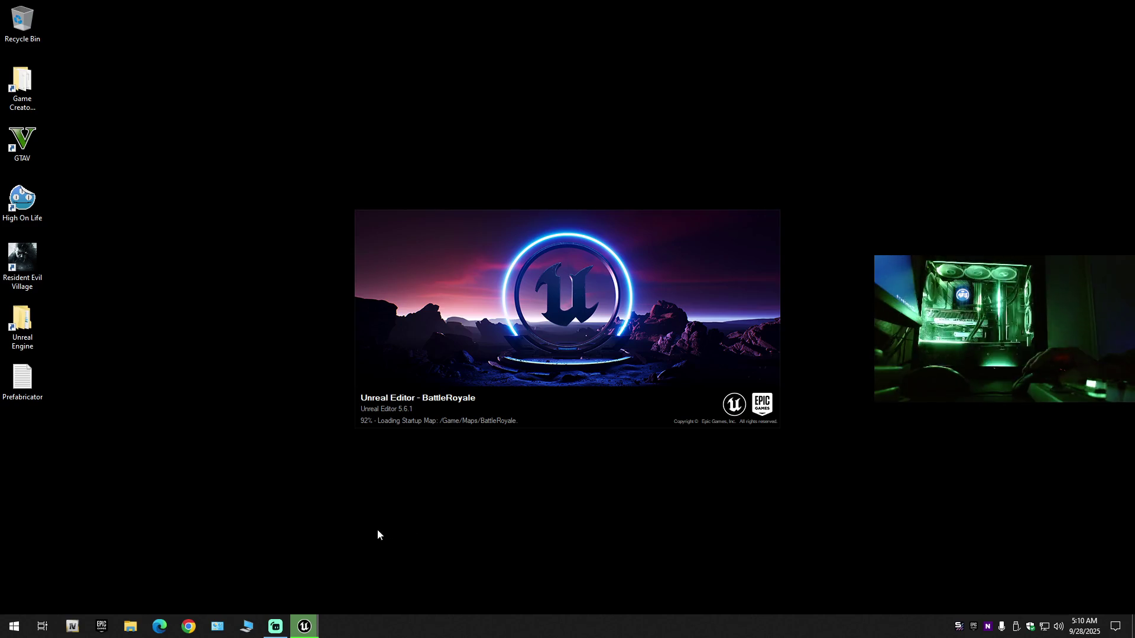
Check BattleRoyale's size (38.2 GB) under D:\Unreal Engine\Projects, then close Explorer and the Properties dialog.
key("super+e")
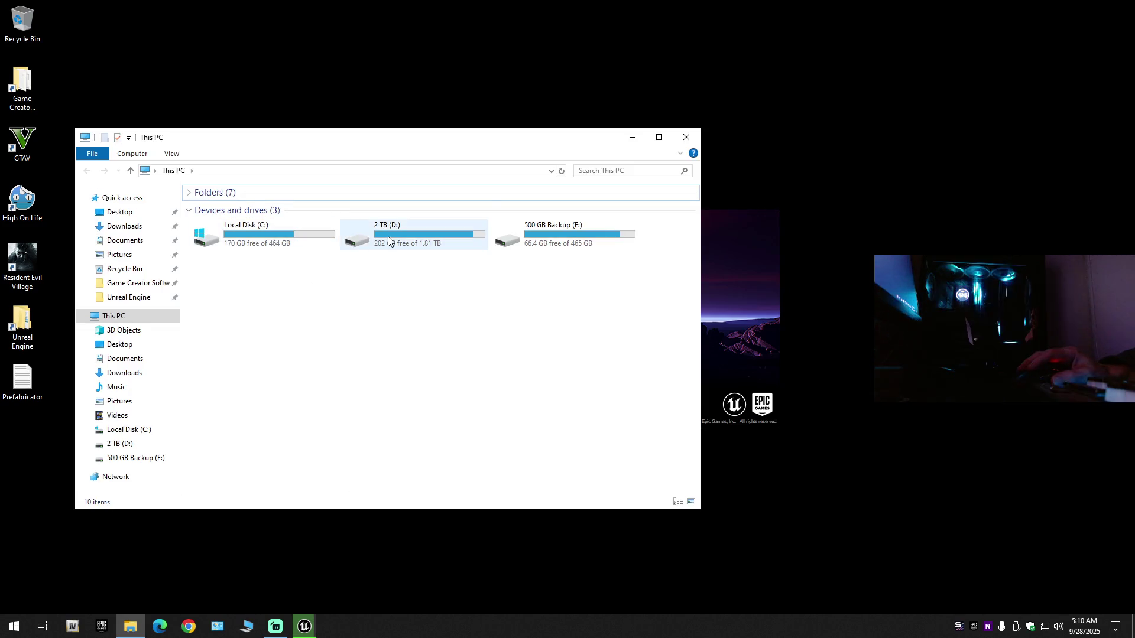
left_click(129, 298)
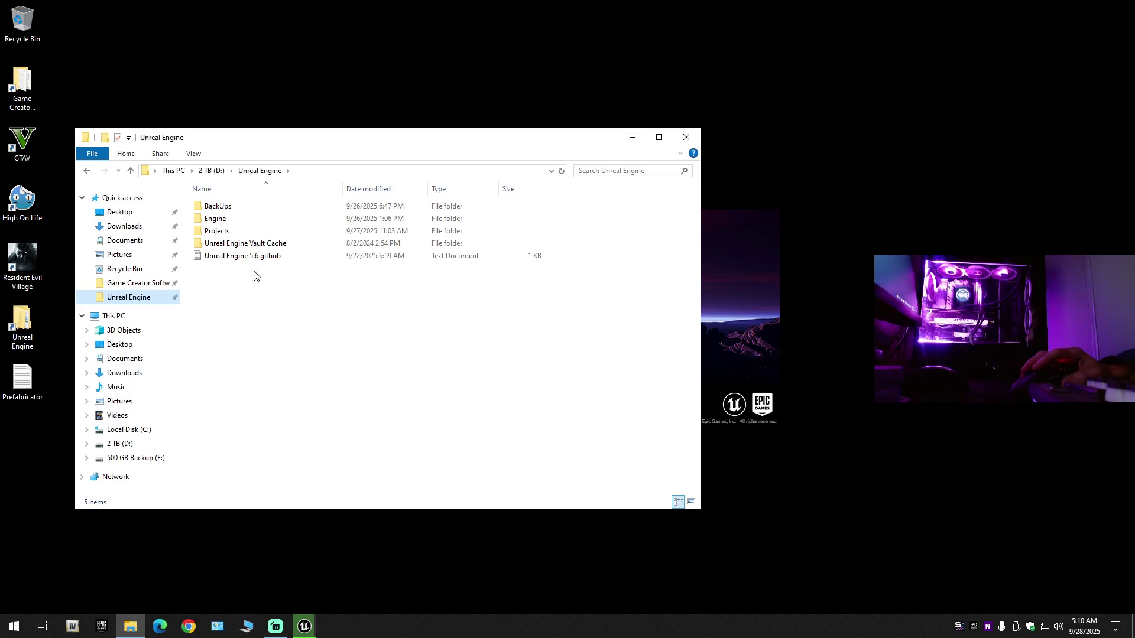
double_click(239, 233)
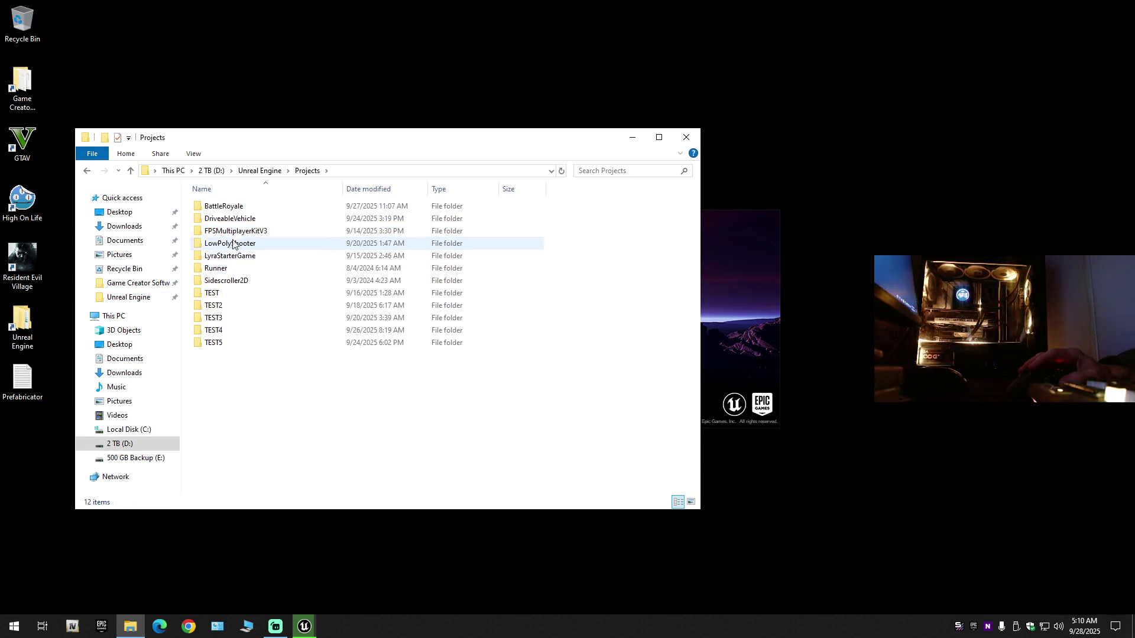
right_click(233, 207)
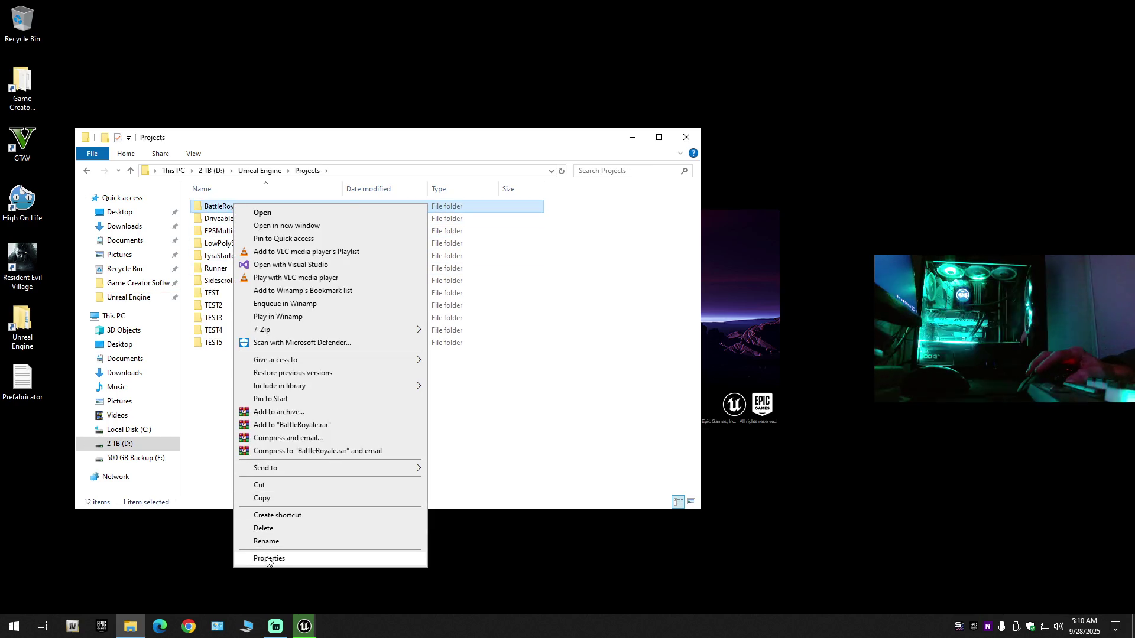
left_click(269, 558)
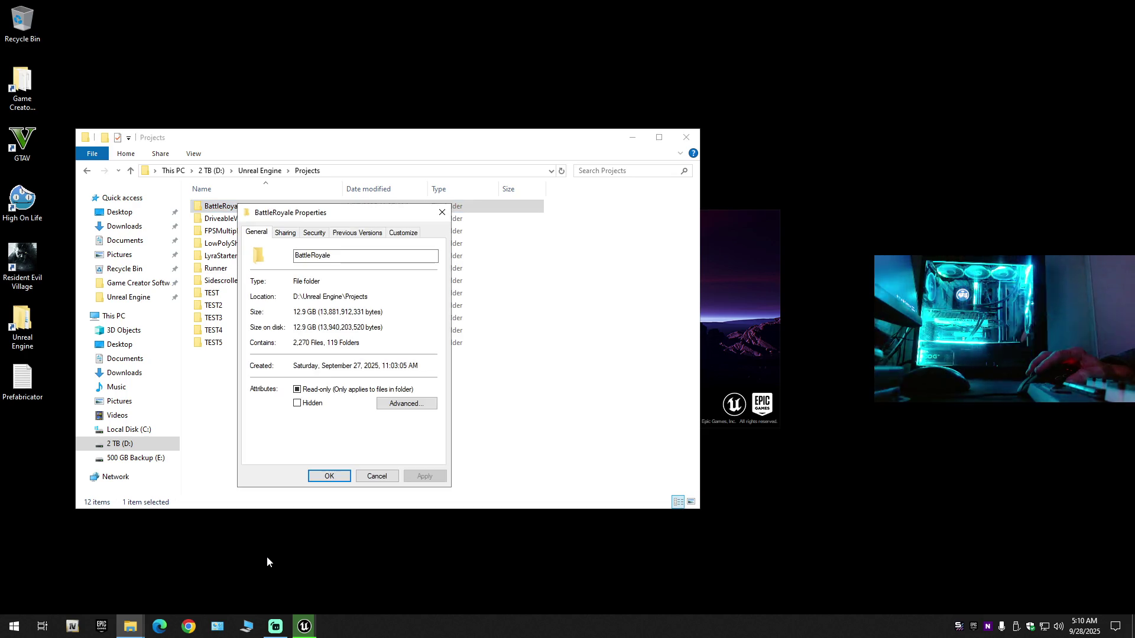
left_click(688, 138)
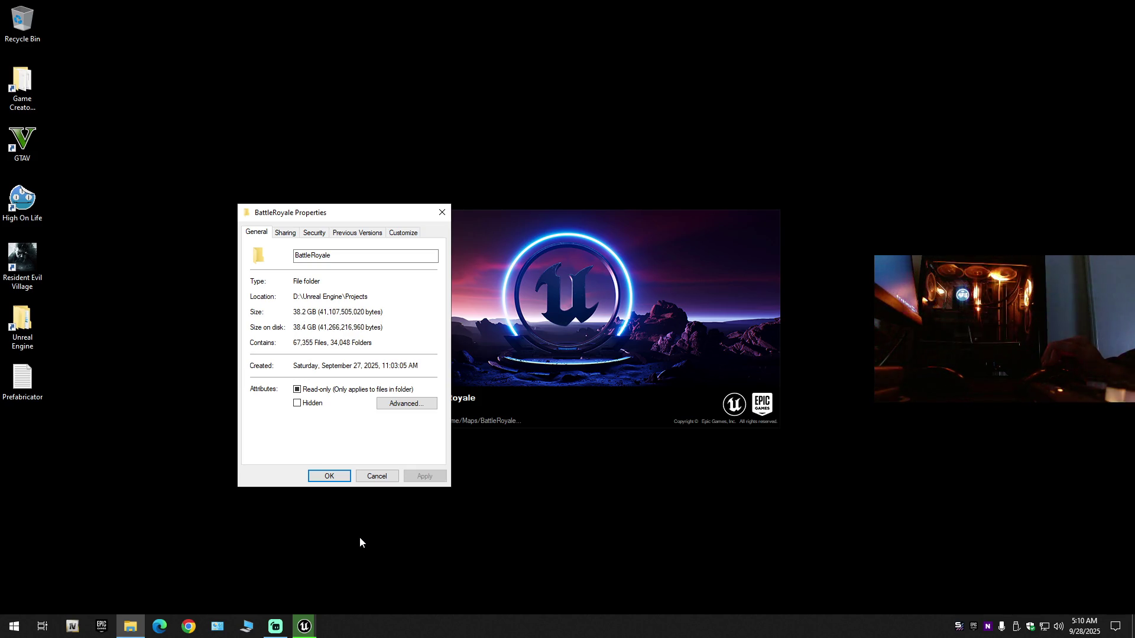
left_click(376, 476)
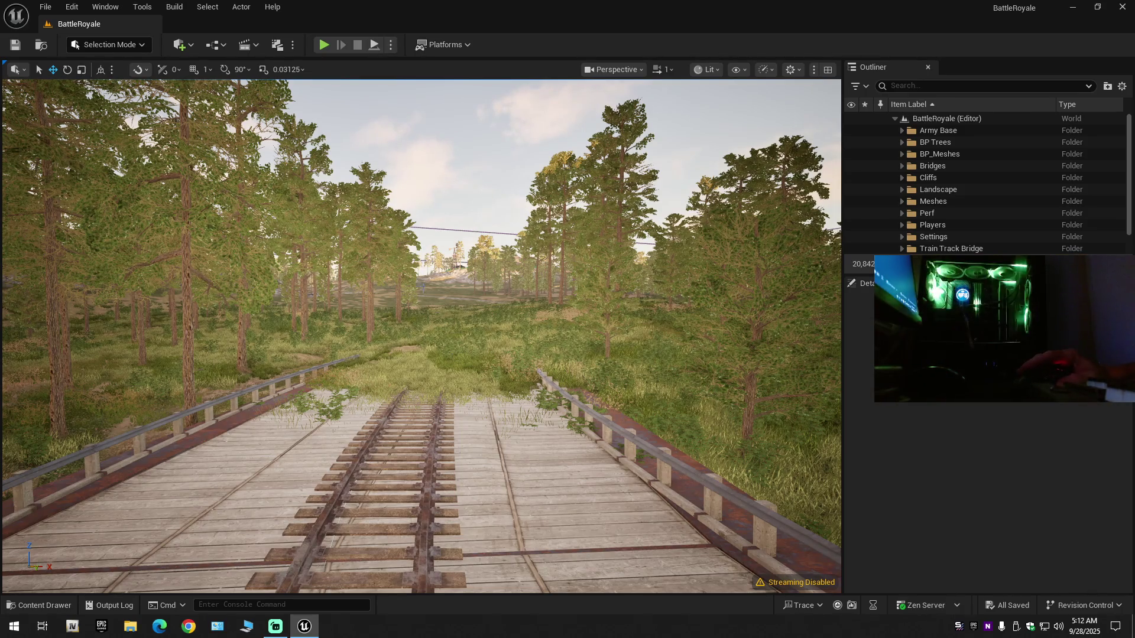
Open BP_Tunnel from the Content Drawer's Blueprints folder in the Blueprint editor.
key("w")
key("w")
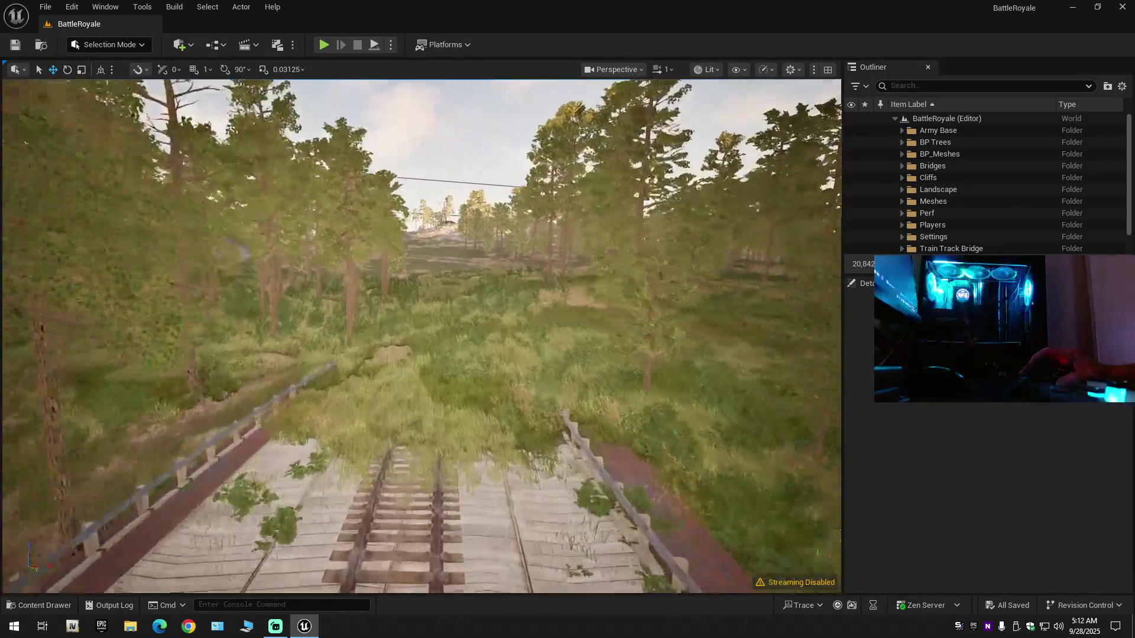
key("s")
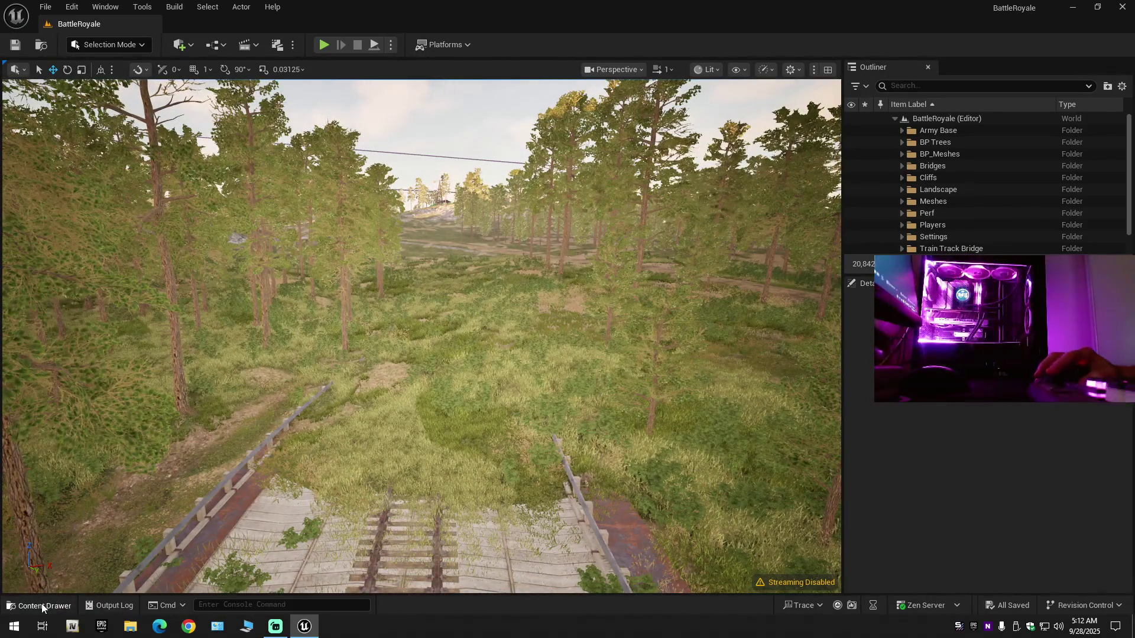
left_click(38, 606)
left_click(185, 414)
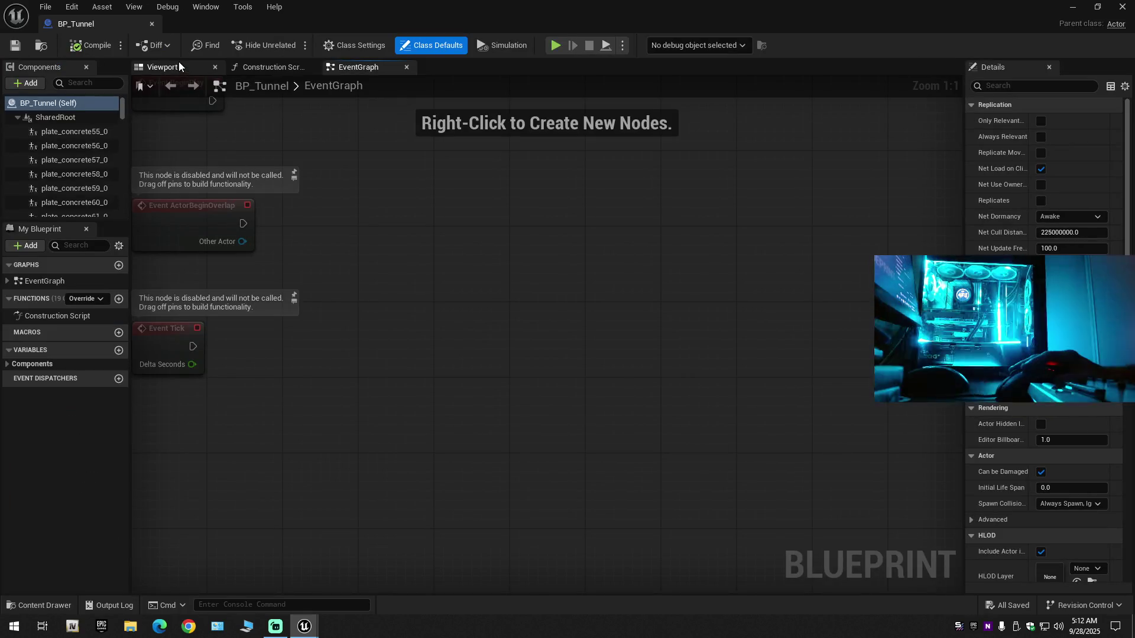
Preview BP_Tunnel in its Viewport, test-moving the end ring along Y and undoing the move.
left_click(178, 66)
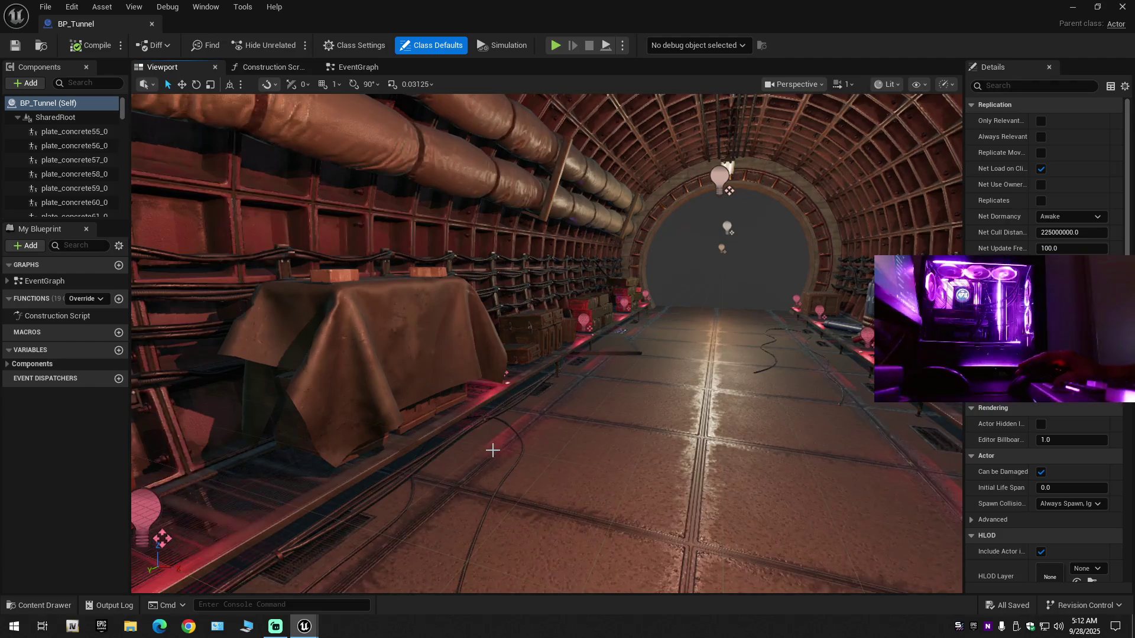
scroll(535, 432, "down", 5)
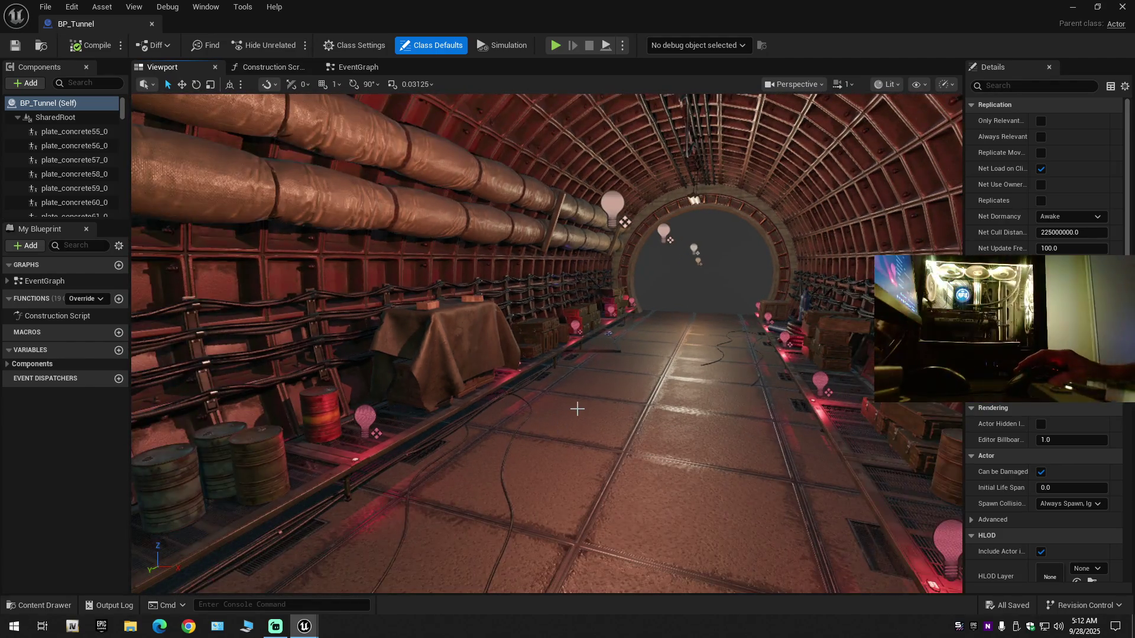
mouse_move(577, 405)
left_mouse_down()
mouse_move(532, 402)
mouse_move(591, 378)
mouse_move(580, 355)
mouse_move(580, 379)
mouse_move(555, 390)
mouse_move(568, 431)
mouse_move(591, 438)
mouse_move(514, 414)
mouse_move(544, 407)
mouse_move(456, 478)
mouse_move(498, 449)
left_mouse_up()
left_click(455, 478)
left_click_drag(460, 416, 551, 404)
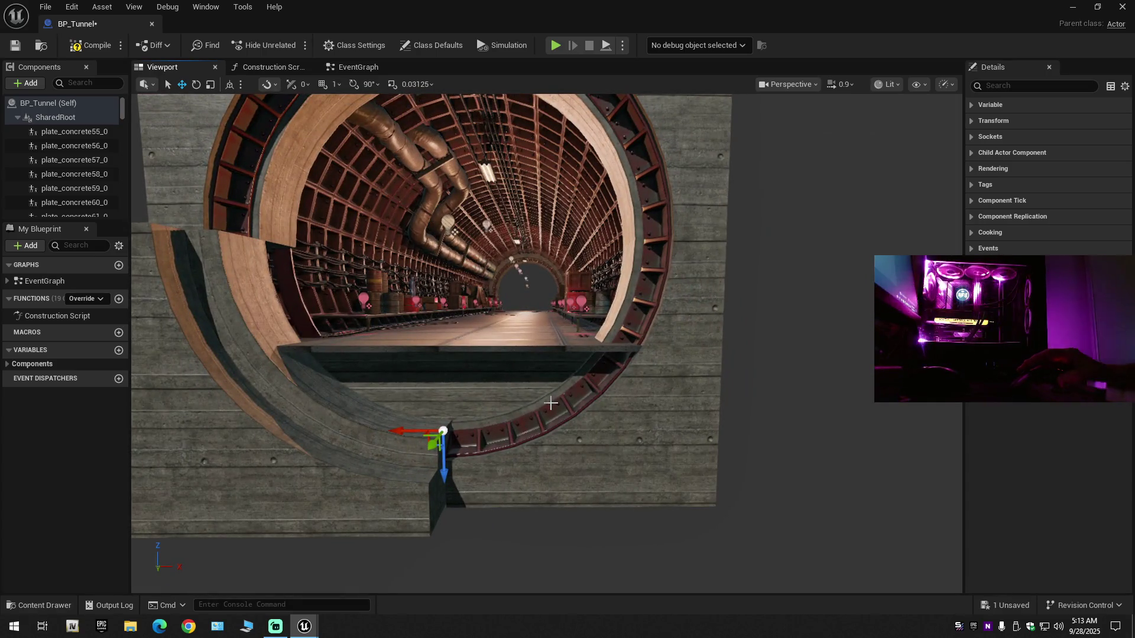
key("ctrl+z")
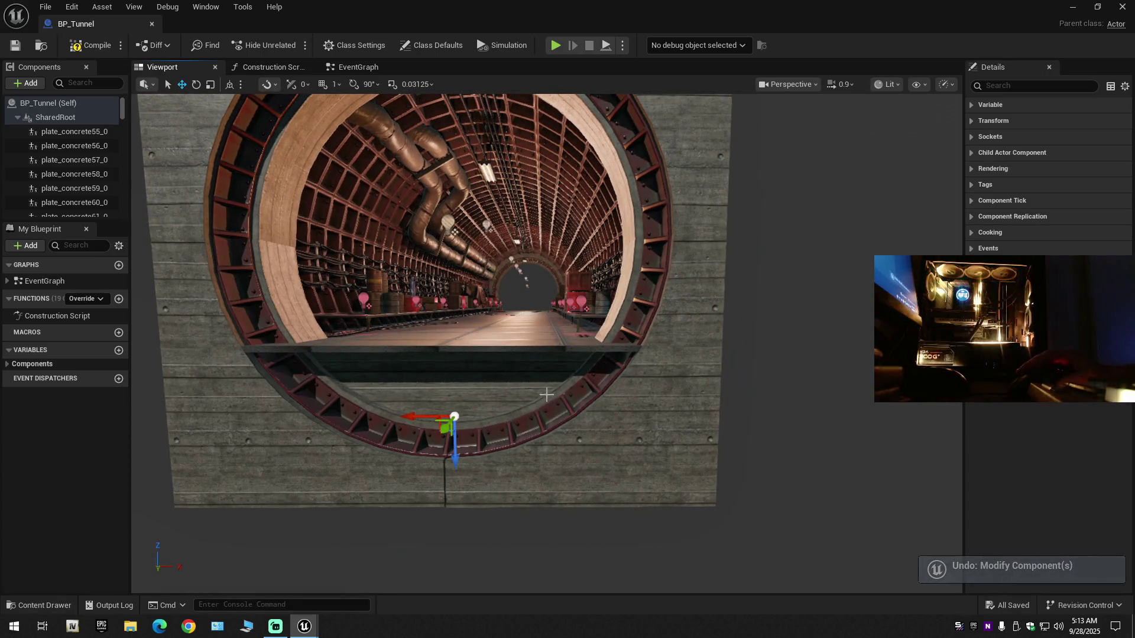
scroll(406, 252, "up", 10)
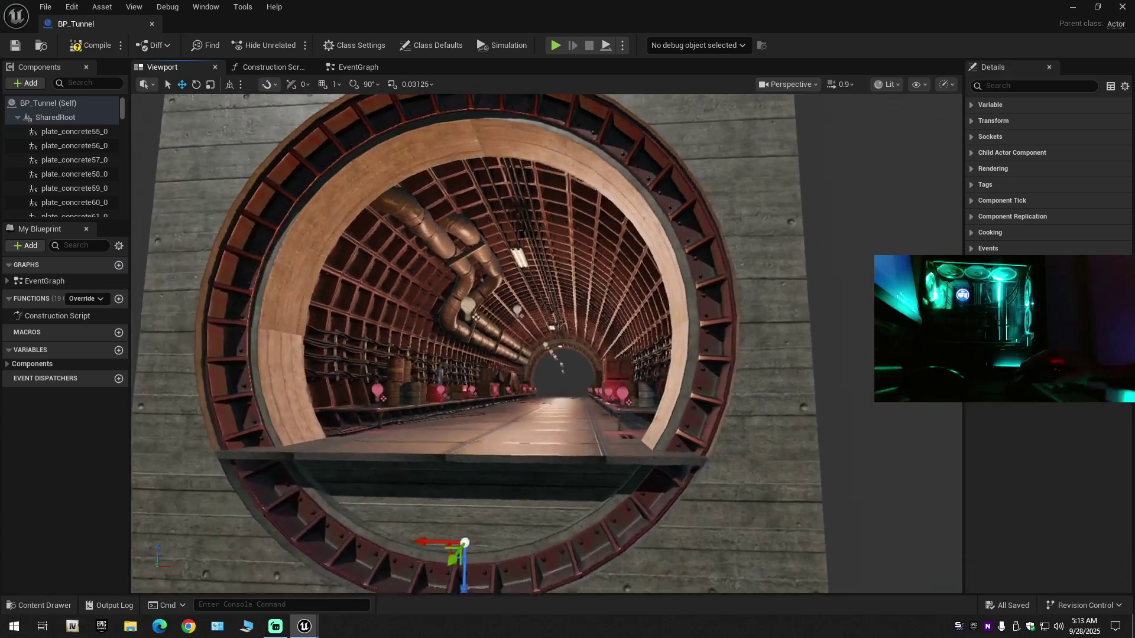
scroll(406, 251, "up", 5)
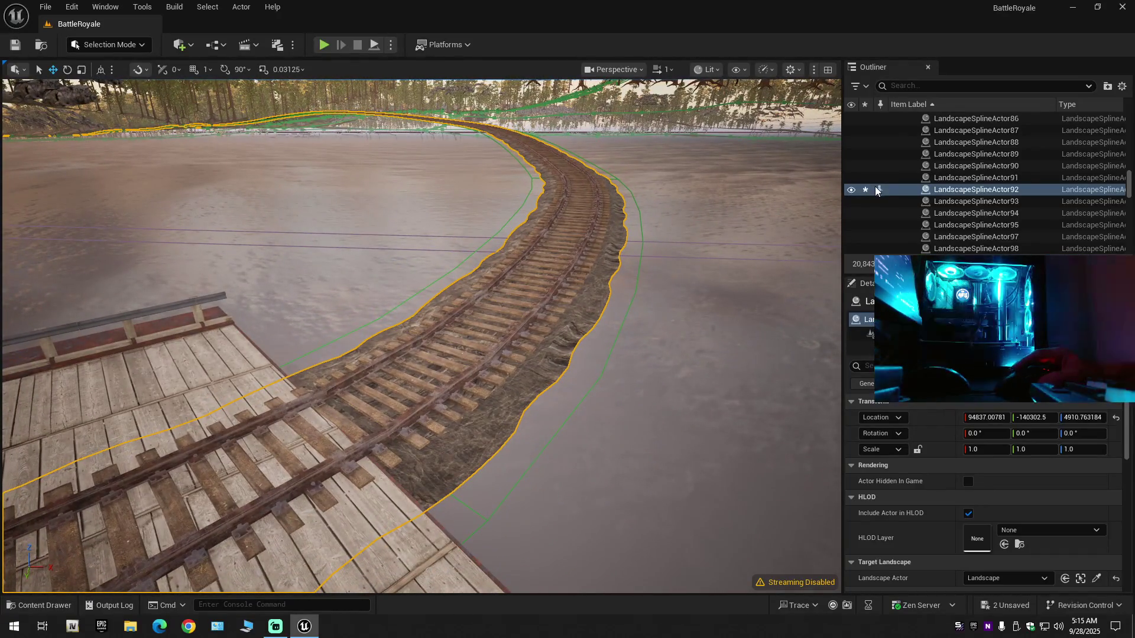
Toggle LandscapeSplineActor92's visibility in the Outliner and select the railway spline in the level.
left_click(897, 192)
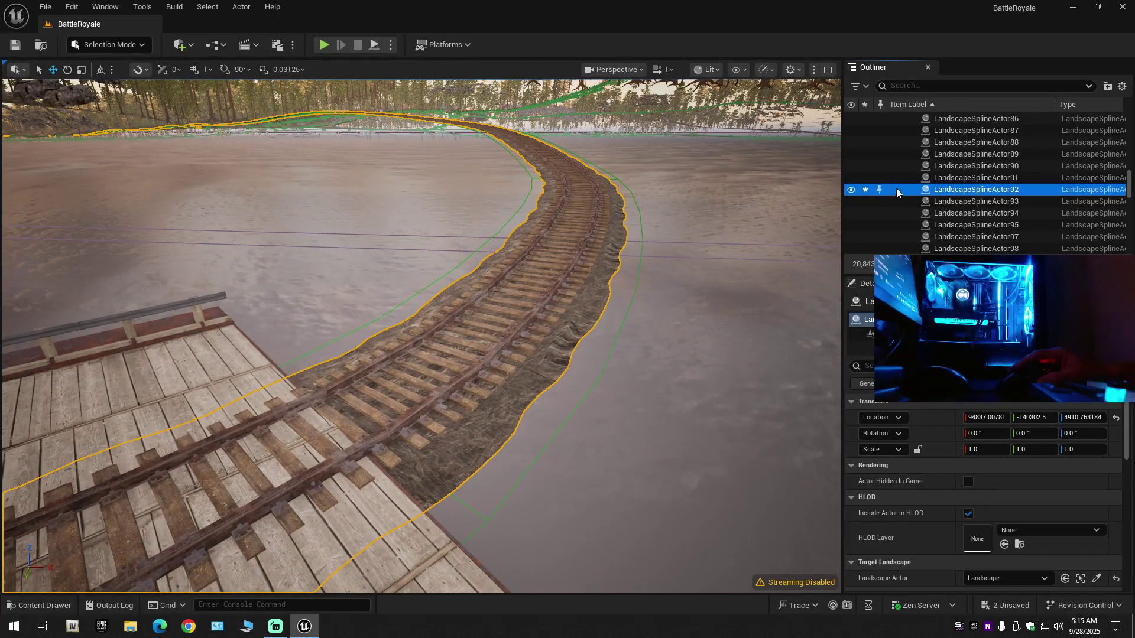
left_click(851, 191)
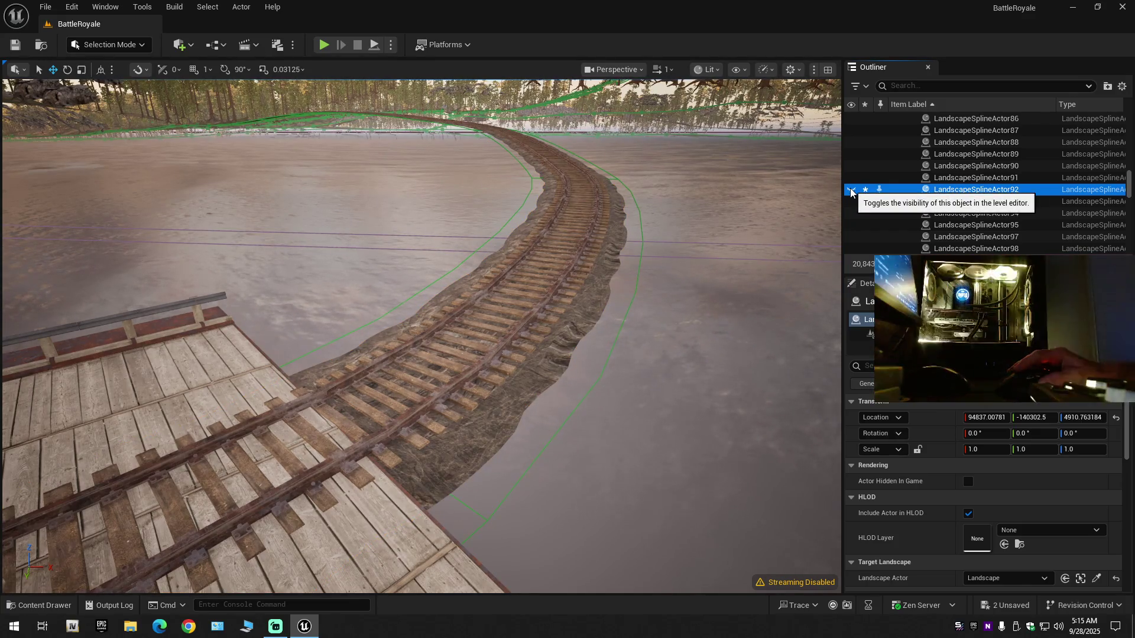
left_click(851, 191)
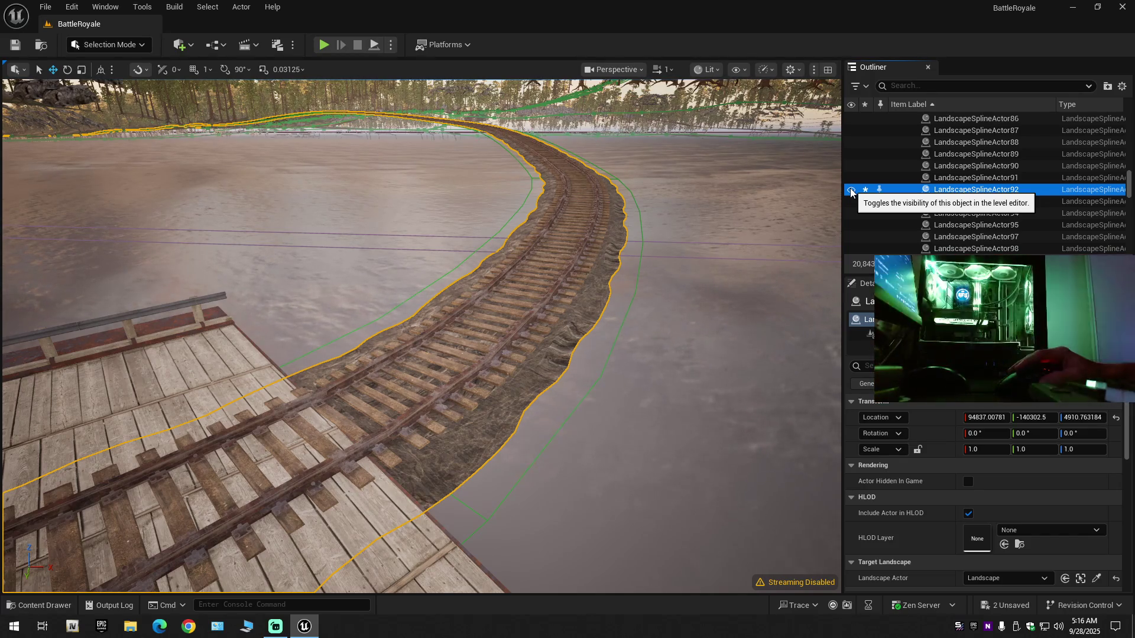
left_click(851, 191)
left_click(973, 190)
right_click(972, 189)
left_click(956, 227)
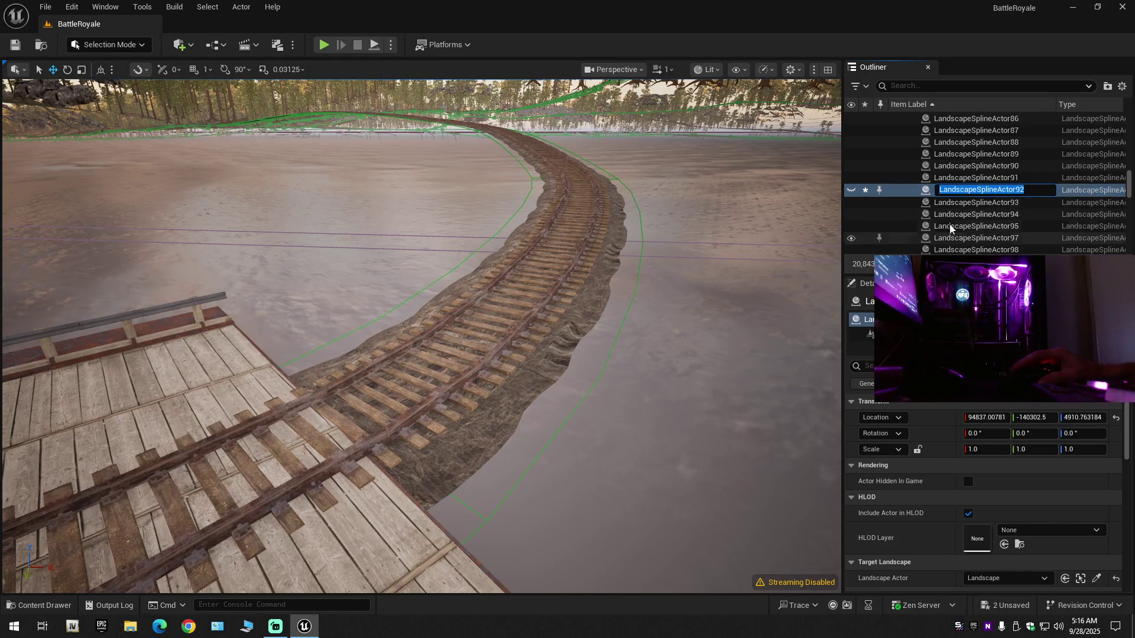
key("Return")
left_click(588, 284)
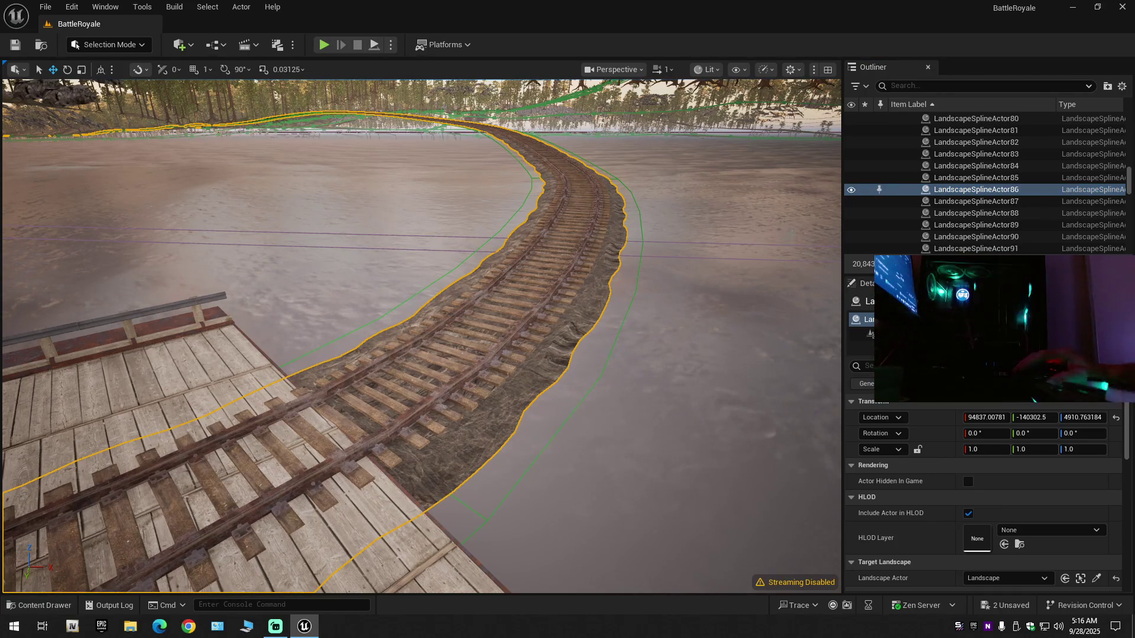
left_click(851, 189)
Filter the Outliner to LandscapeSplineActor92, unhide it, select the track mesh, then clear the search.
left_click(921, 85)
left_click(945, 147)
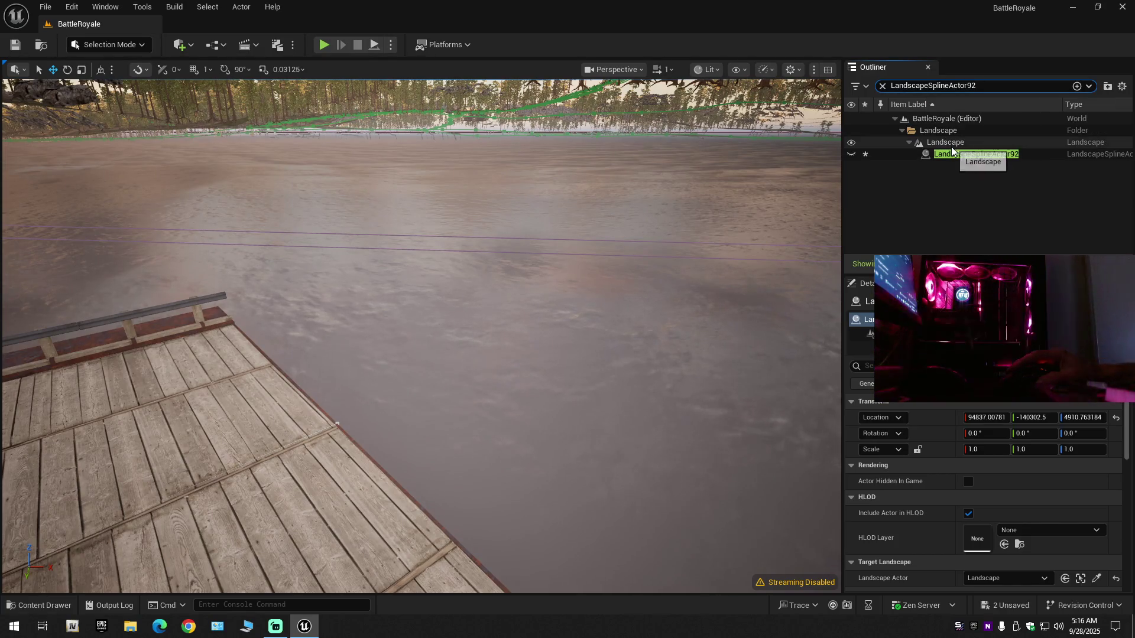
left_click(851, 154)
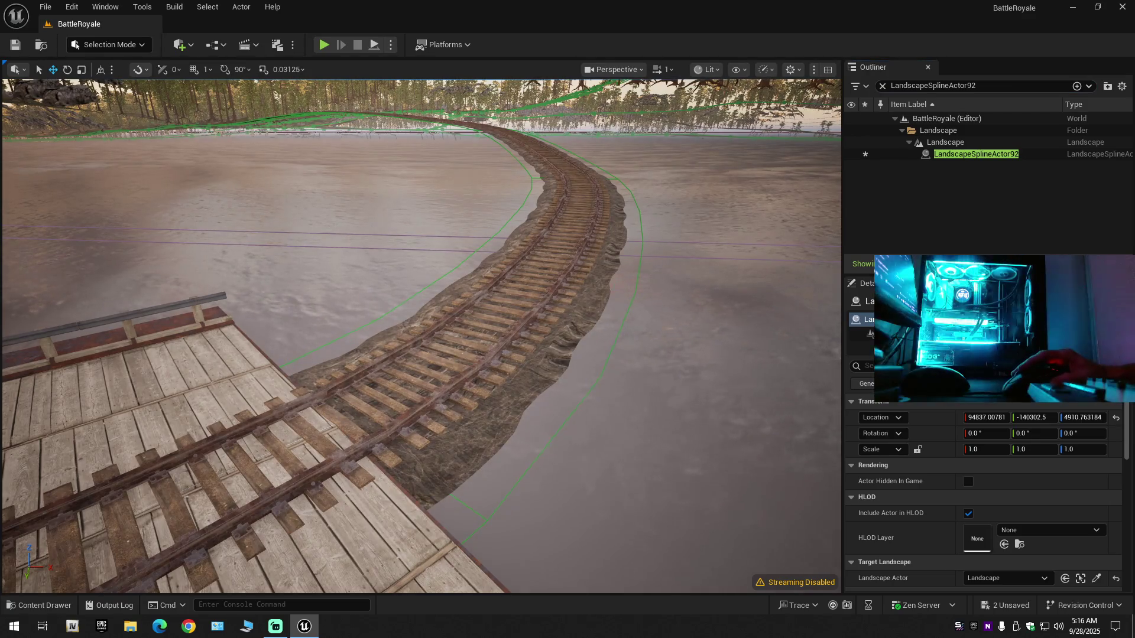
key("f")
left_click_drag(528, 222, 527, 221)
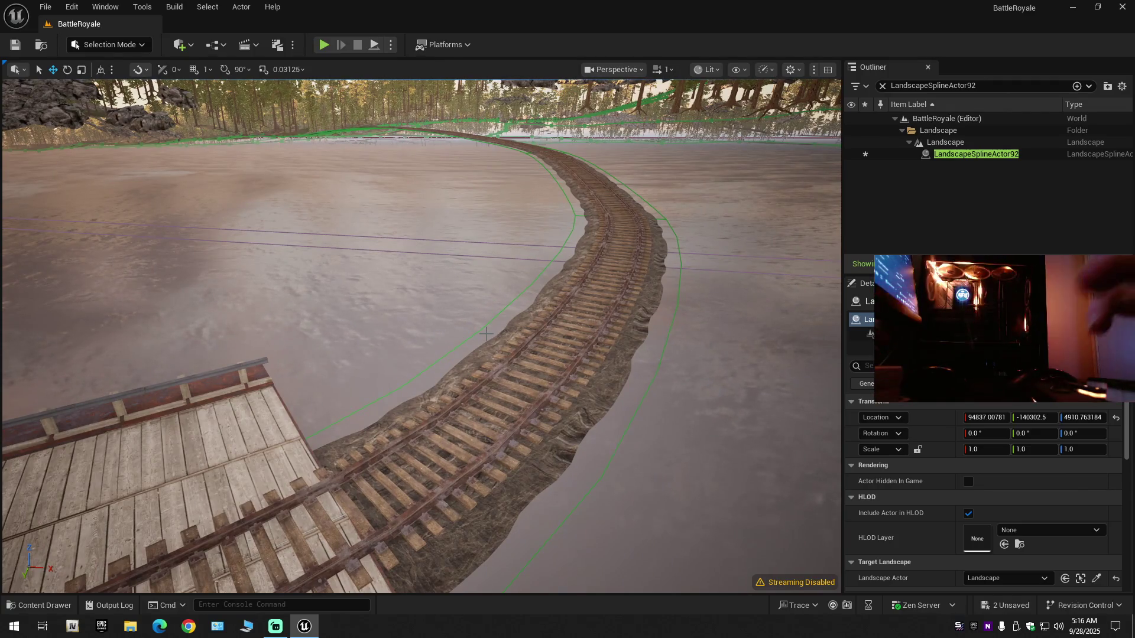
mouse_move(500, 359)
left_mouse_down()
mouse_move(486, 372)
mouse_move(506, 401)
left_mouse_up()
key("F11")
left_click(482, 467)
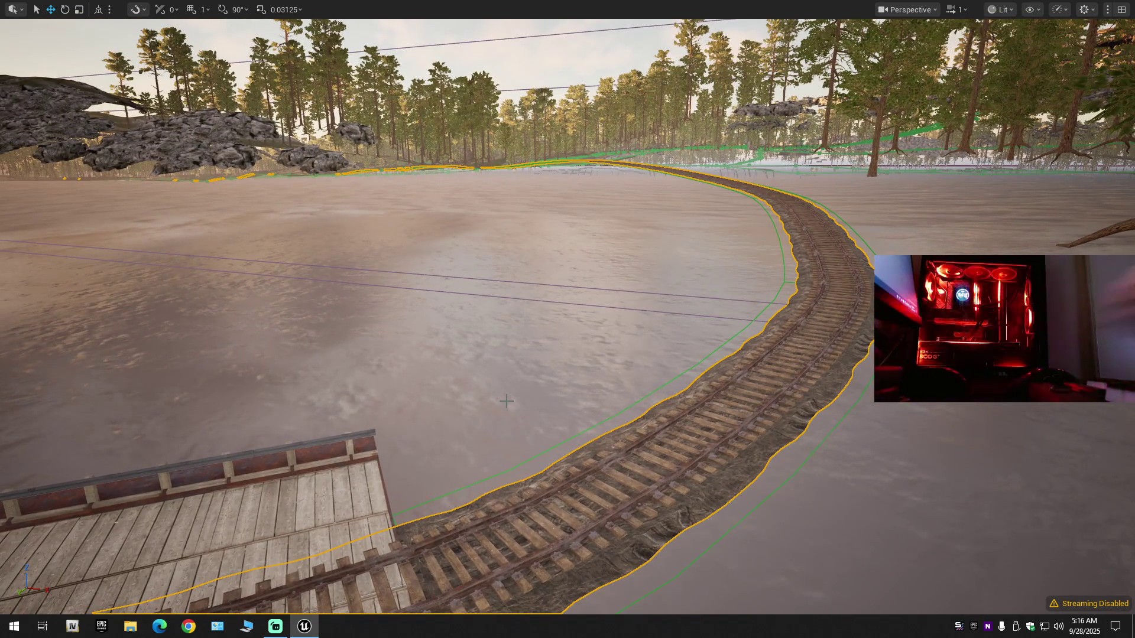
key("F11")
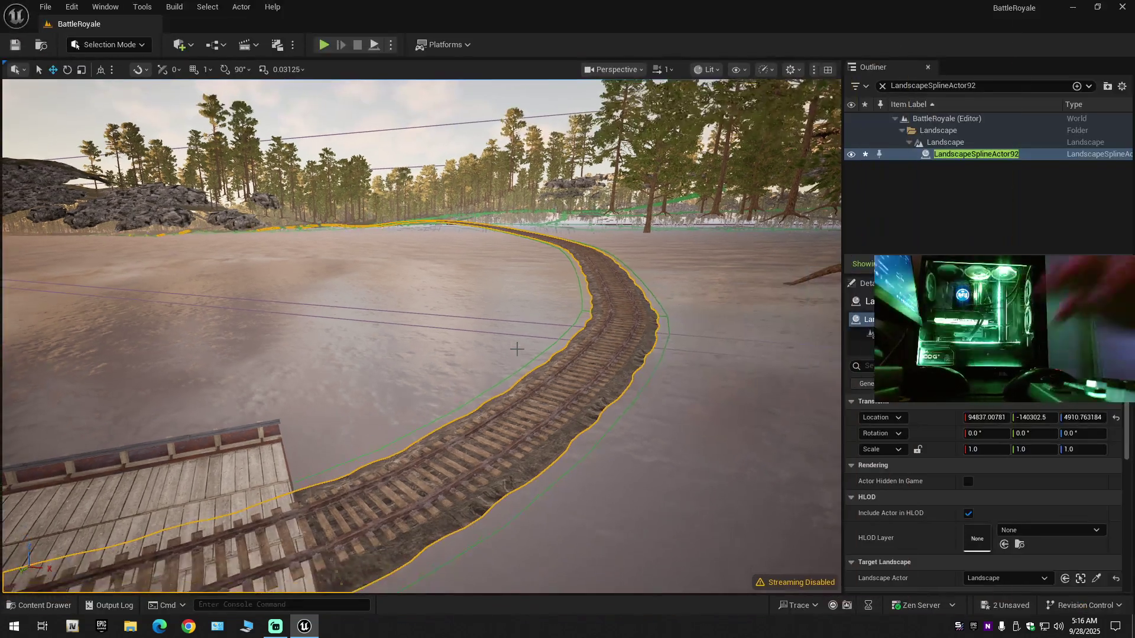
left_click_drag(516, 349, 517, 349)
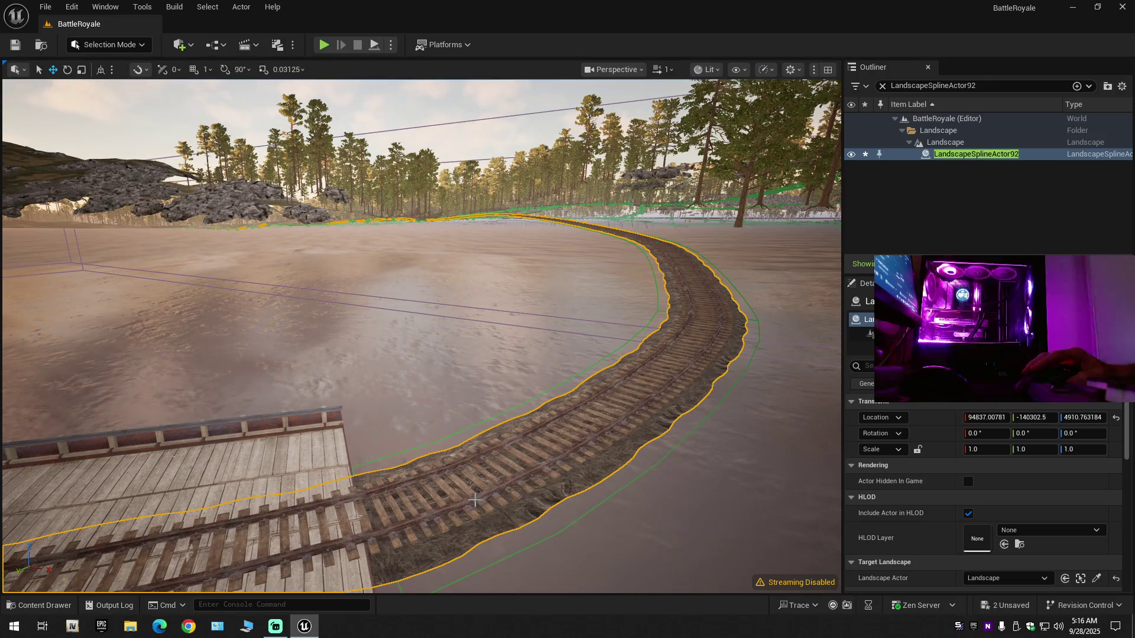
left_click(884, 87)
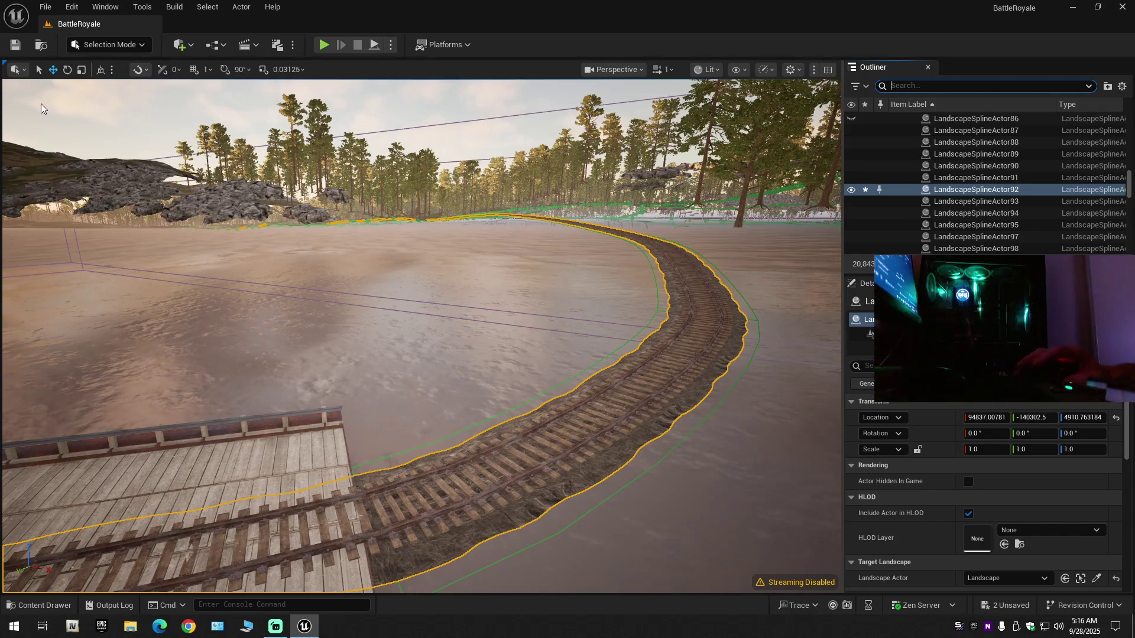
left_click(76, 43)
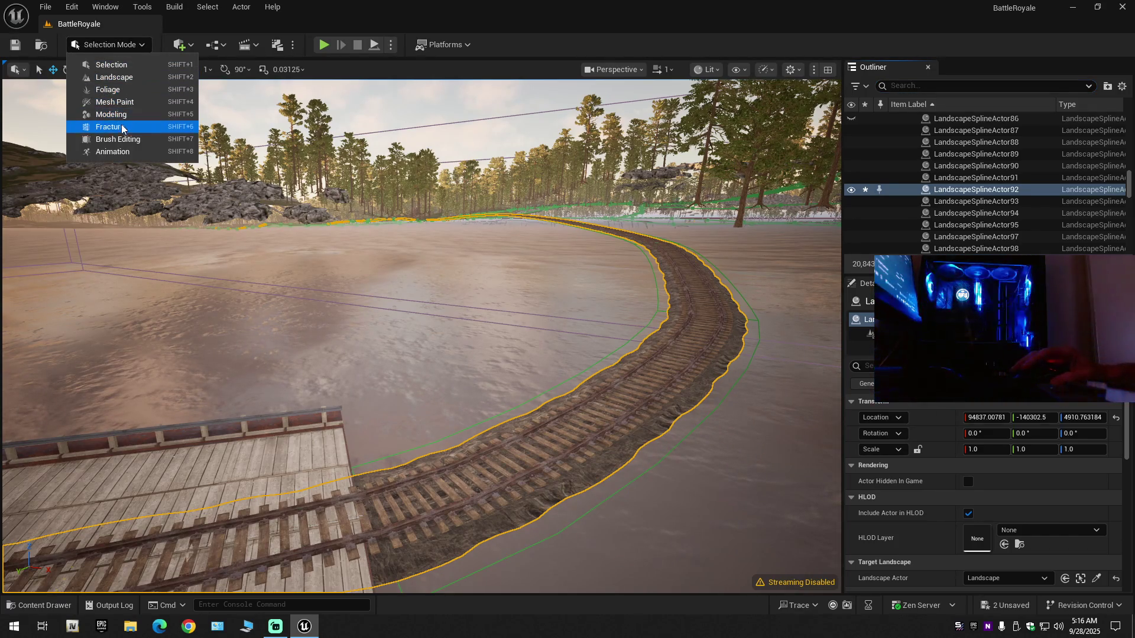
Enter Landscape Mode's Manage > Splines tool and select a track spline segment.
left_click(124, 81)
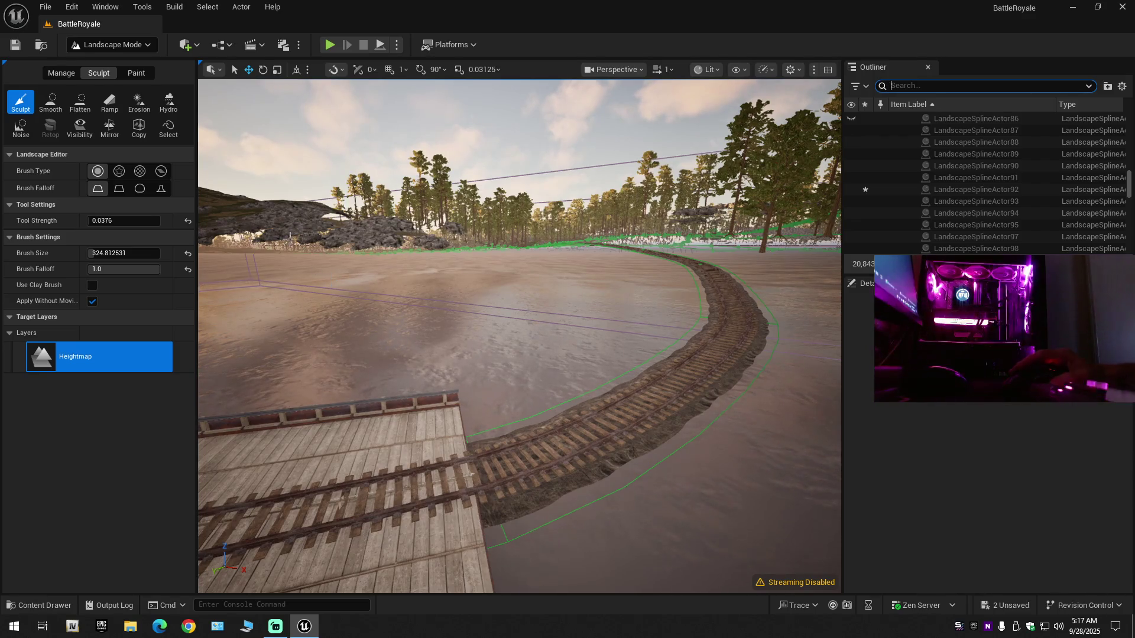
left_click(65, 74)
left_click(50, 126)
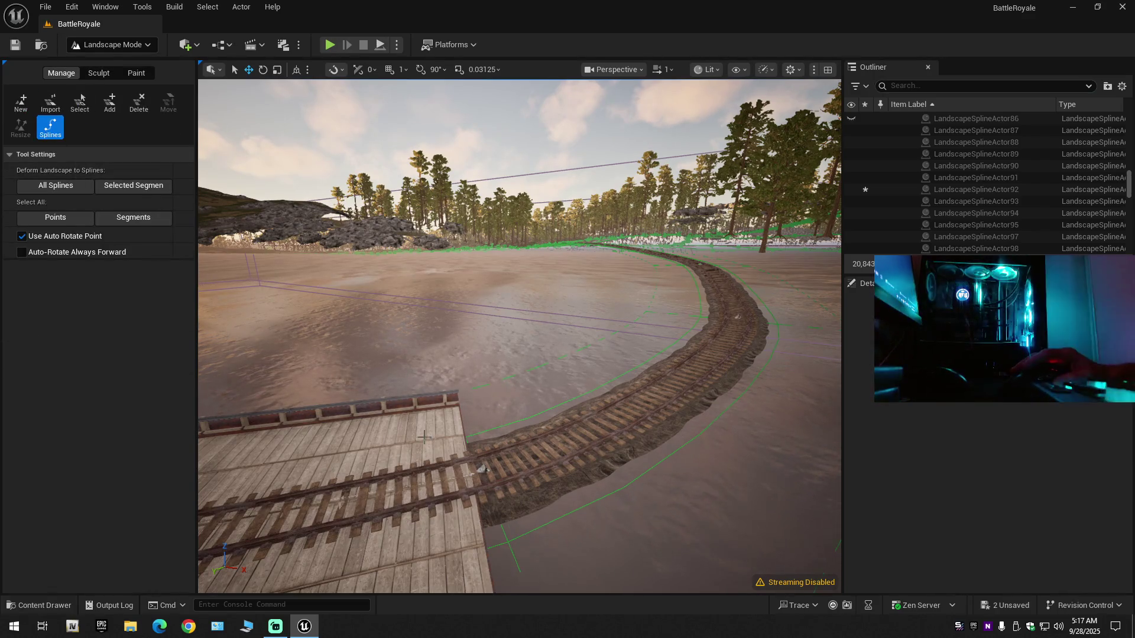
left_click_drag(465, 434, 489, 491)
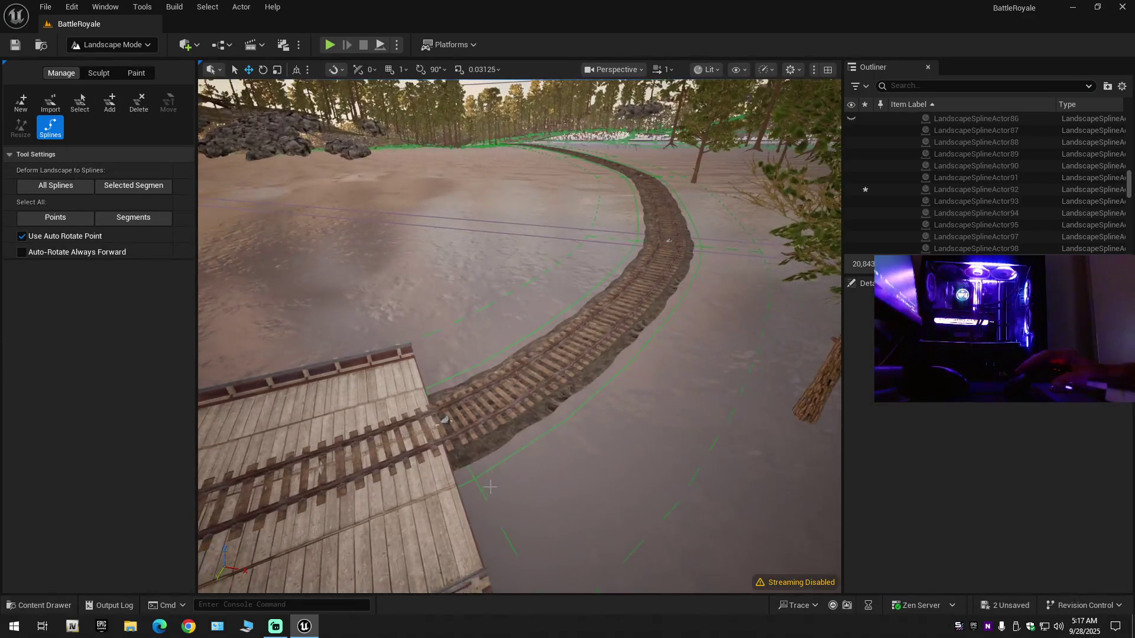
left_click(494, 439)
Inspect the track spline near the dock and bridge, trying and undoing segment selections.
mouse_move(446, 421)
left_mouse_down()
mouse_move(447, 355)
mouse_move(446, 414)
mouse_move(373, 414)
left_mouse_up()
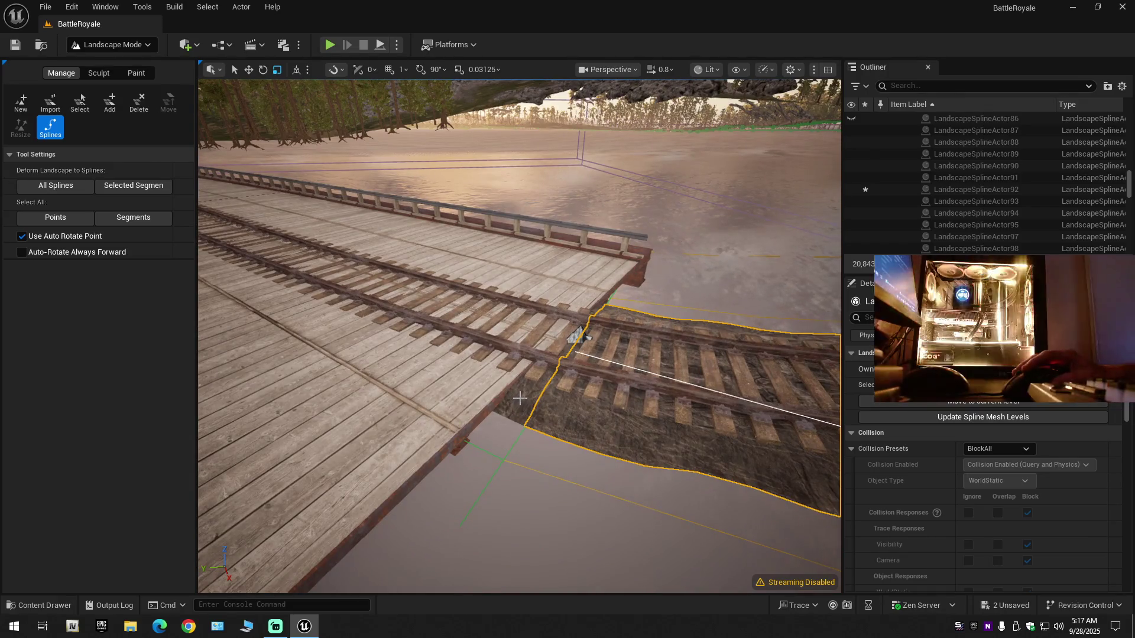
left_click_drag(372, 414, 313, 414)
left_click_drag(520, 411, 481, 393)
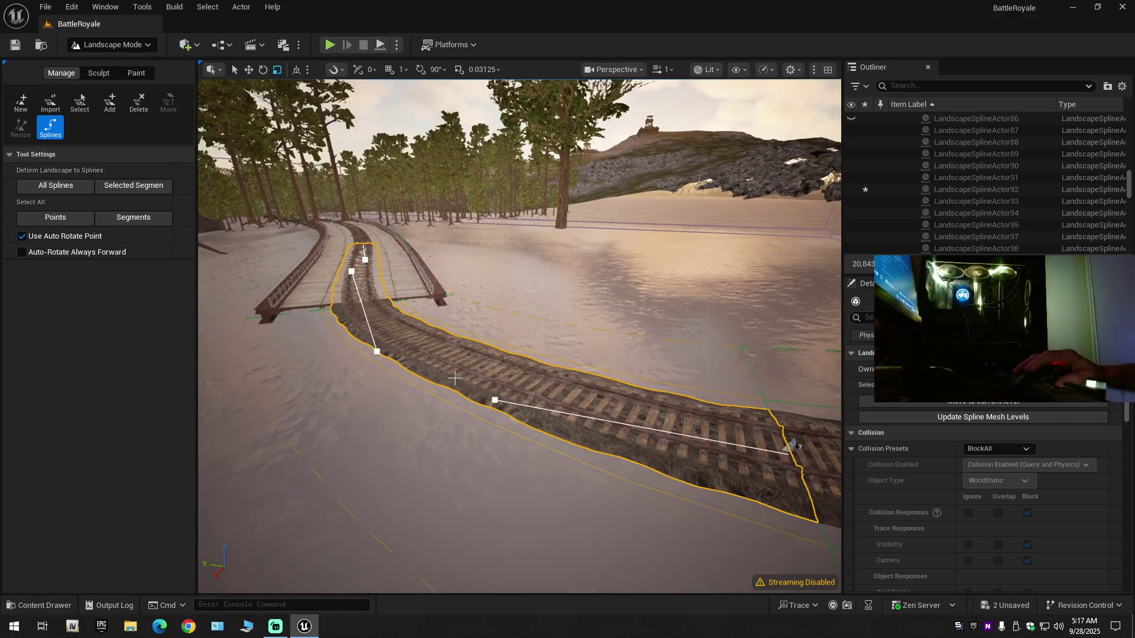
left_click_drag(454, 379, 454, 378)
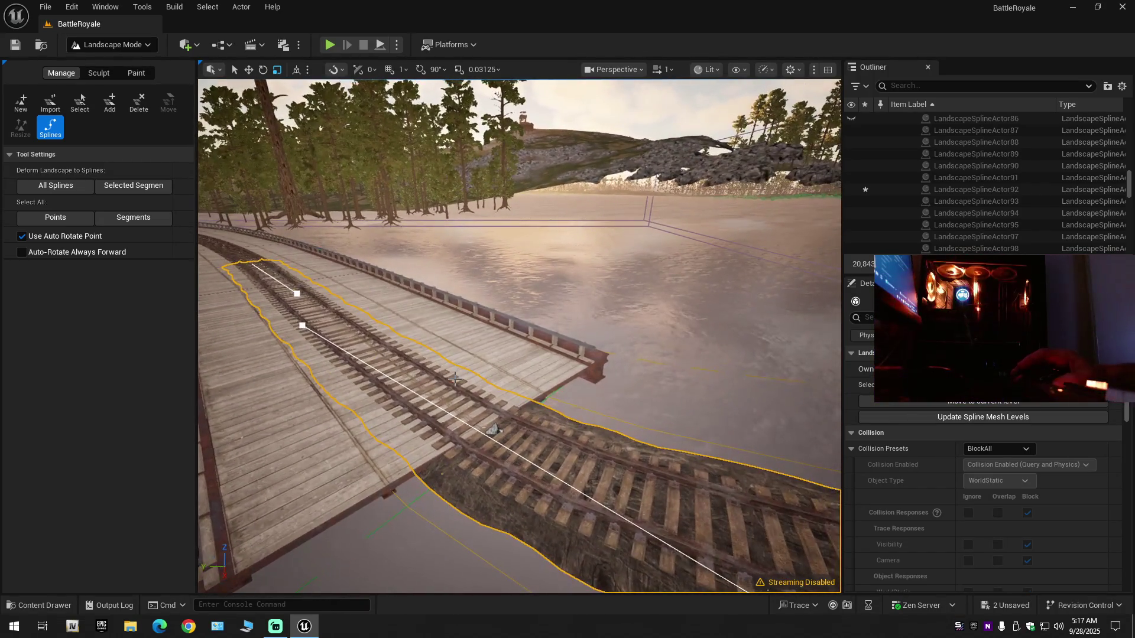
key("ctrl+z")
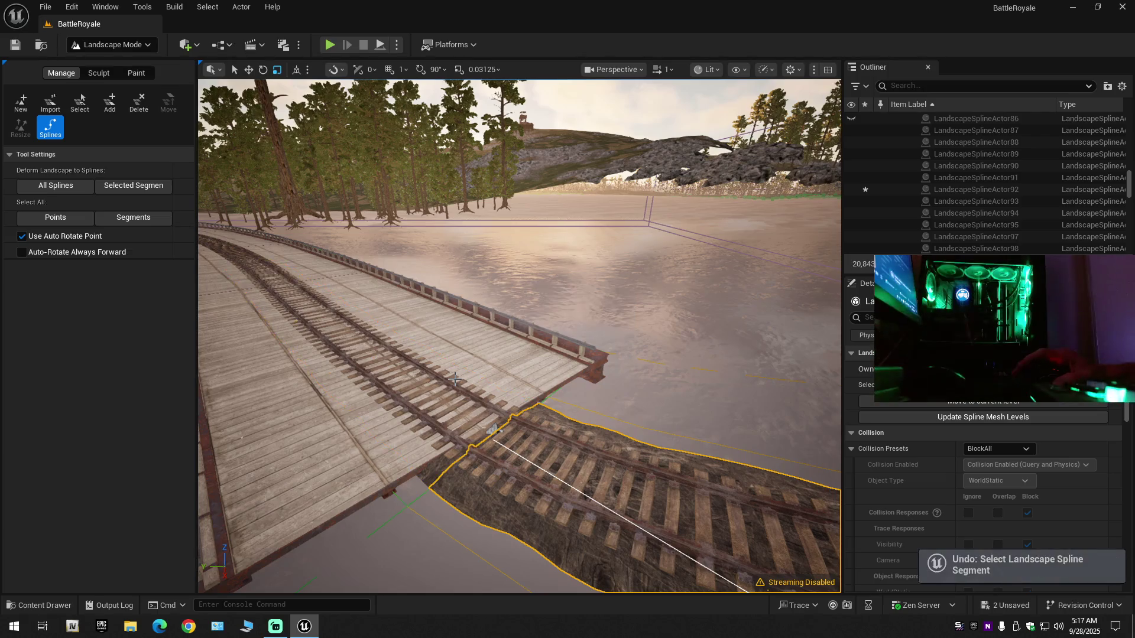
left_click_drag(484, 408, 484, 408)
left_click_drag(491, 457, 483, 494)
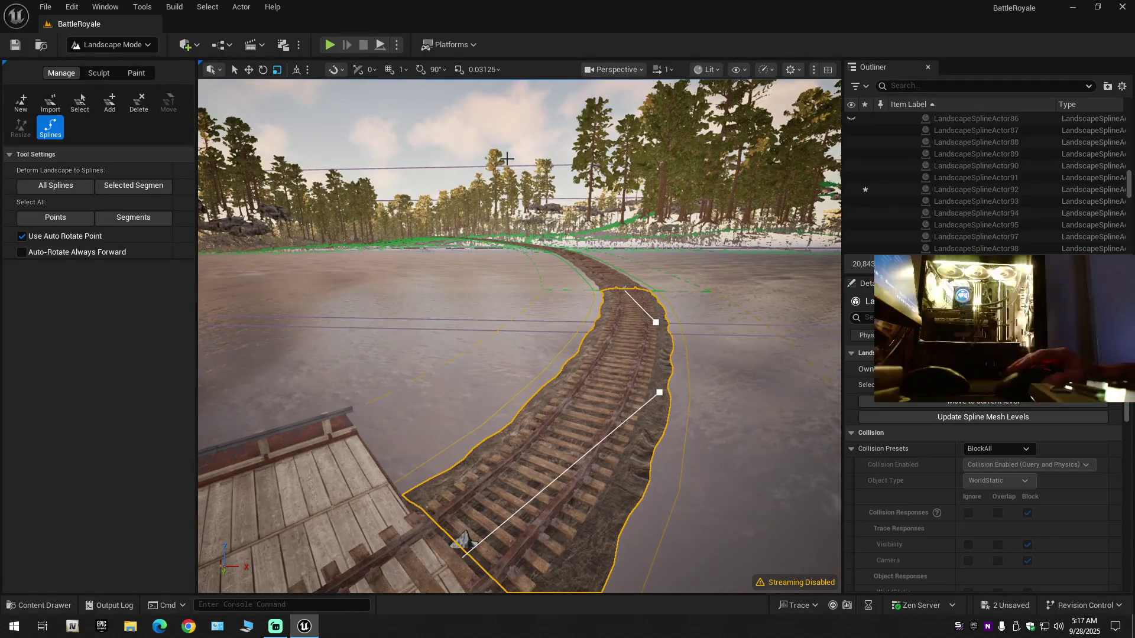
left_click(494, 381)
left_click(569, 529)
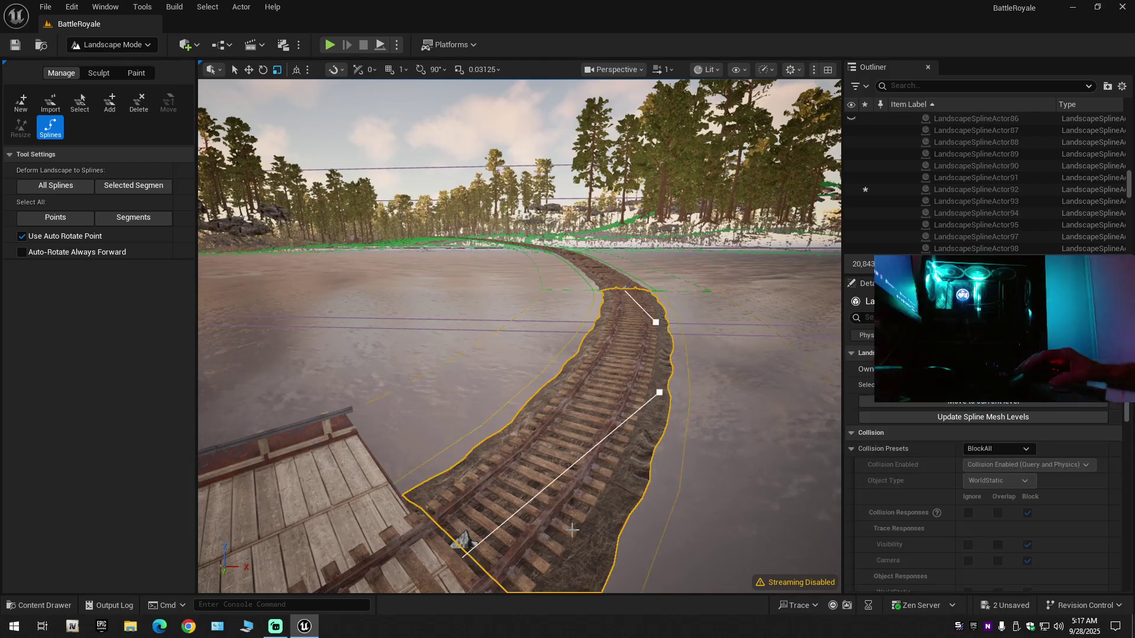
left_click_drag(572, 526, 560, 507)
left_click(609, 507)
mouse_move(644, 506)
left_mouse_down()
mouse_move(662, 500)
mouse_move(589, 487)
mouse_move(609, 494)
left_mouse_up()
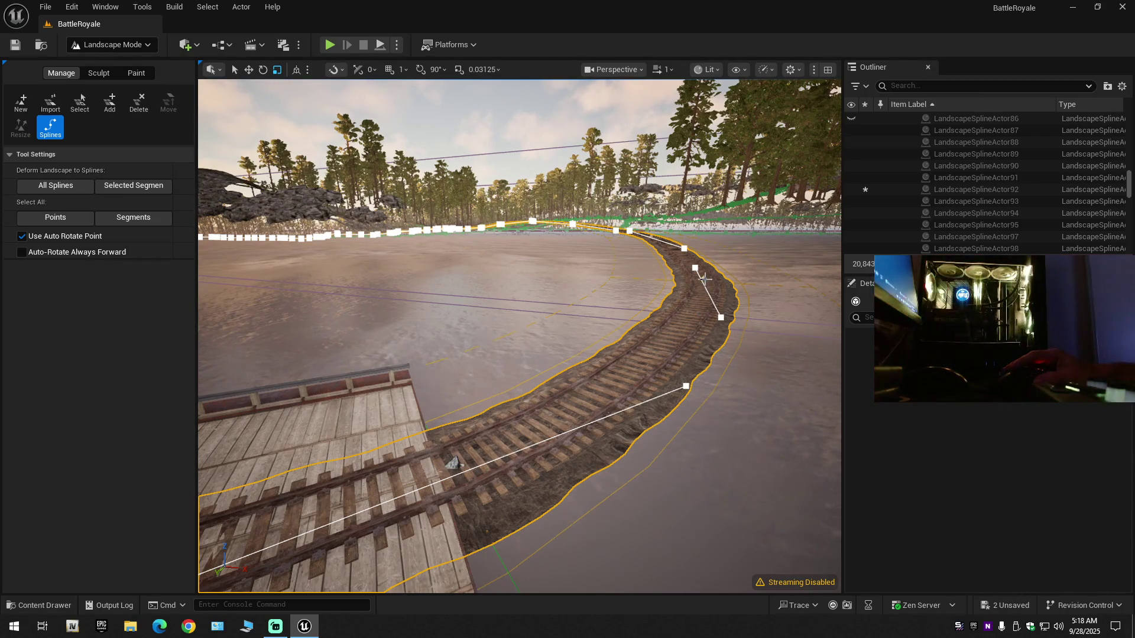
Fly along the track into the snowy area and remove the spline's trailing end segments.
scroll(679, 369, "up", 2)
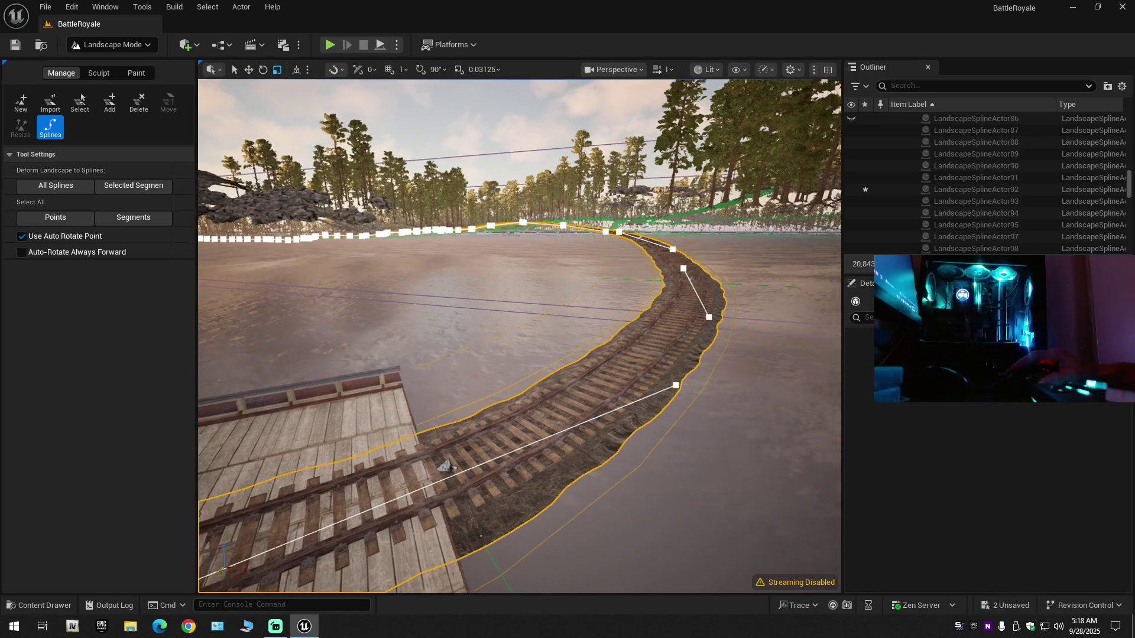
key("w")
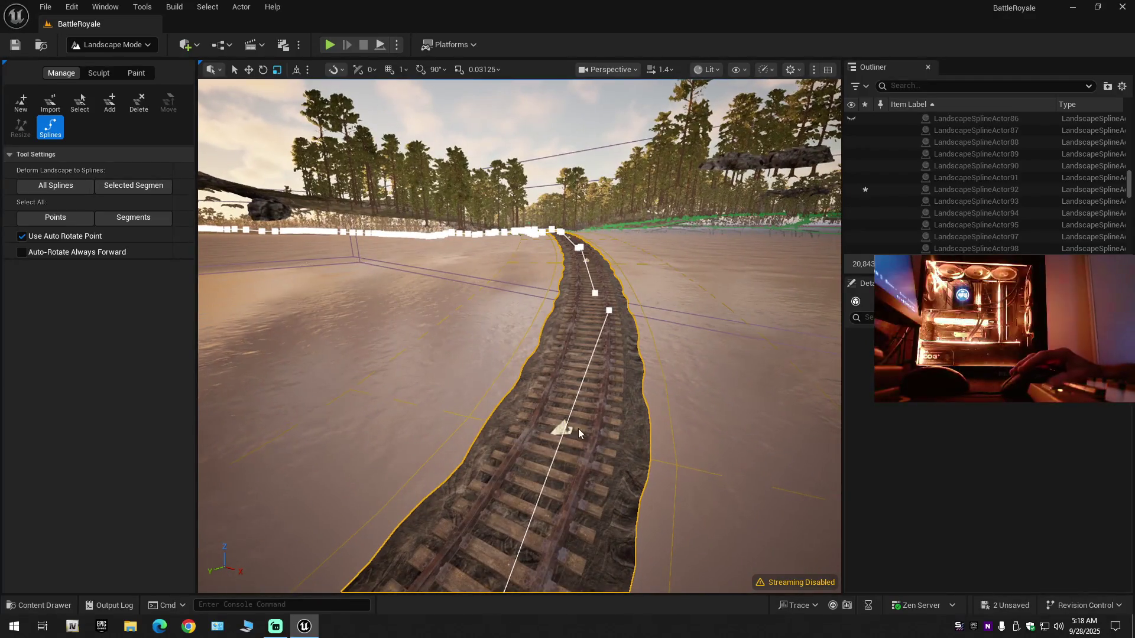
mouse_move(570, 432)
left_mouse_down()
mouse_move(535, 378)
mouse_move(510, 423)
mouse_move(485, 426)
mouse_move(509, 460)
mouse_move(515, 416)
mouse_move(476, 387)
mouse_move(503, 365)
left_mouse_up()
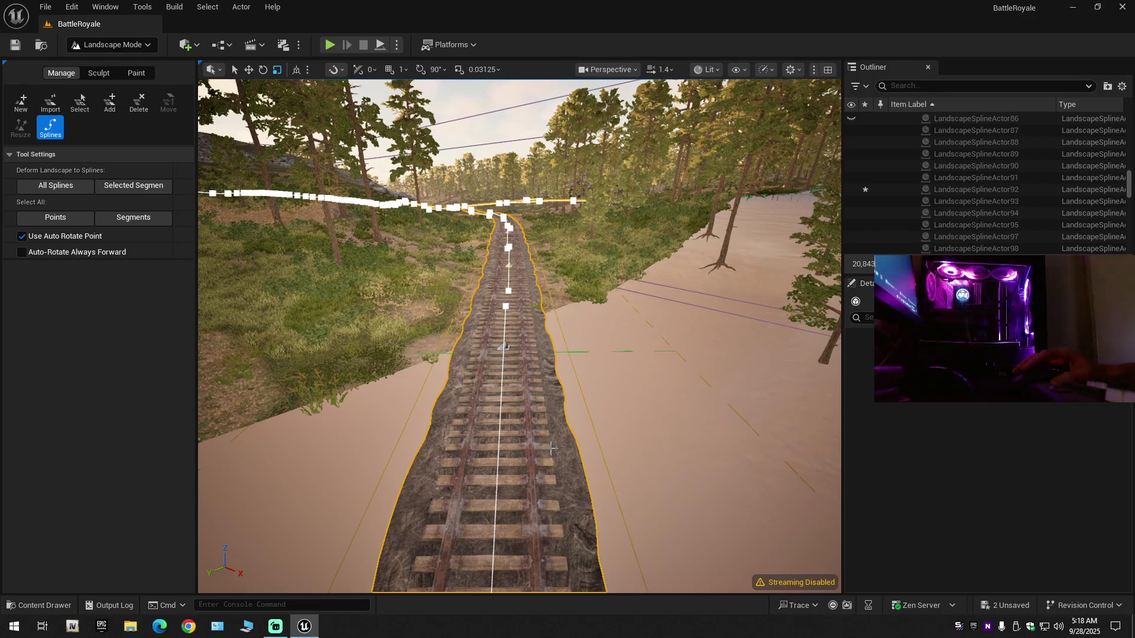
left_click_drag(552, 449, 554, 436)
left_click_drag(549, 359, 529, 358)
scroll(544, 359, "up", 1)
left_click_drag(605, 405, 567, 391)
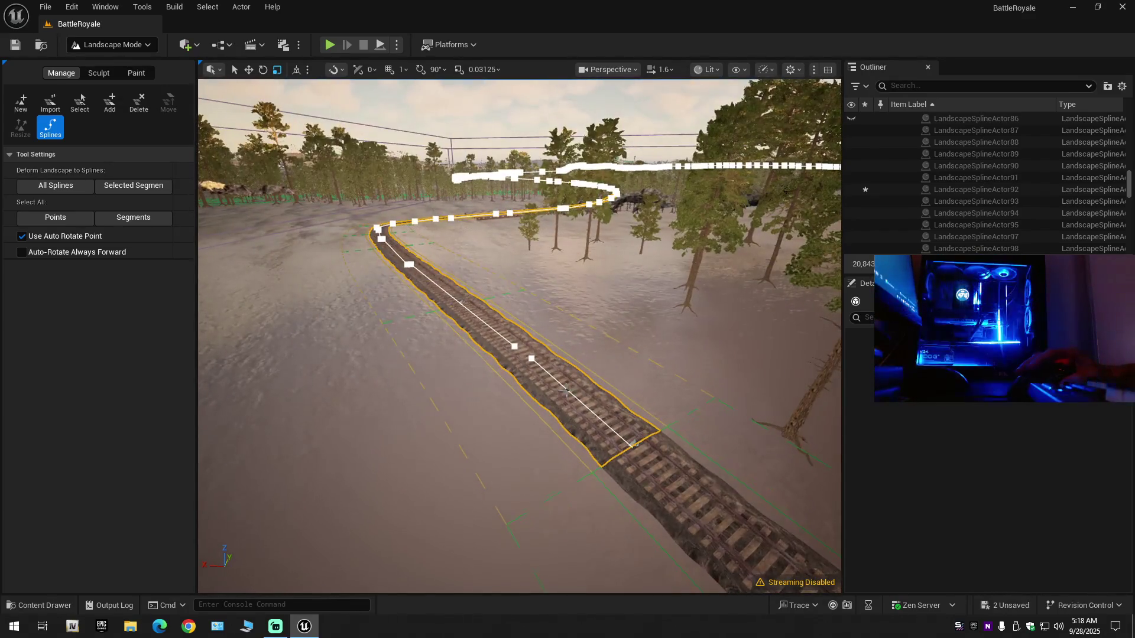
key("ctrl+z")
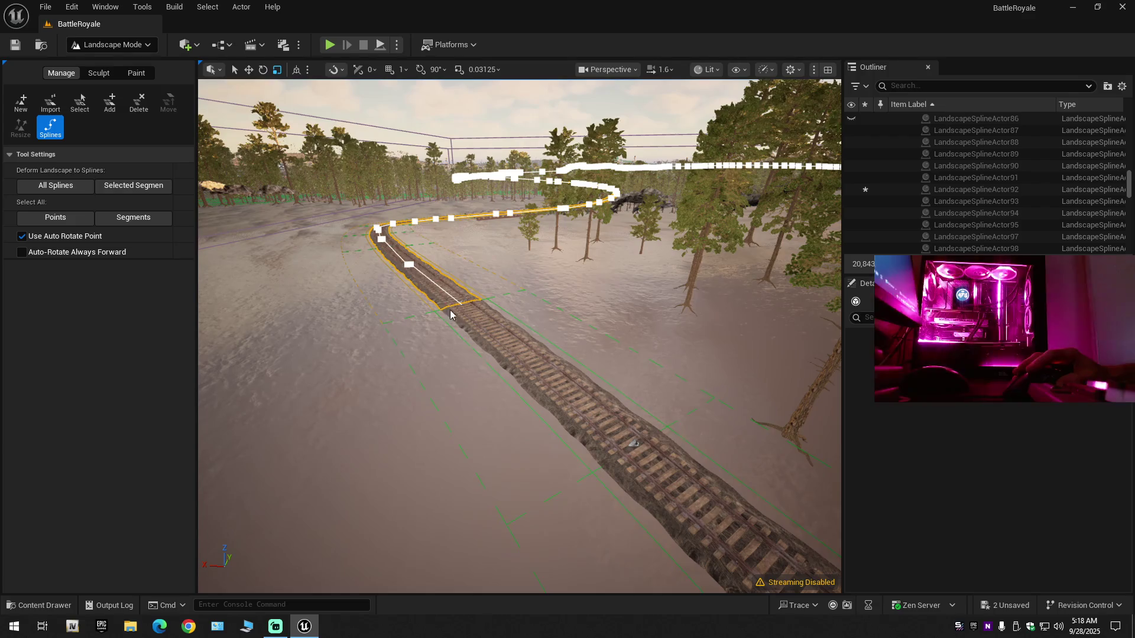
mouse_move(633, 443)
left_mouse_down()
mouse_move(583, 405)
mouse_move(280, 322)
mouse_move(389, 335)
left_mouse_up()
left_click(568, 405, "ctrl")
key("ctrl+z")
key("ctrl+z")
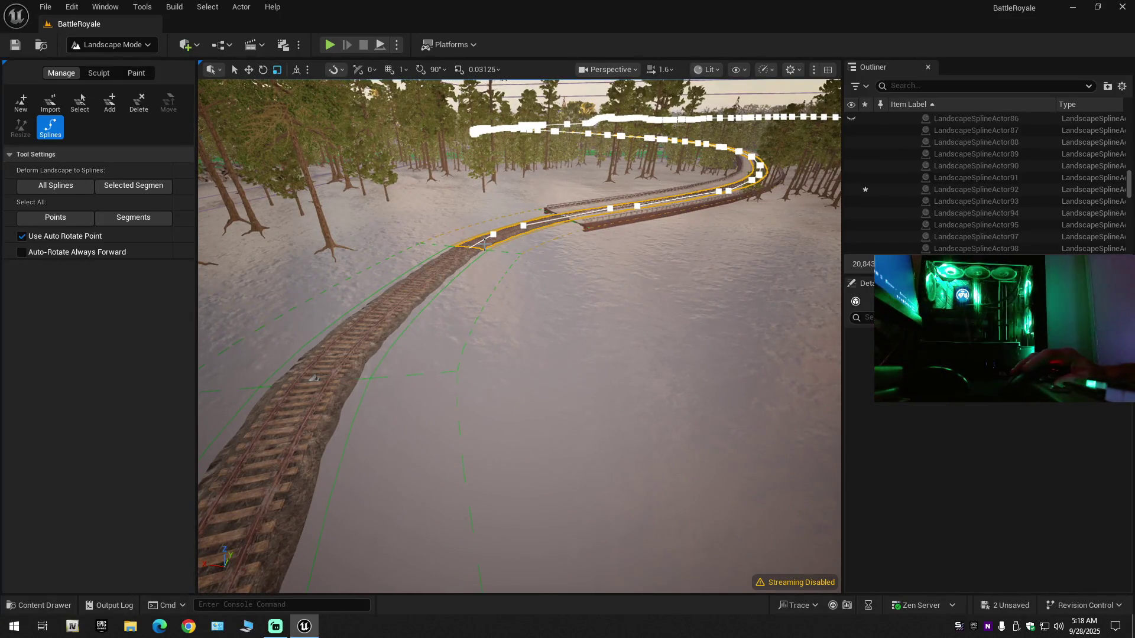
Back at the bridge, delete a railway control point, triggering the join-segments prompt.
mouse_move(499, 253)
left_mouse_down()
mouse_move(503, 325)
mouse_move(521, 325)
mouse_move(522, 273)
left_mouse_up()
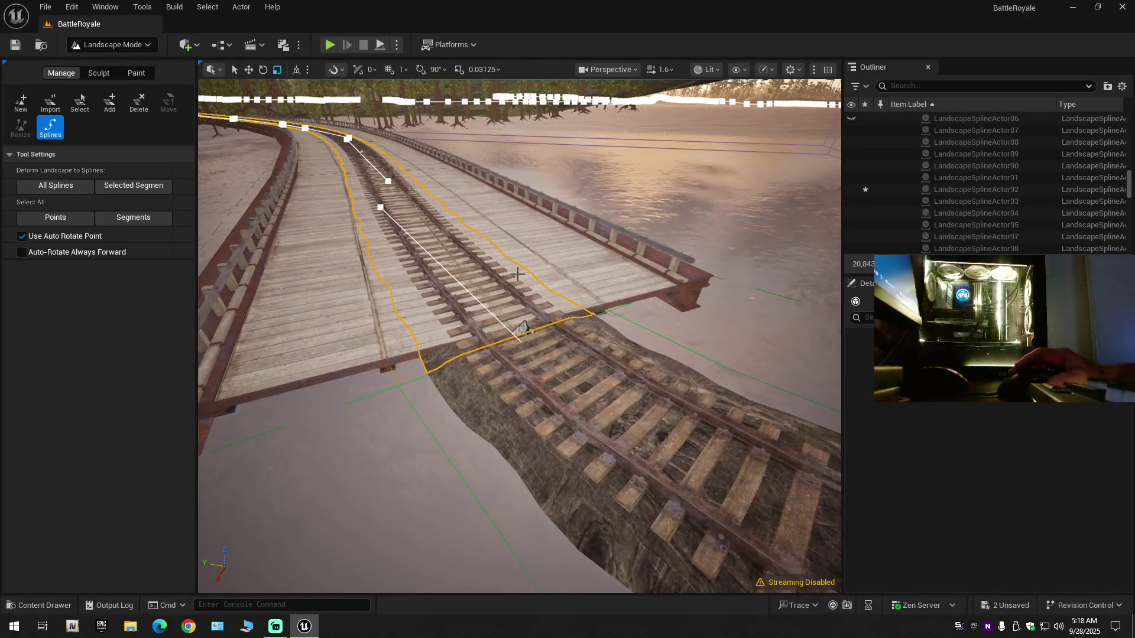
left_click(467, 337)
mouse_move(467, 337)
left_mouse_down()
mouse_move(466, 284)
mouse_move(437, 272)
mouse_move(461, 254)
mouse_move(461, 348)
left_mouse_up()
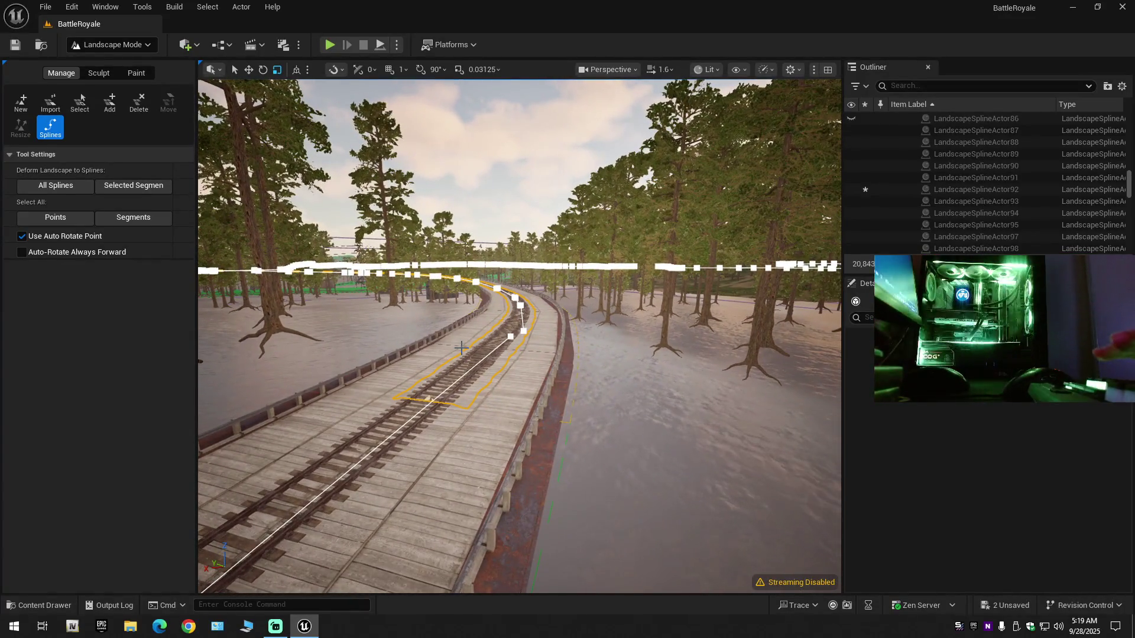
key("Delete")
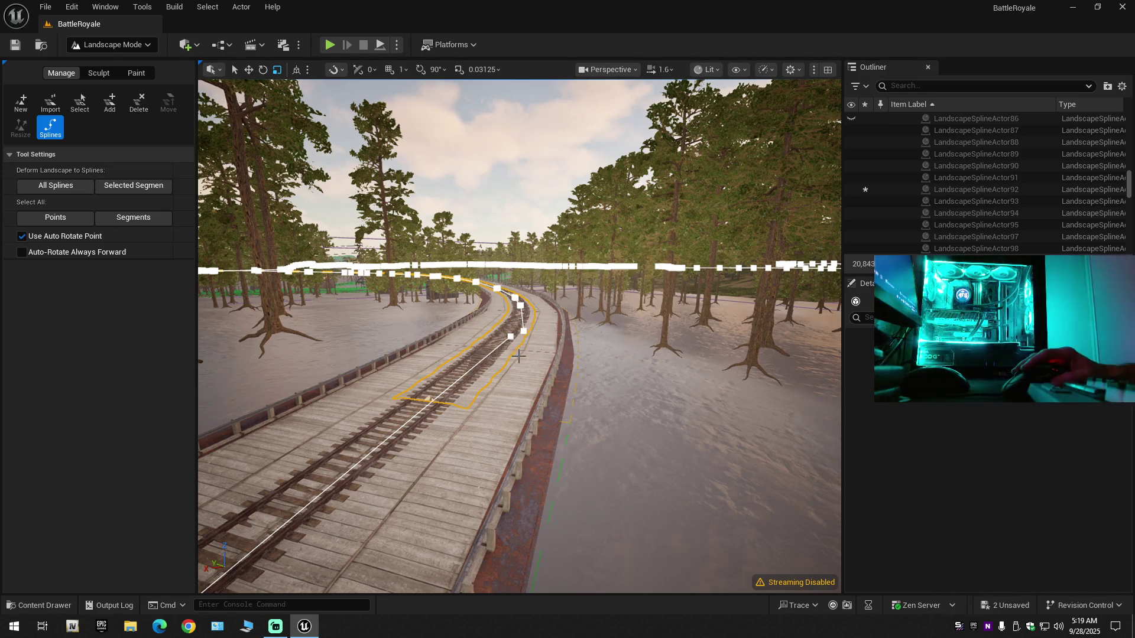
key("Delete")
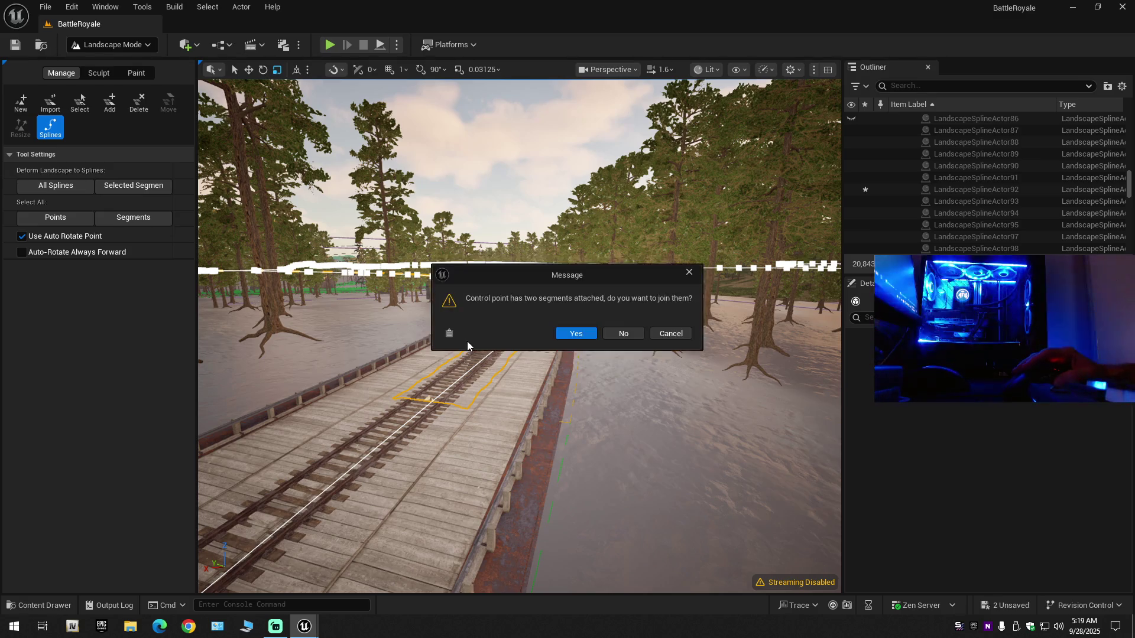
Decline joining the railway control point's segments, repeating Delete and No several times.
left_click(624, 334)
left_click(624, 334)
left_click(623, 334)
left_click(623, 335)
key("Delete")
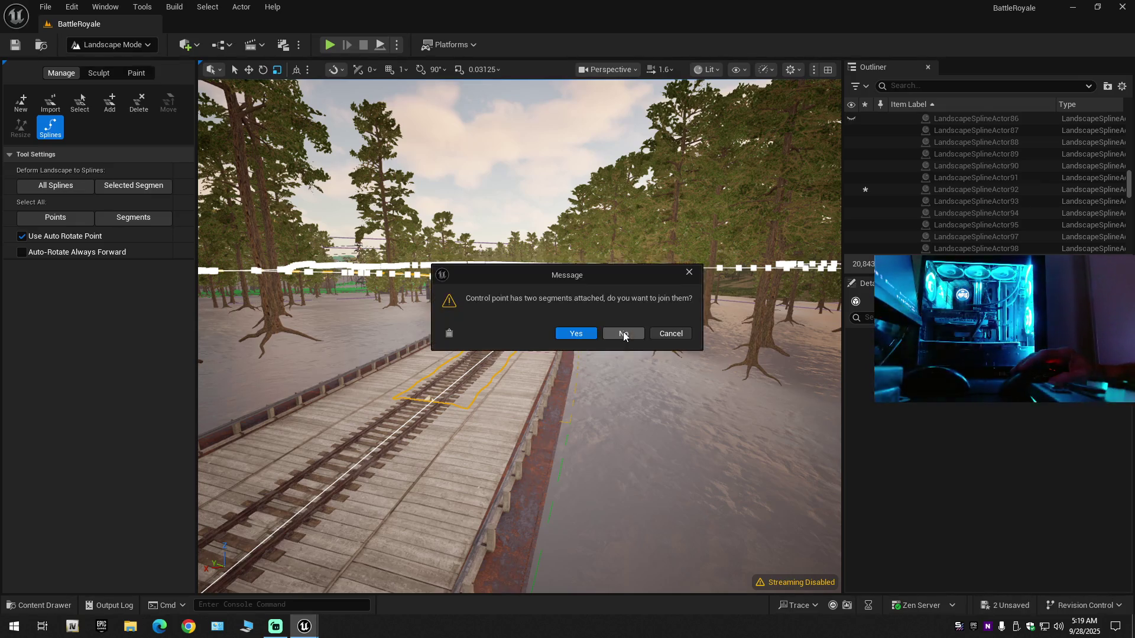
left_click(576, 335)
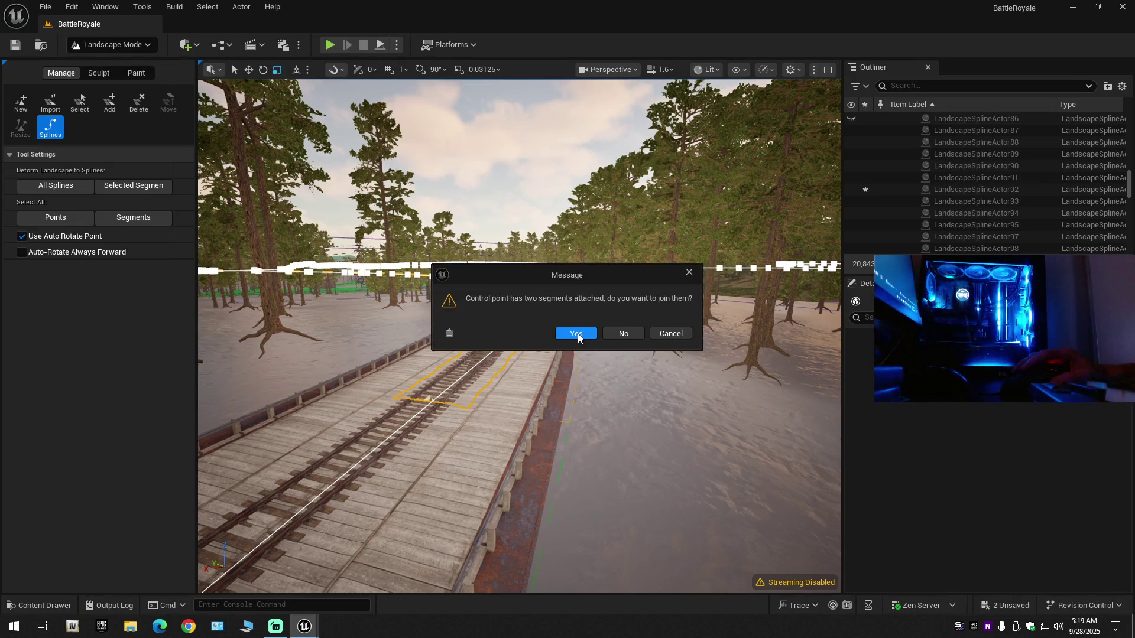
left_click(620, 334)
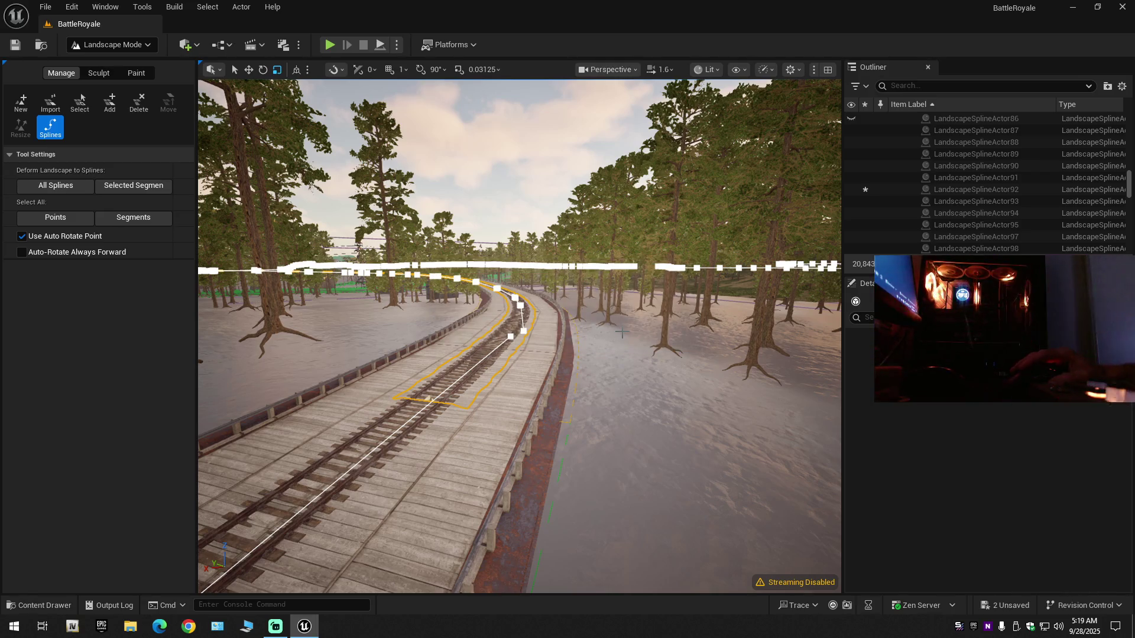
key("Delete")
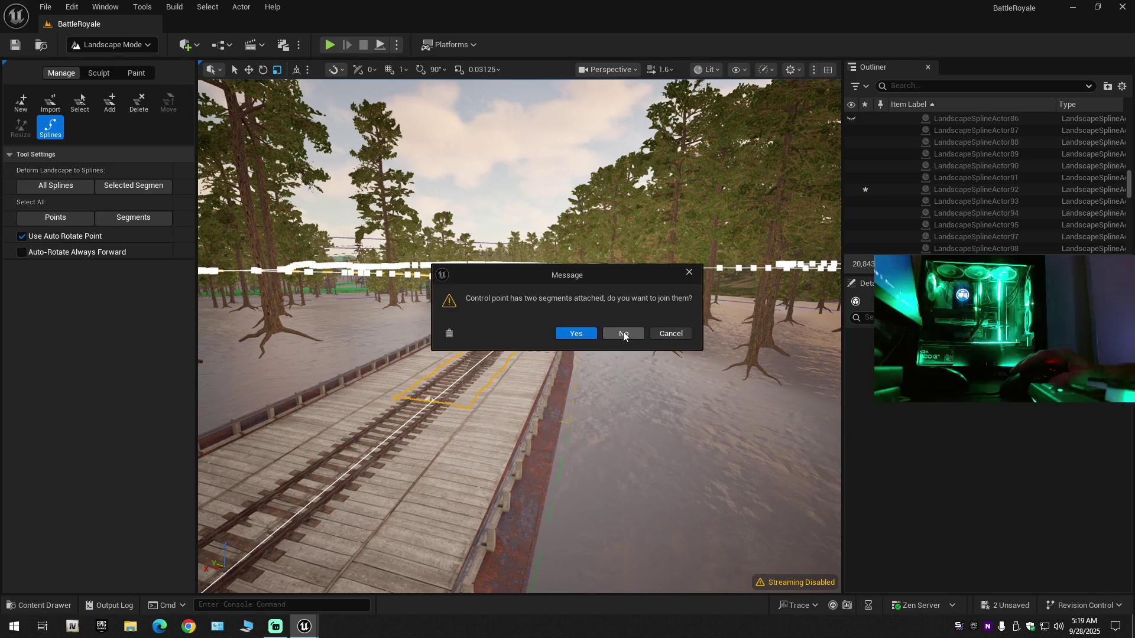
left_click(622, 332)
key("Delete")
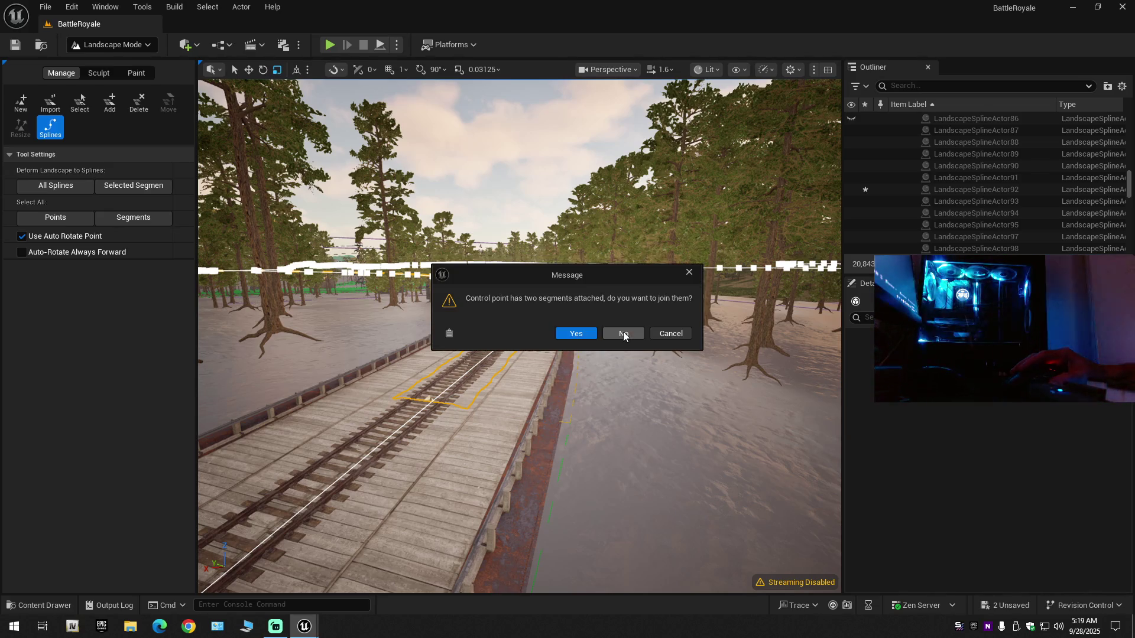
left_click(623, 332)
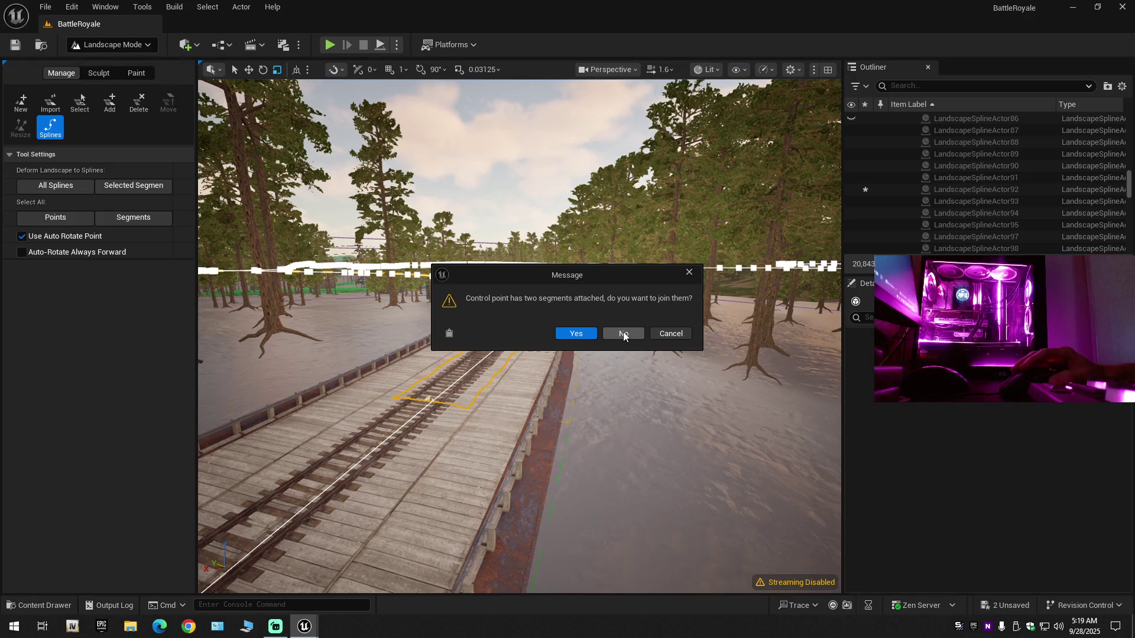
left_click(623, 333)
key("Delete")
left_click(623, 333)
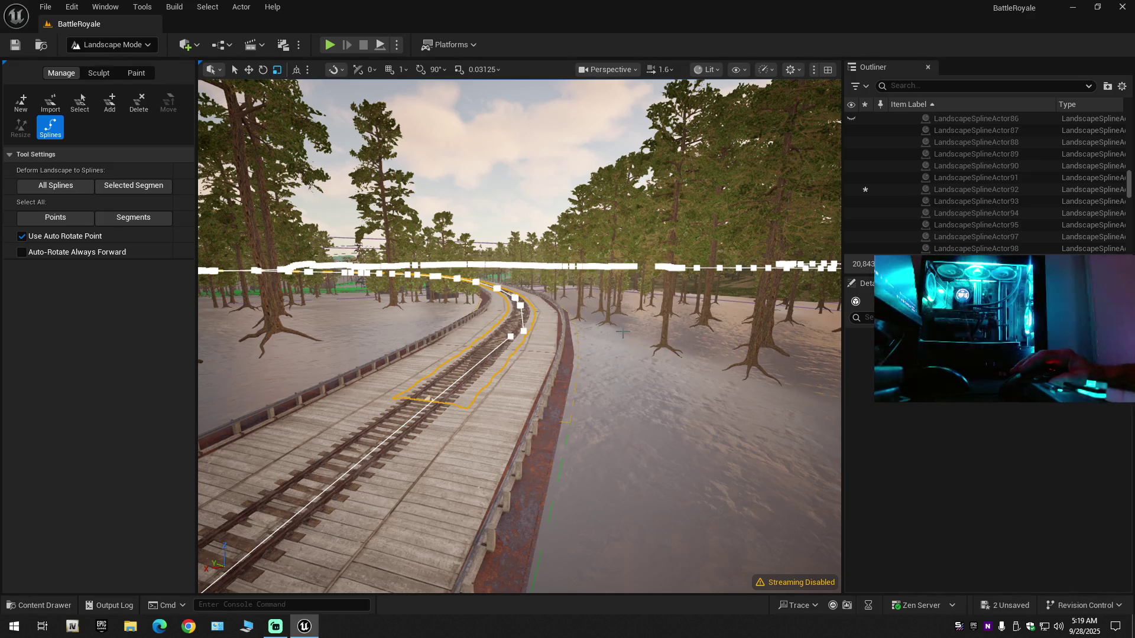
Keep deleting control points and declining each join prompt until no prompt remains.
key("Delete")
left_click(623, 332)
key("Delete")
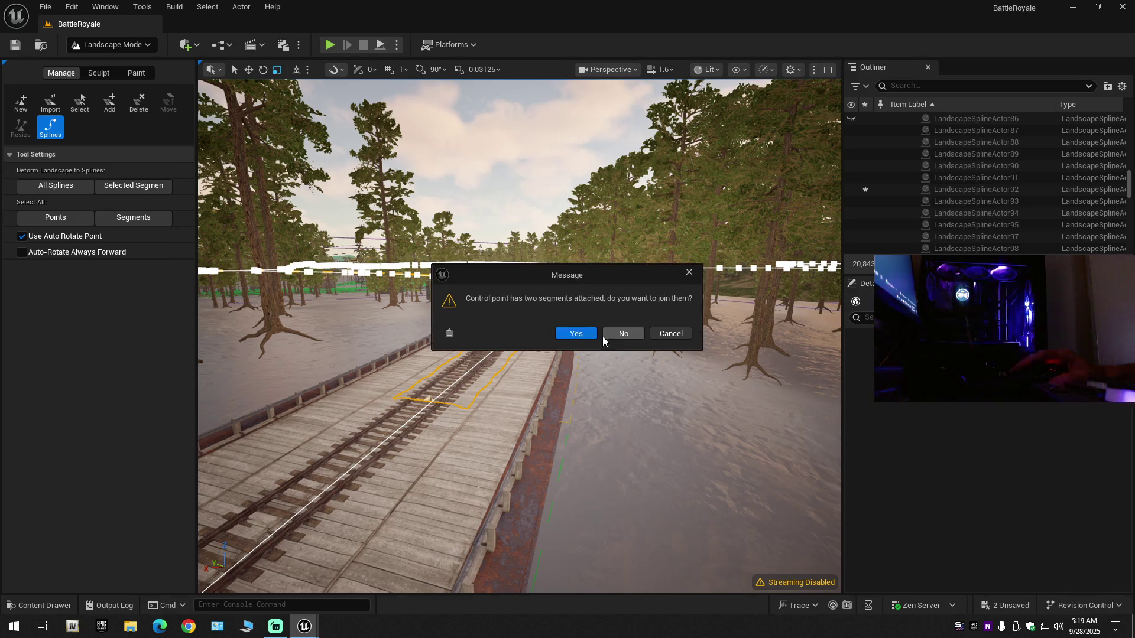
left_click(623, 333)
key("Delete")
left_click(624, 333)
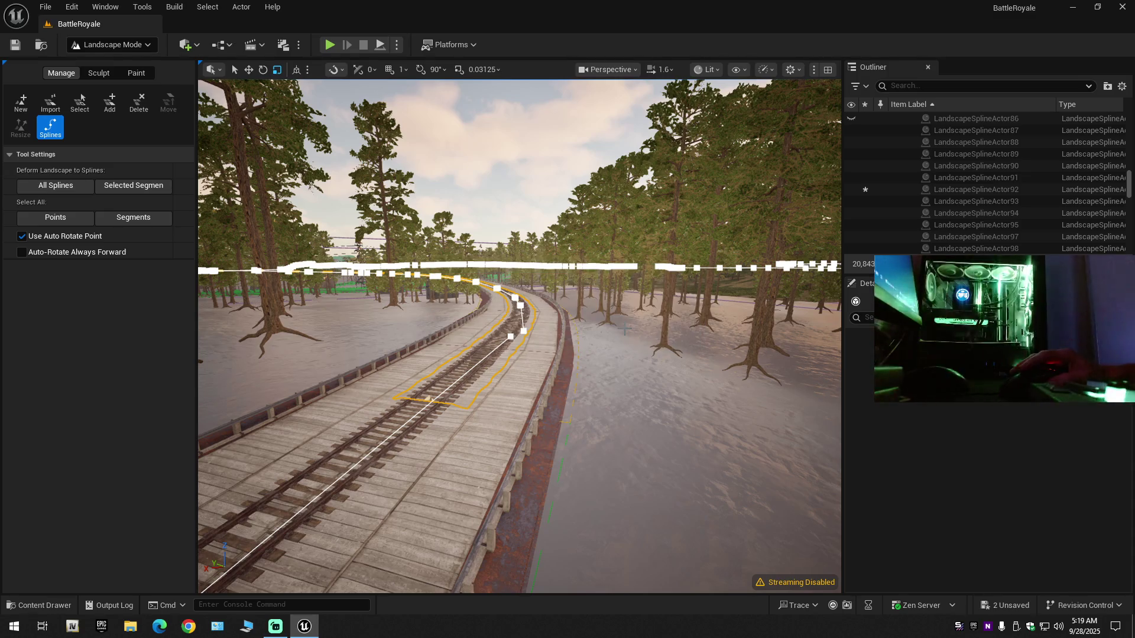
key("Delete")
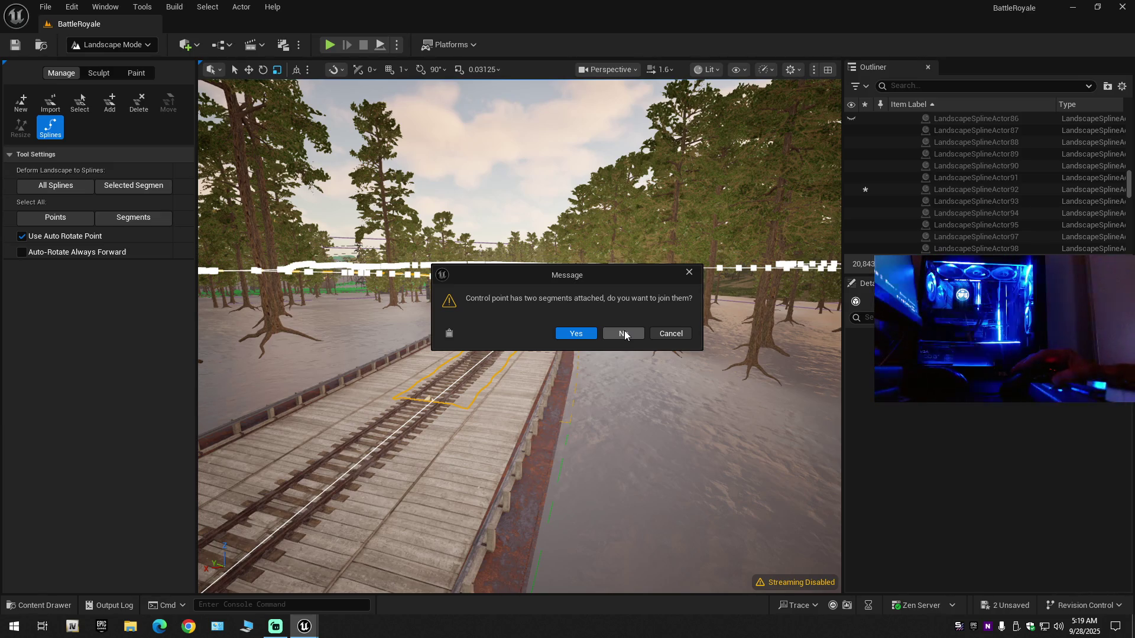
left_click(625, 335)
left_click(623, 332)
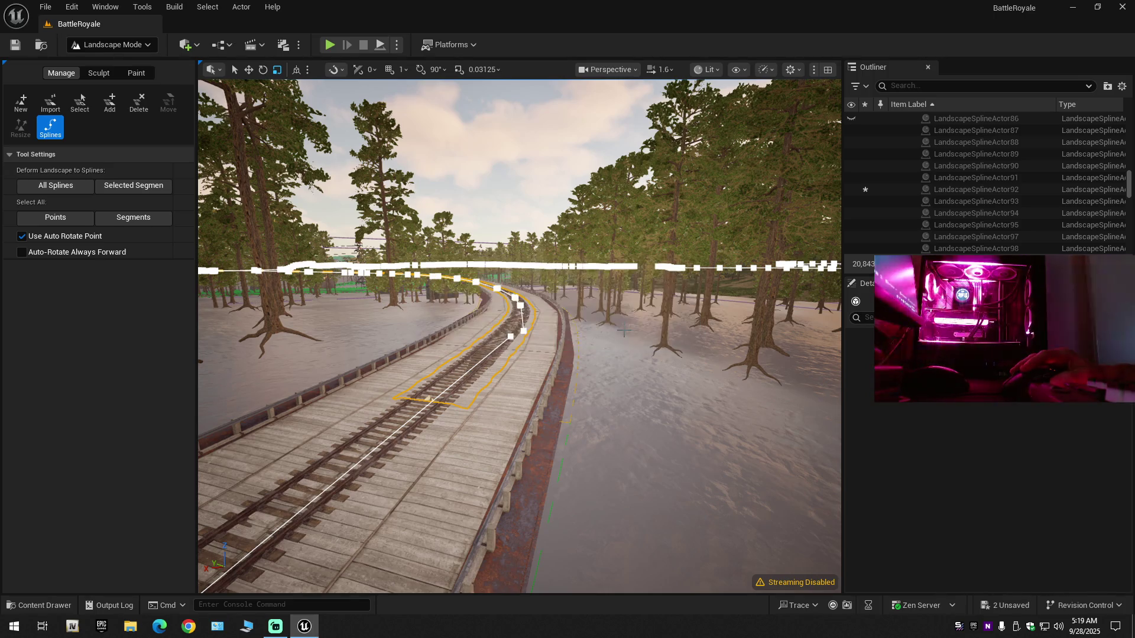
key("Delete")
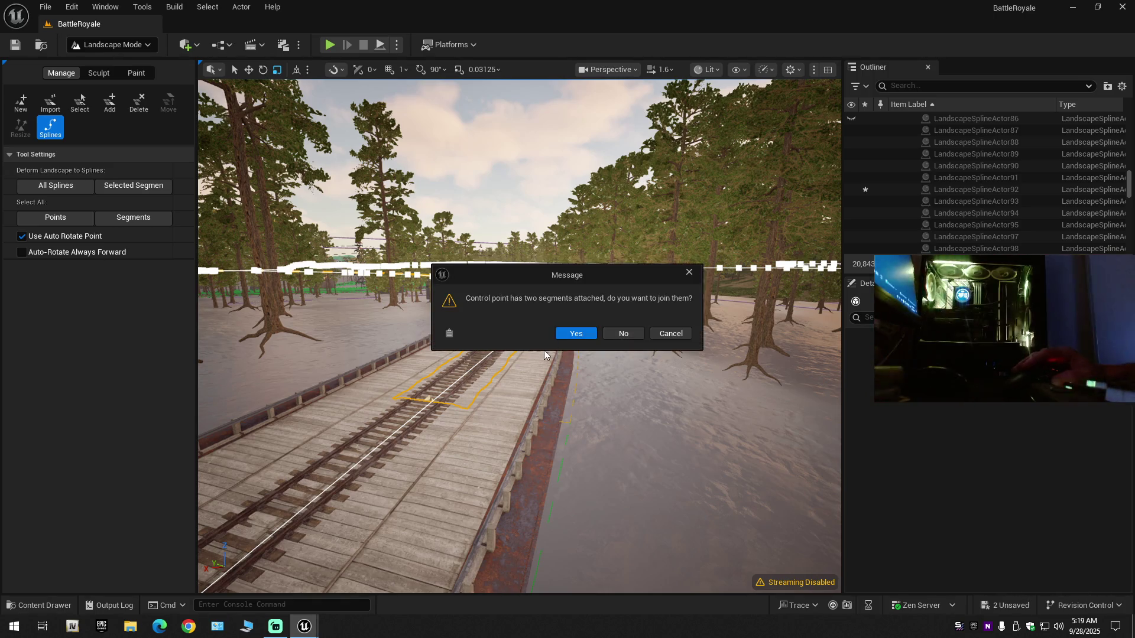
left_click(625, 334)
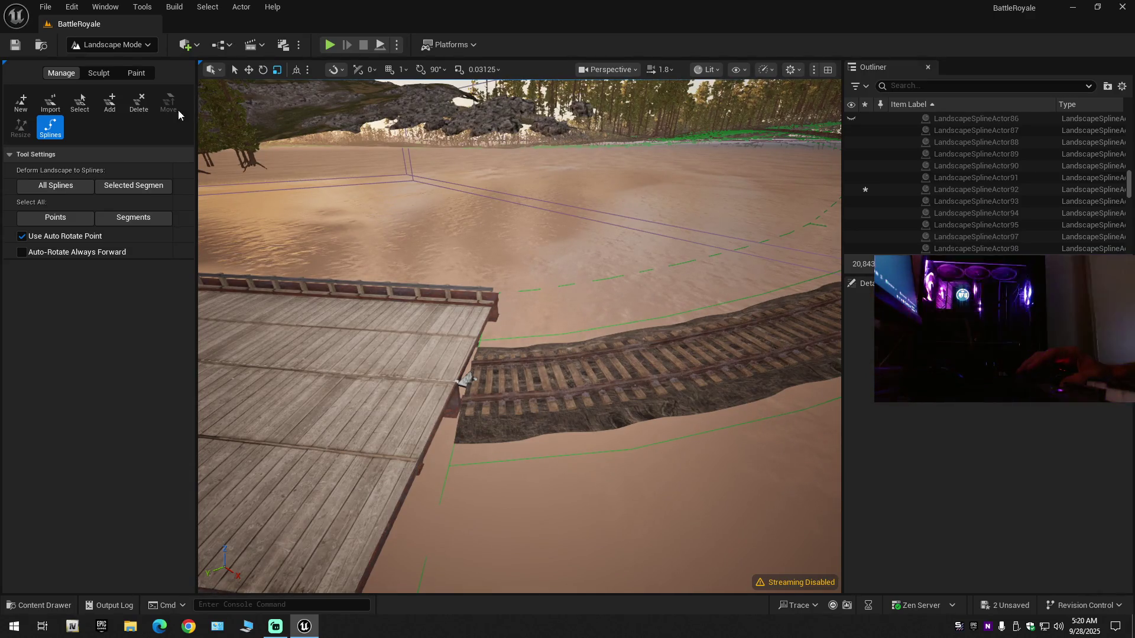
Select the rail spline in Selection Mode, fly to the barn junction, and return to Landscape Splines.
left_click(125, 47)
left_click(121, 62)
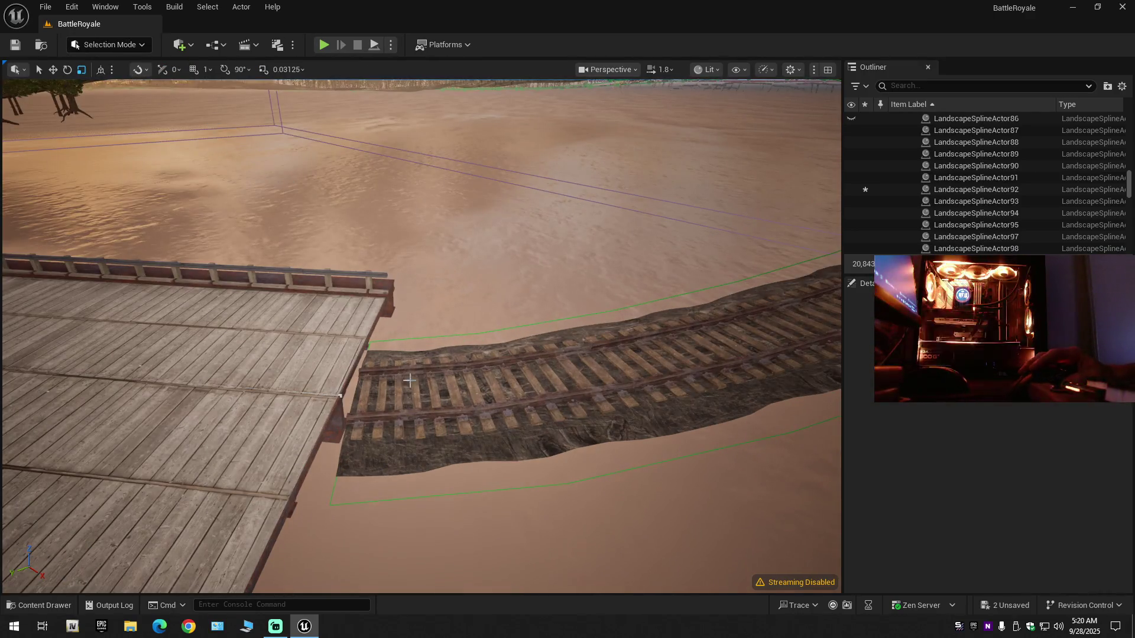
left_click(437, 422)
scroll(436, 423, "up", 2)
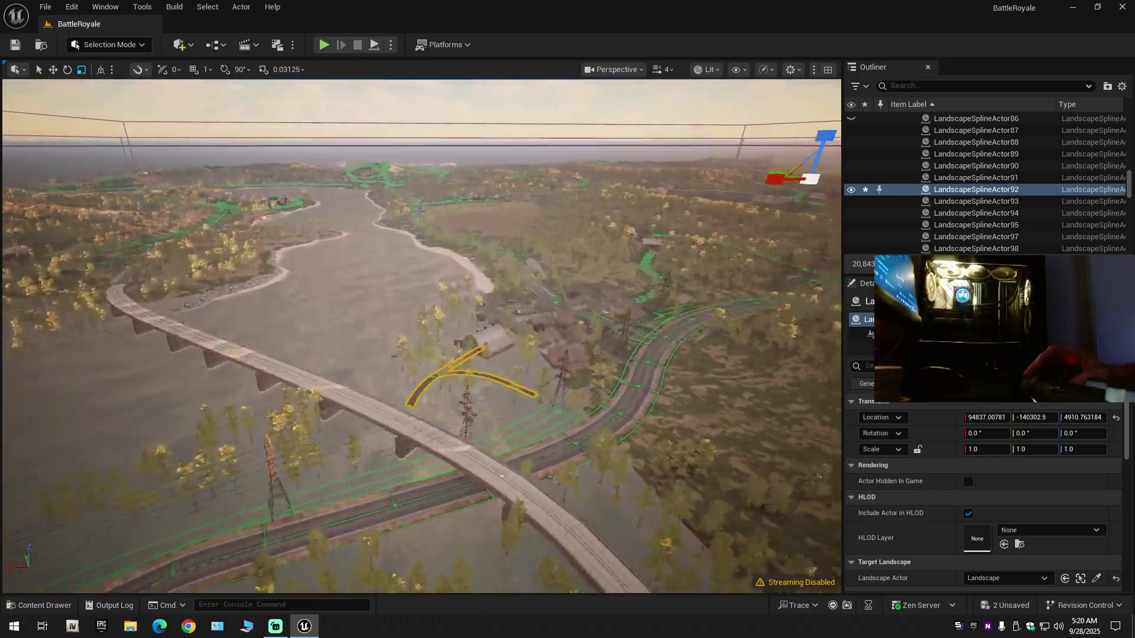
scroll(421, 335, "up", 3)
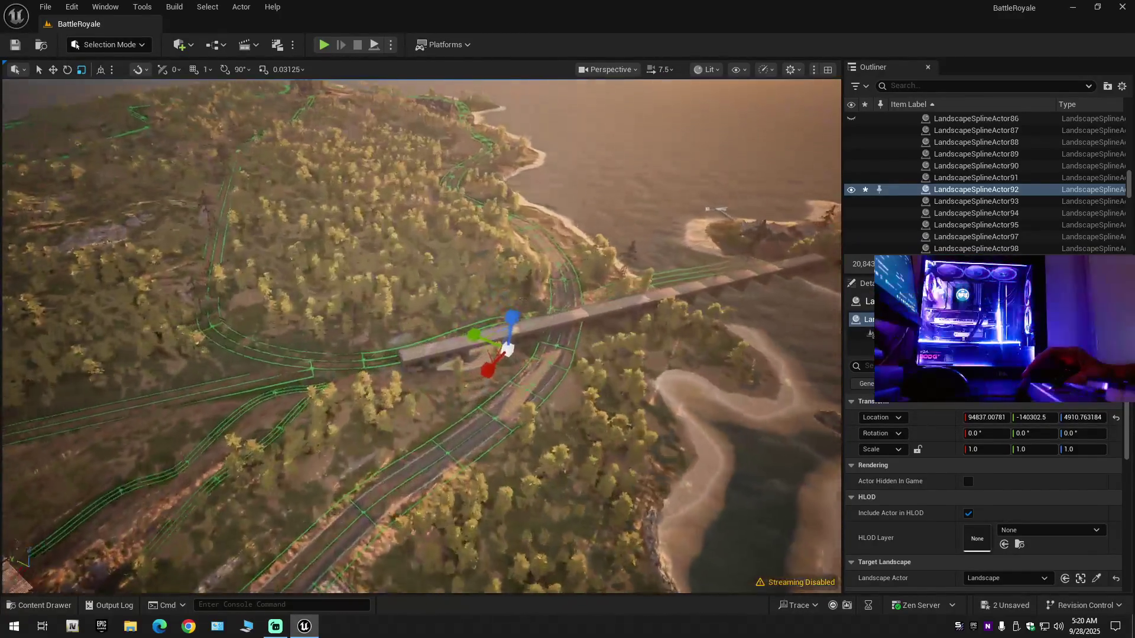
scroll(421, 336, "down", 1)
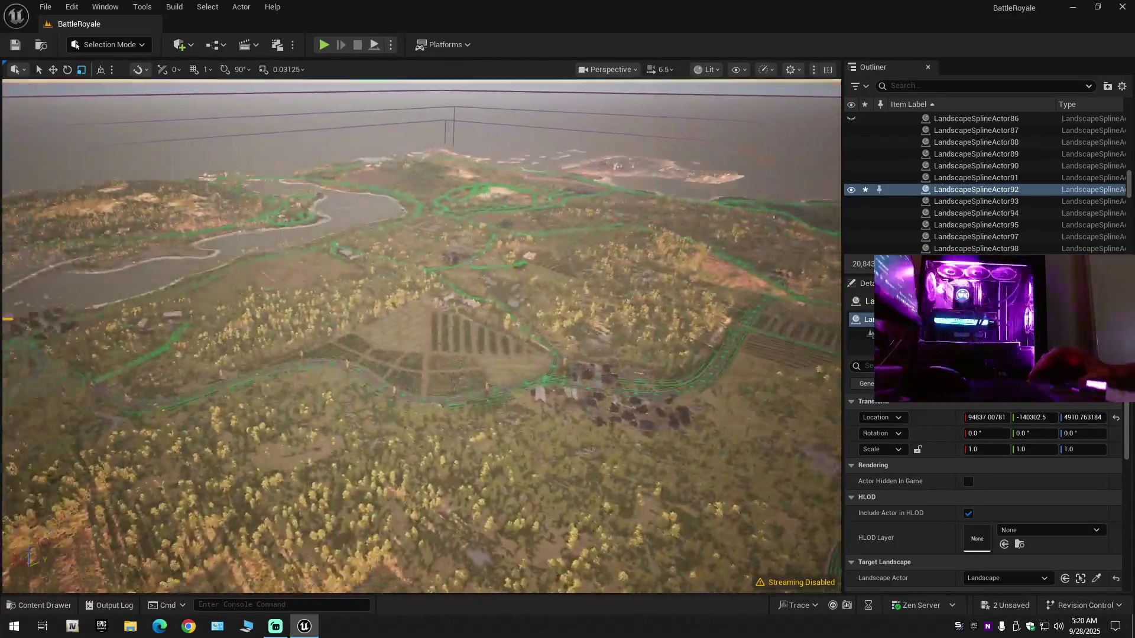
scroll(421, 336, "down", 1)
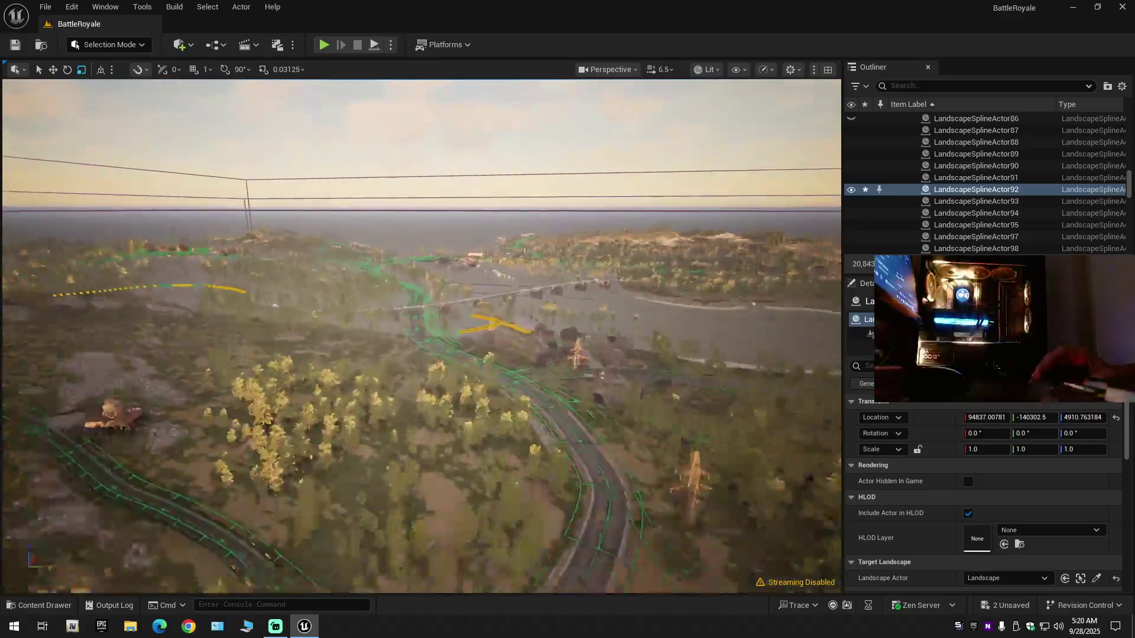
scroll(421, 336, "down", 2)
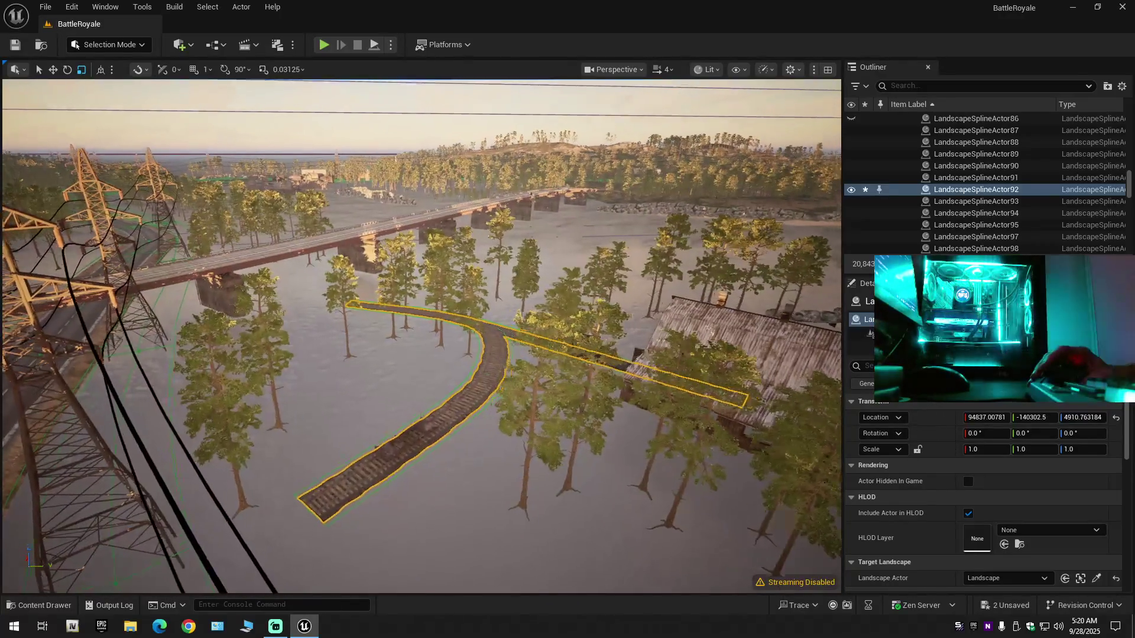
scroll(421, 336, "down", 1)
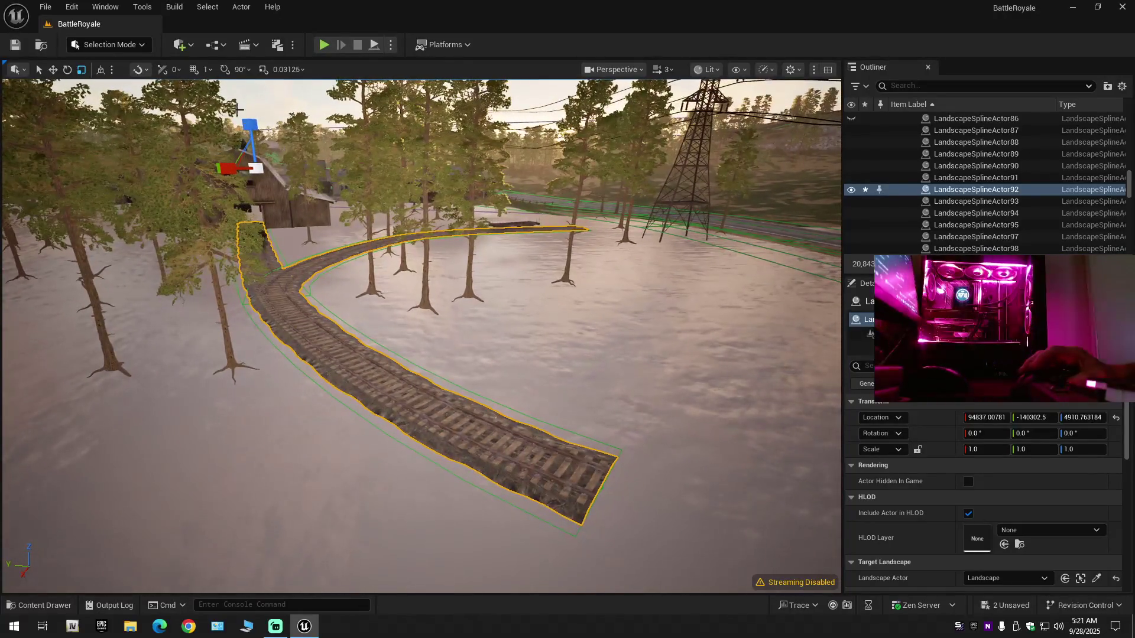
left_click(115, 44)
left_click(112, 78)
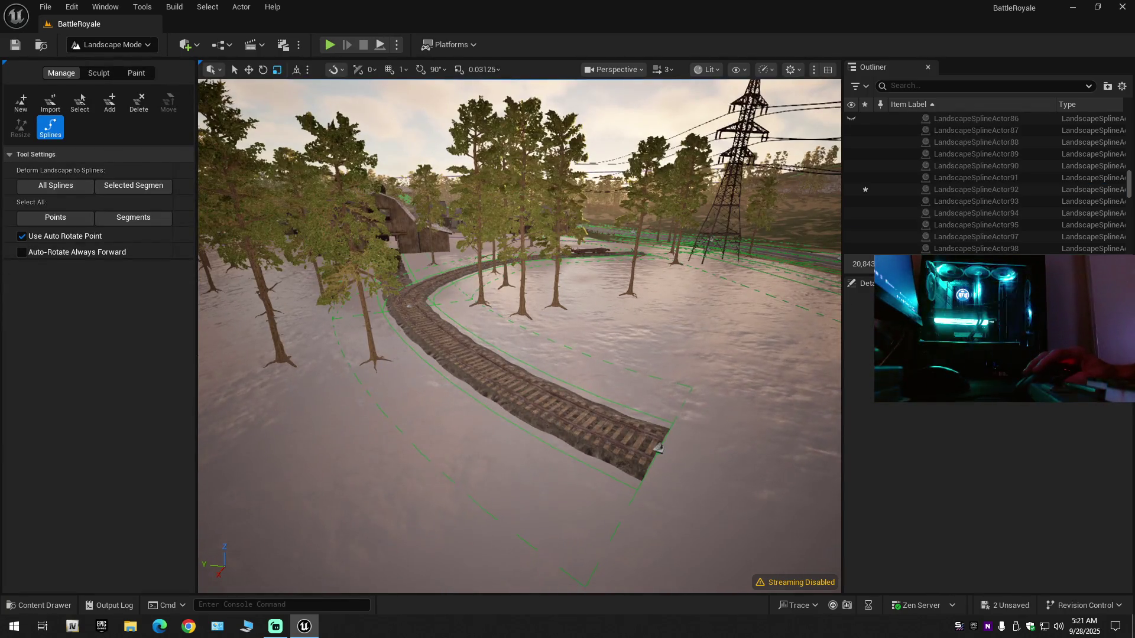
Add control points extending the track toward the barn, then delete one and join its segments.
left_click(591, 436)
left_click(660, 448, "ctrl")
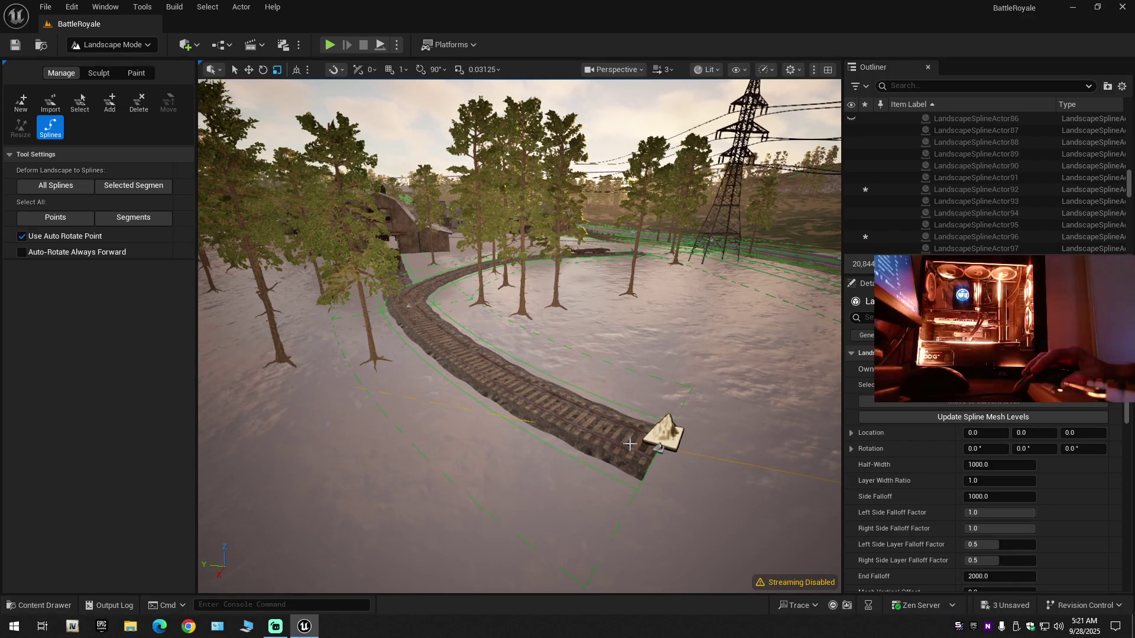
key("ctrl+z")
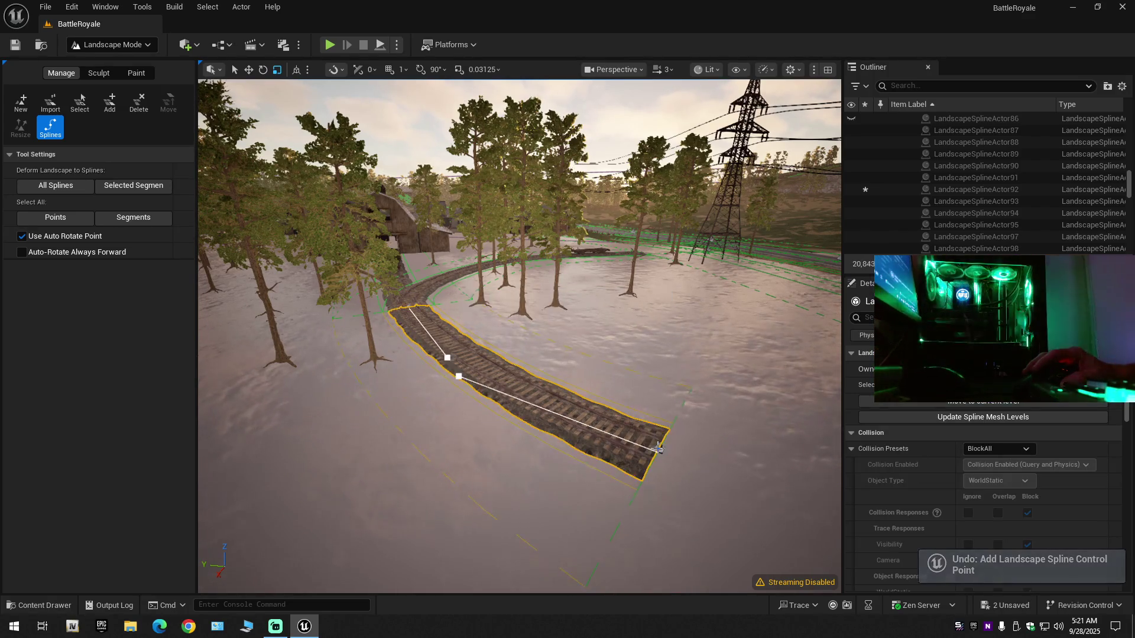
left_click(458, 376, "ctrl")
left_click(433, 325, "ctrl")
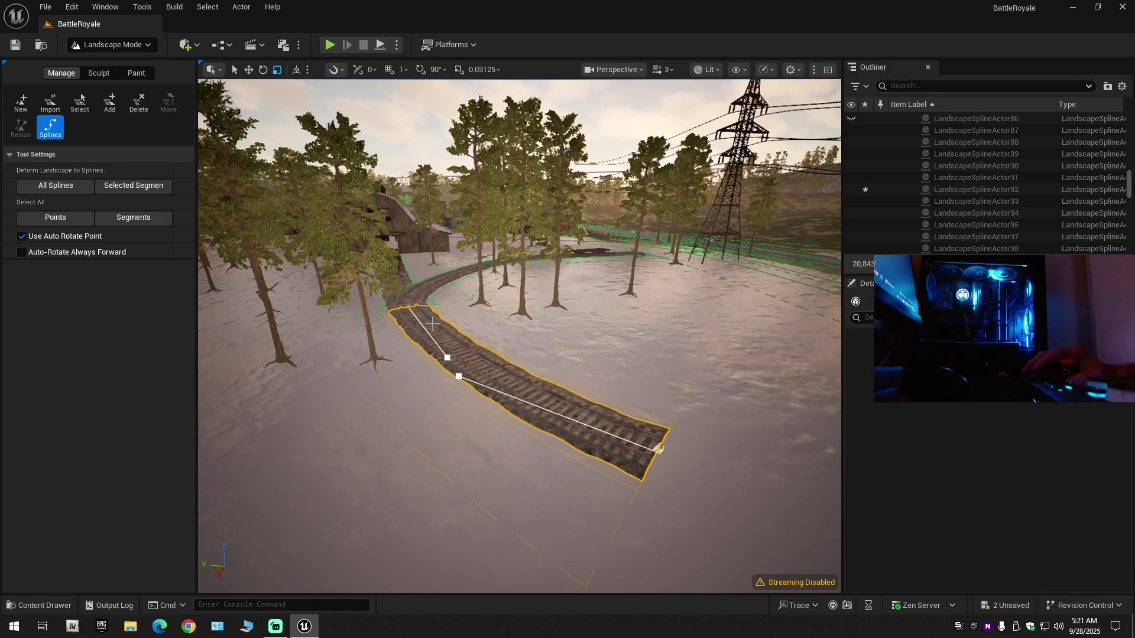
mouse_move(430, 348)
left_mouse_down()
mouse_move(445, 332)
mouse_move(401, 379)
left_mouse_up()
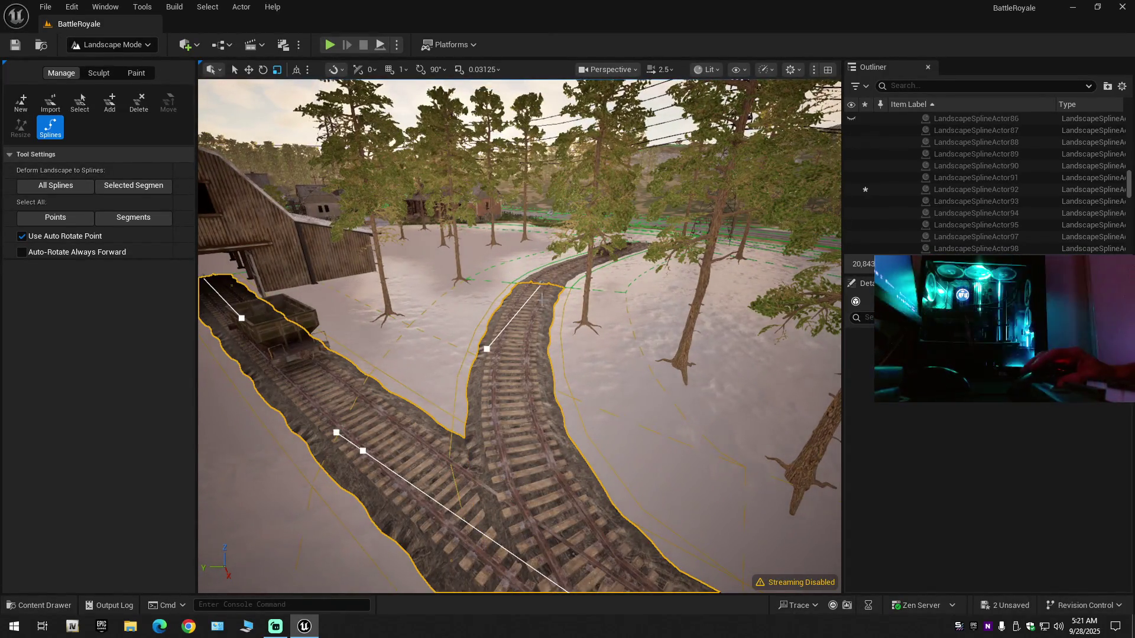
mouse_move(539, 347)
left_mouse_down()
mouse_move(520, 352)
mouse_move(536, 361)
mouse_move(528, 378)
mouse_move(552, 370)
mouse_move(552, 352)
mouse_move(503, 355)
mouse_move(532, 375)
left_mouse_up()
key("Delete")
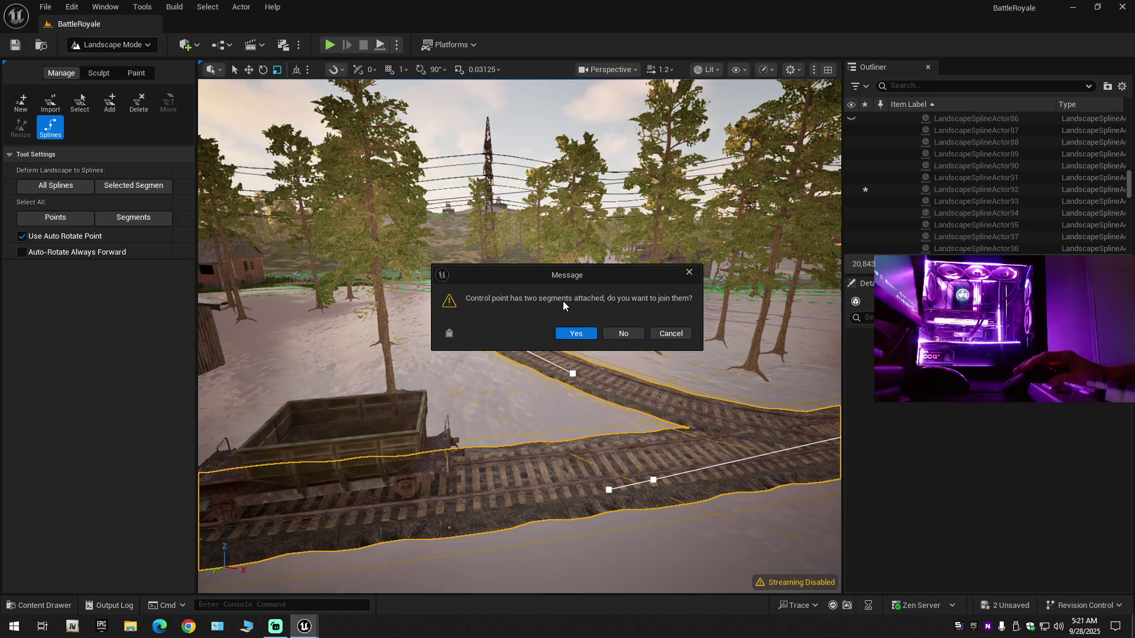
left_click(572, 334)
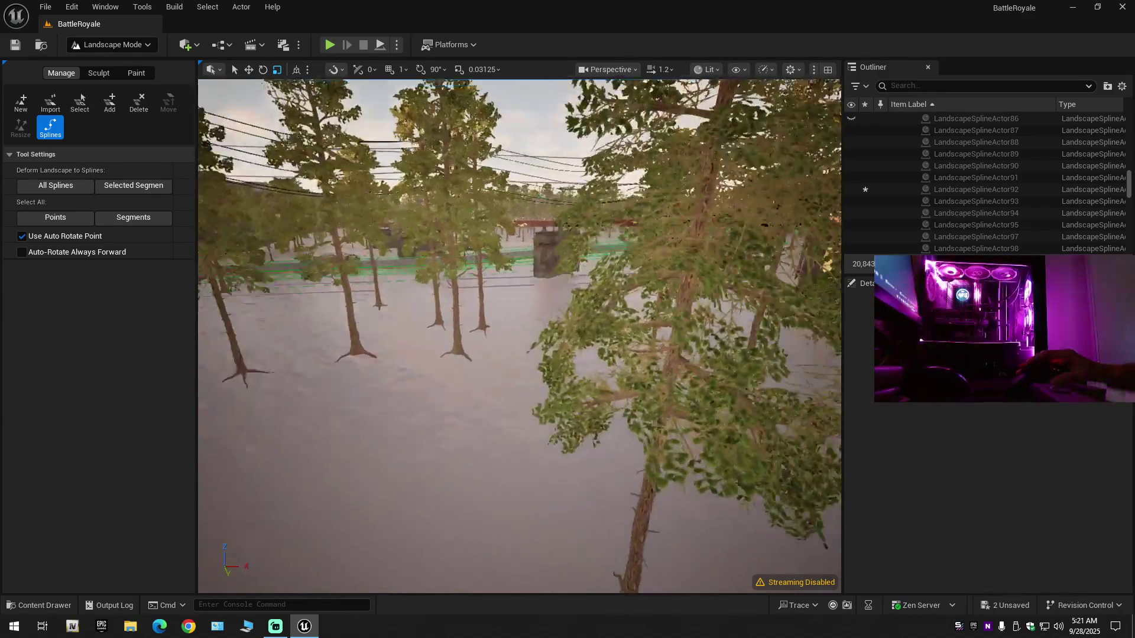
scroll(519, 335, "up", 2)
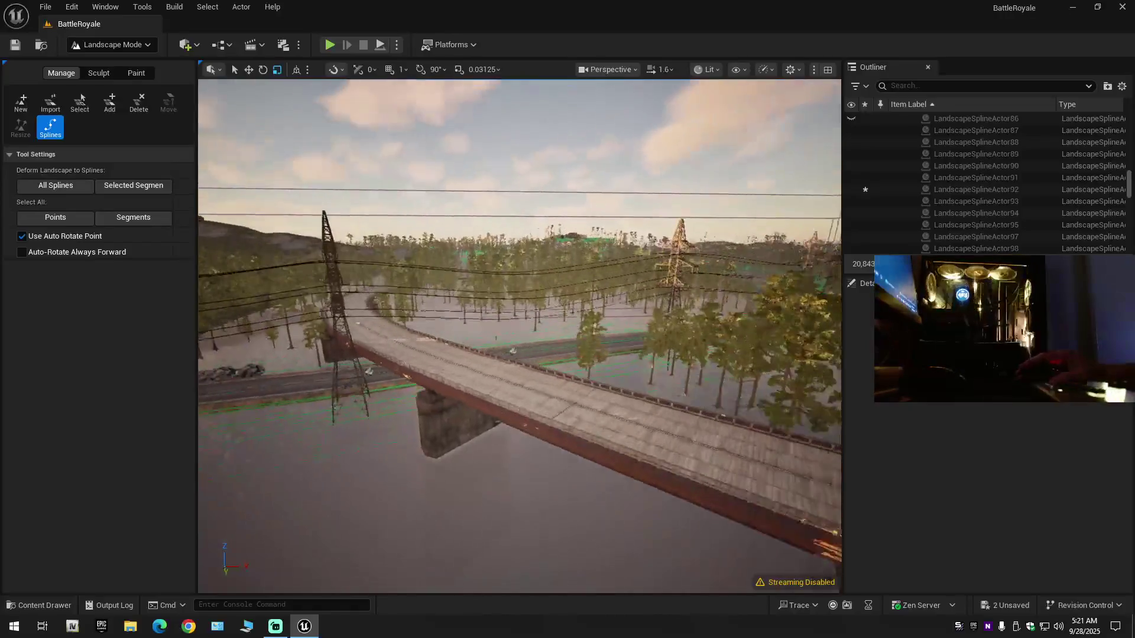
scroll(519, 336, "up", 2)
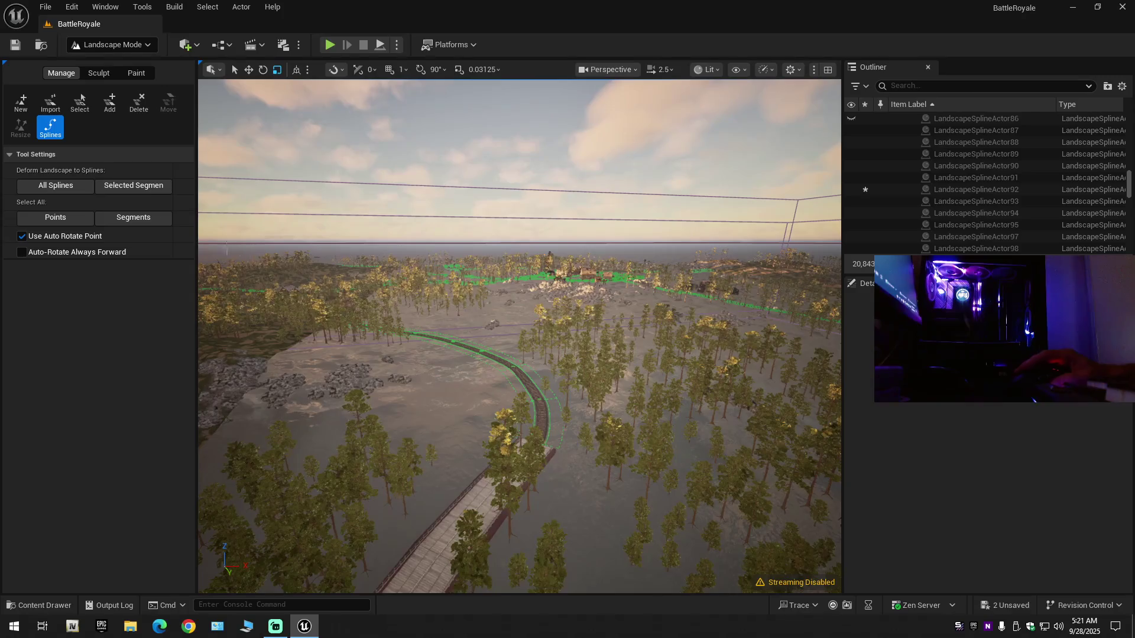
left_click(108, 47)
left_click(109, 64)
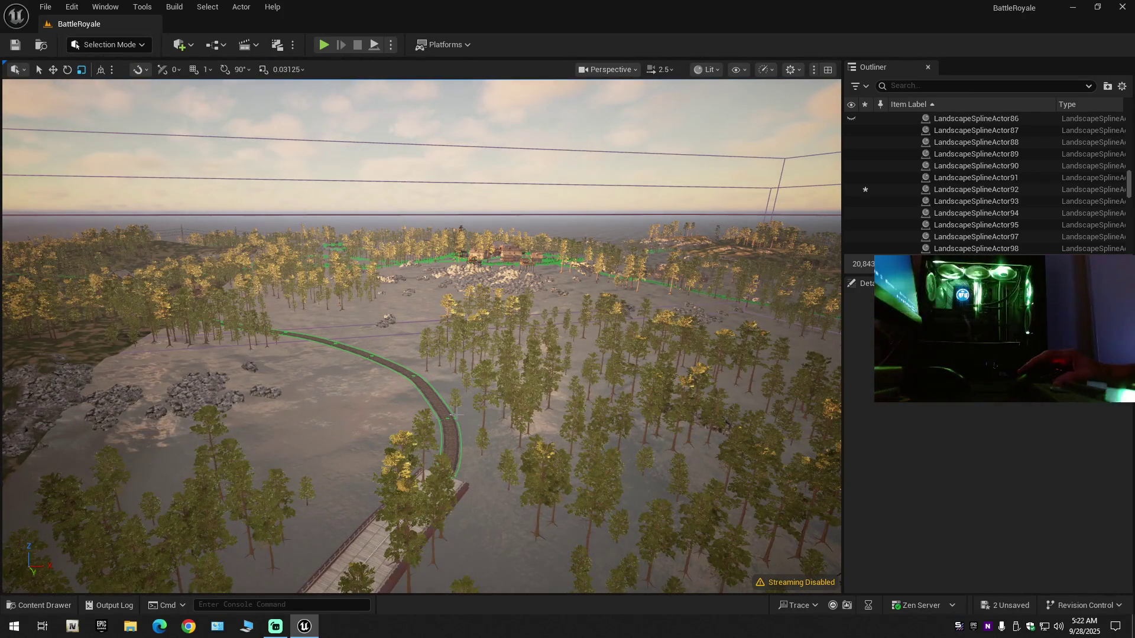
scroll(226, 158, "down", 1)
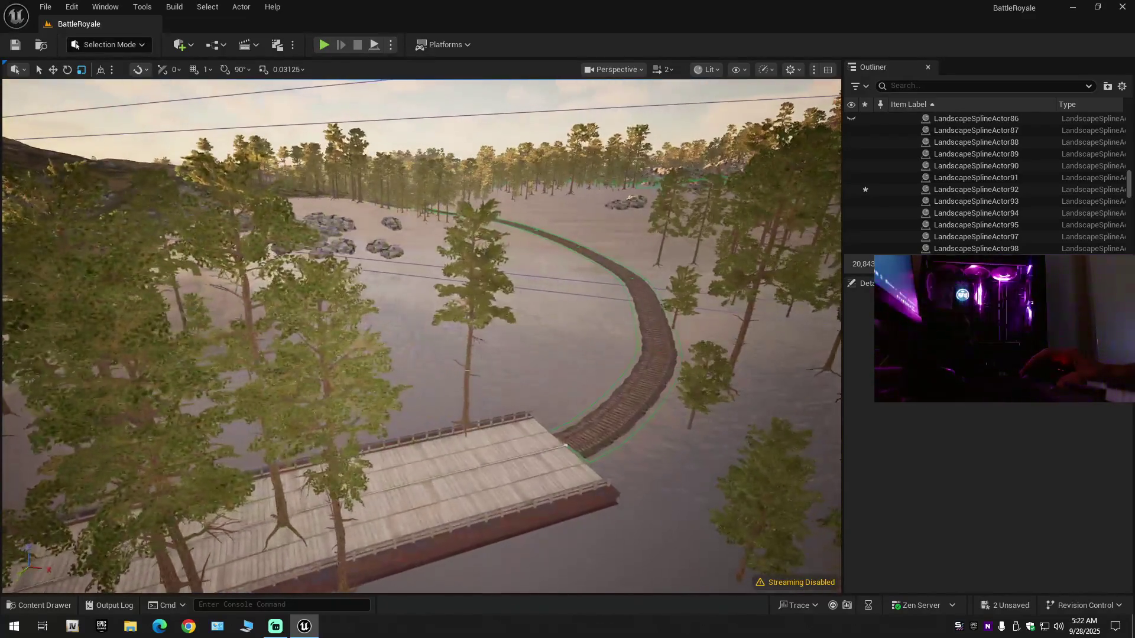
left_click(910, 119)
left_click(853, 120)
scroll(422, 336, "down", 1)
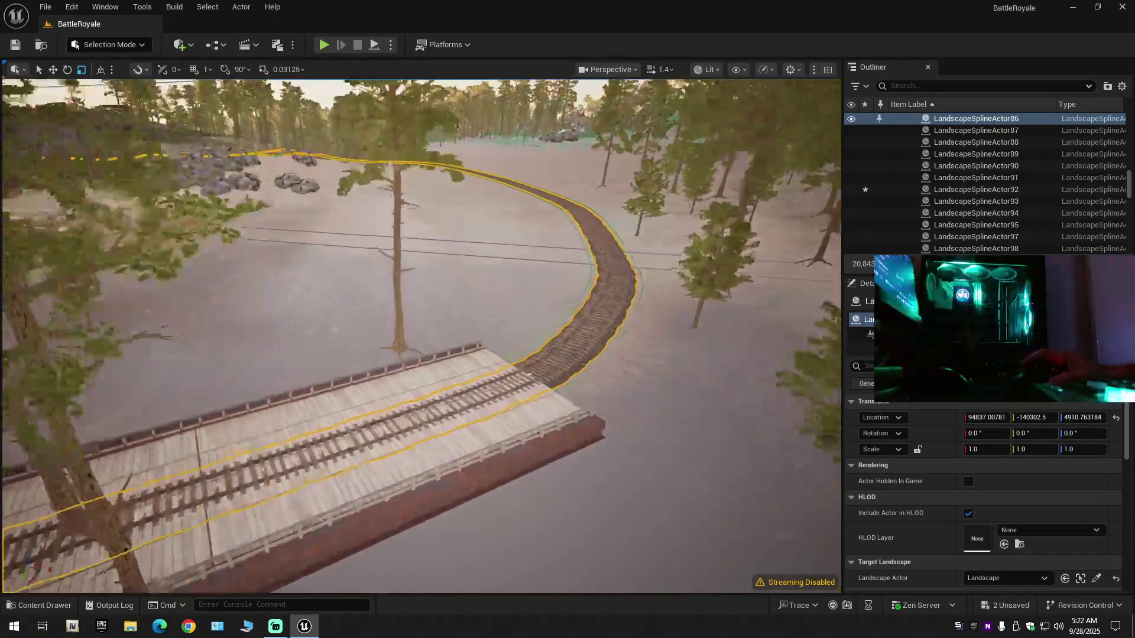
scroll(421, 336, "up", 3)
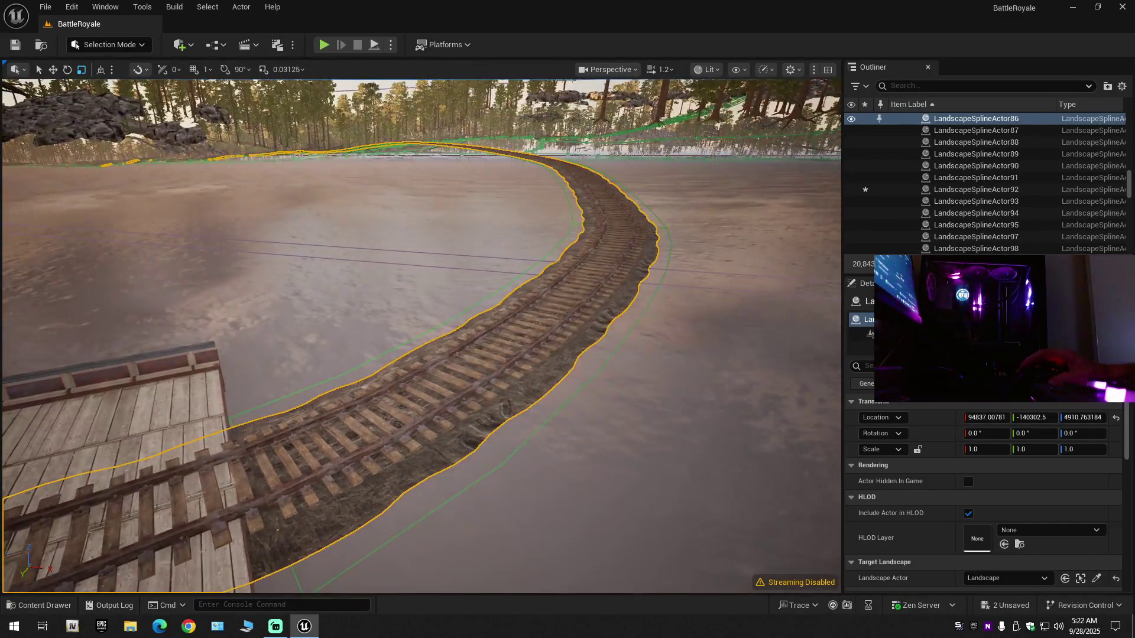
mouse_move(421, 335)
left_mouse_down()
mouse_move(467, 336)
mouse_move(440, 329)
left_mouse_up()
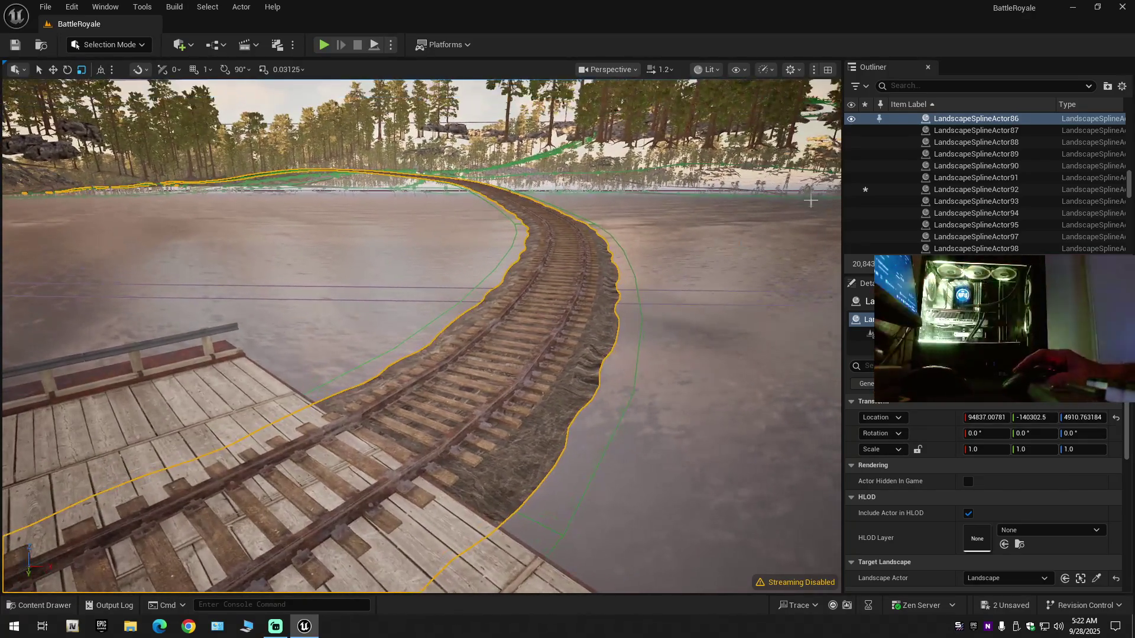
left_click(852, 118)
left_click(538, 424)
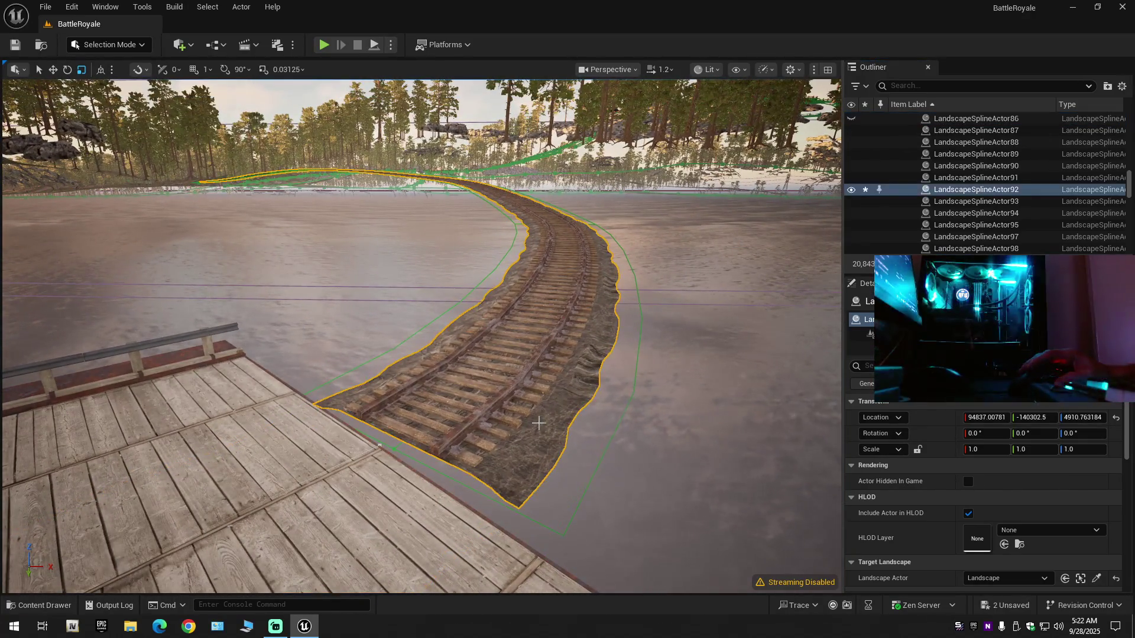
scroll(422, 336, "down", 5)
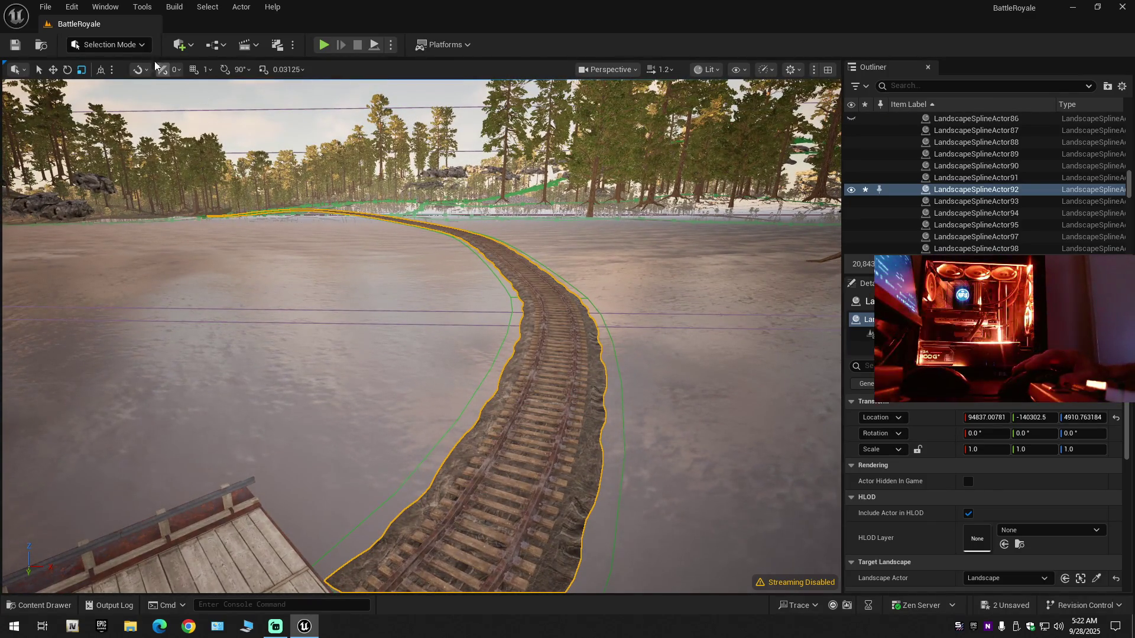
left_click(113, 45)
left_click(260, 222)
key("shift+2")
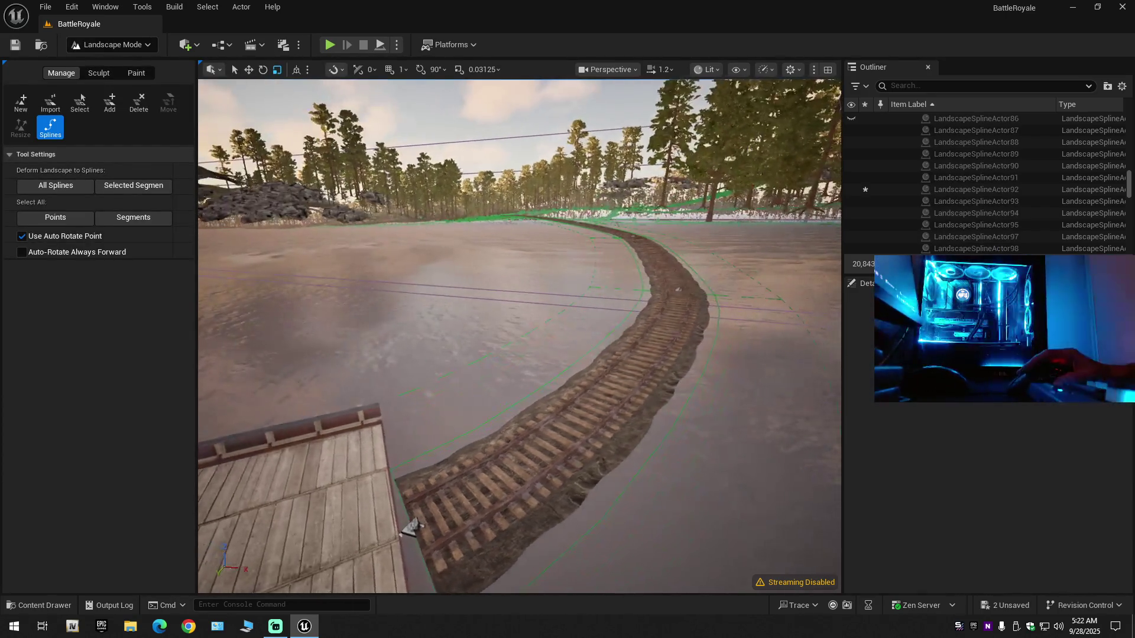
left_click(130, 47)
left_click(131, 59)
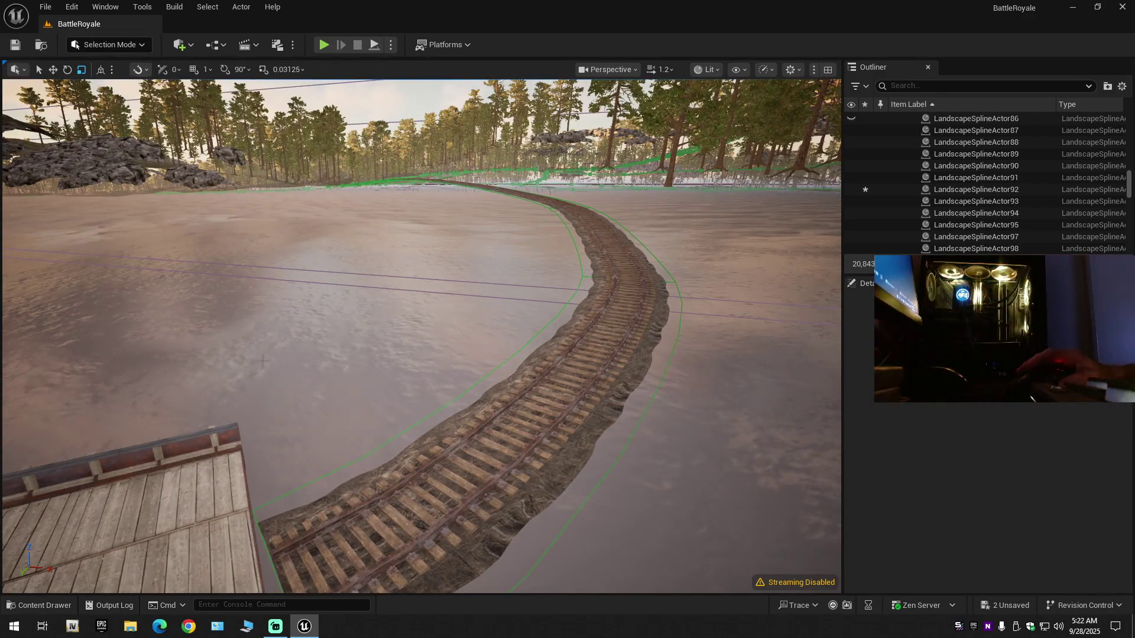
mouse_move(134, 94)
left_mouse_down()
mouse_move(118, 80)
mouse_move(135, 109)
left_mouse_up()
In the Content Drawer, browse the Bunker folder, then Maps/_GENERATED/Scott.
left_click(42, 605)
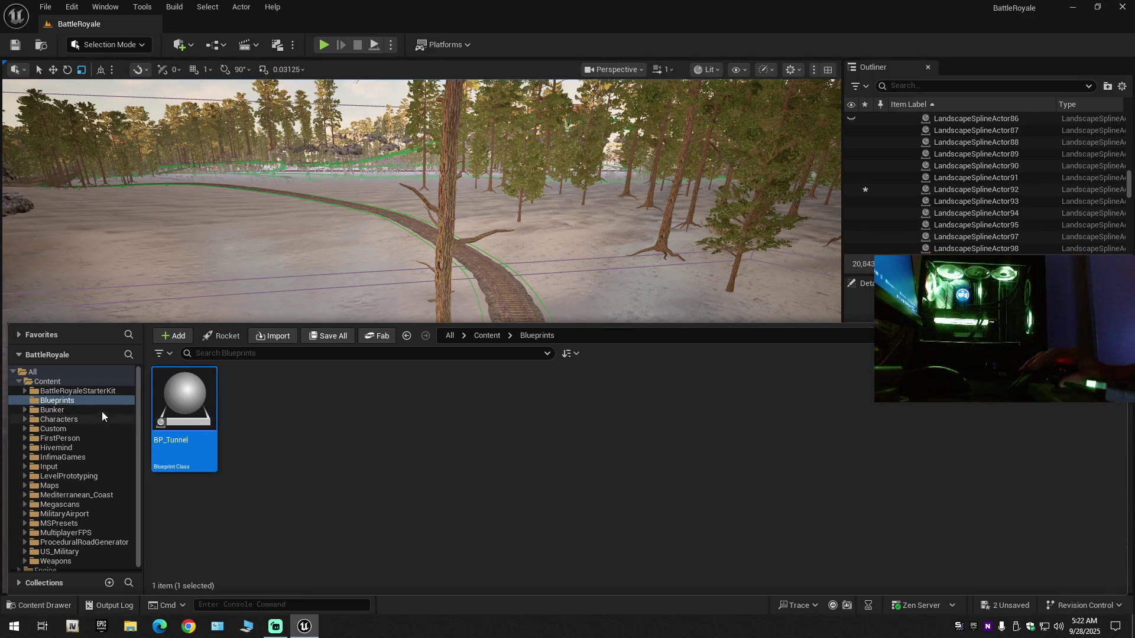
left_click(77, 383)
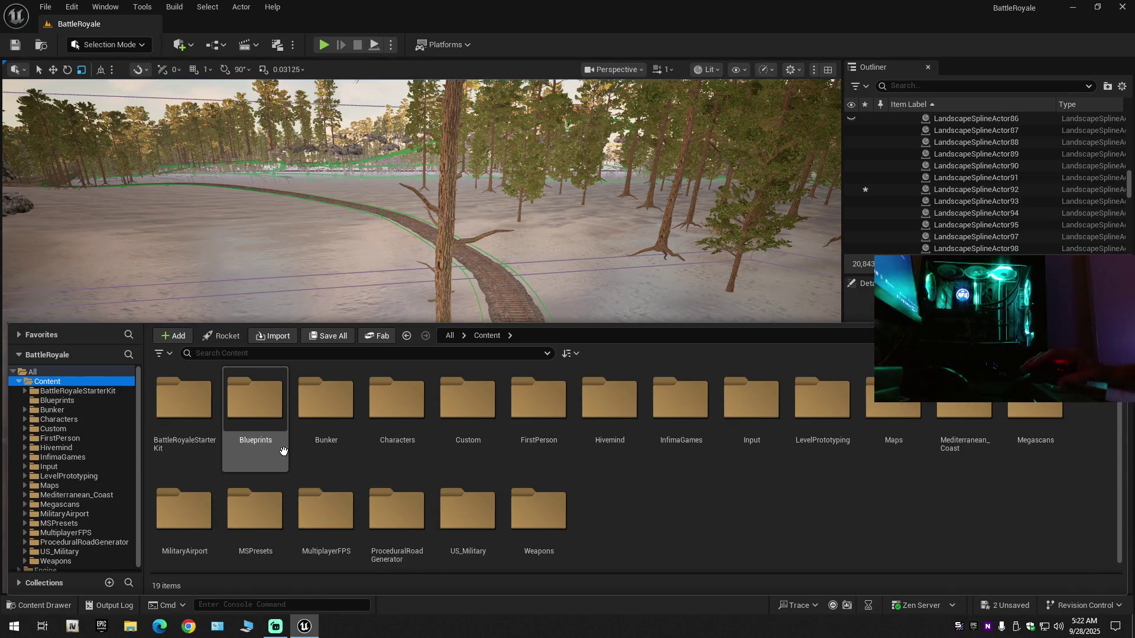
double_click(296, 417)
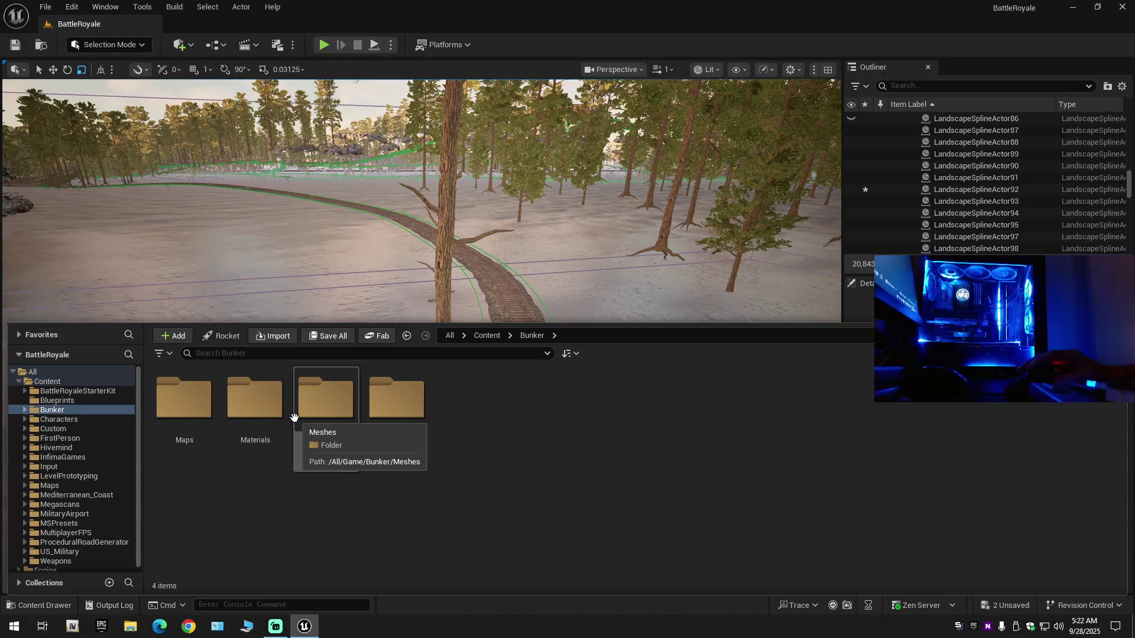
left_click(198, 421)
double_click(198, 421)
key("alt+Left")
key("alt+Left")
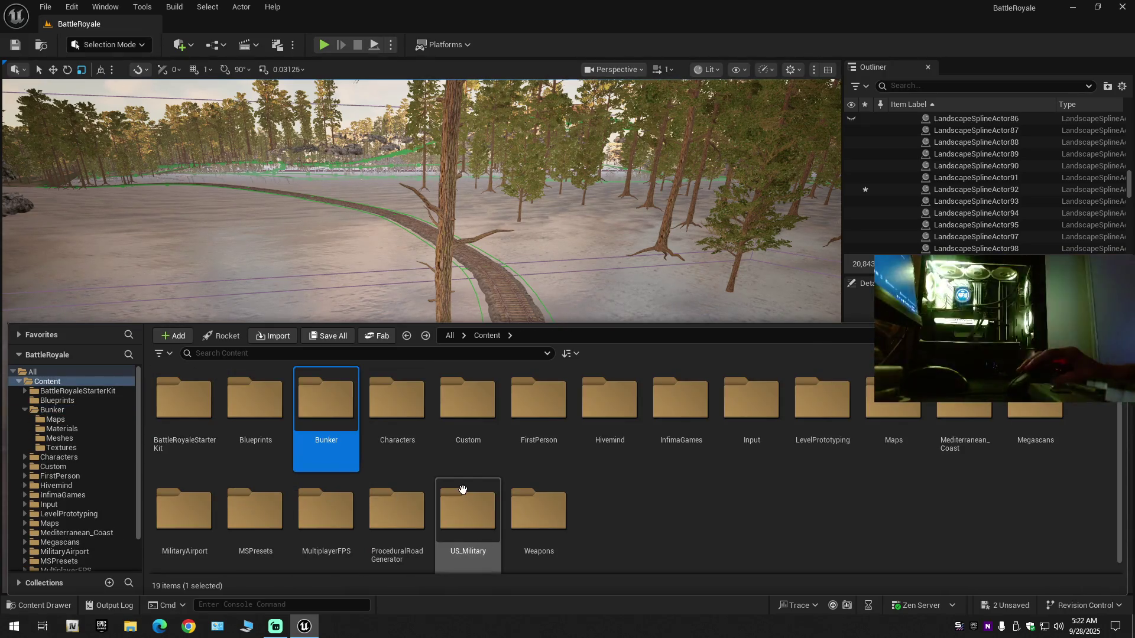
double_click(894, 432)
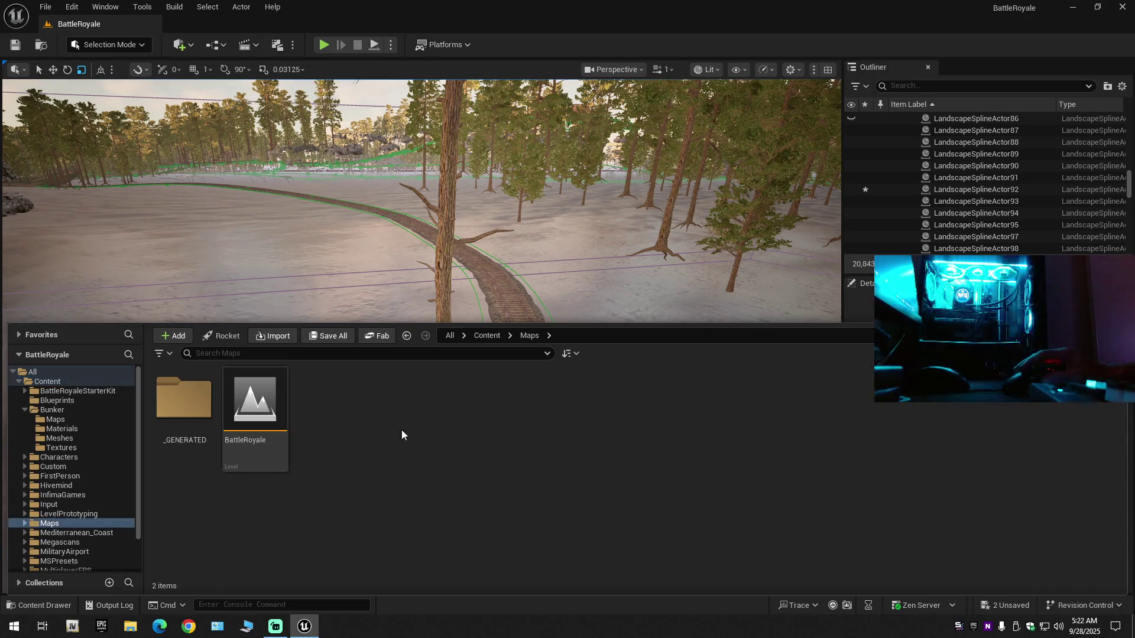
double_click(183, 399)
double_click(183, 402)
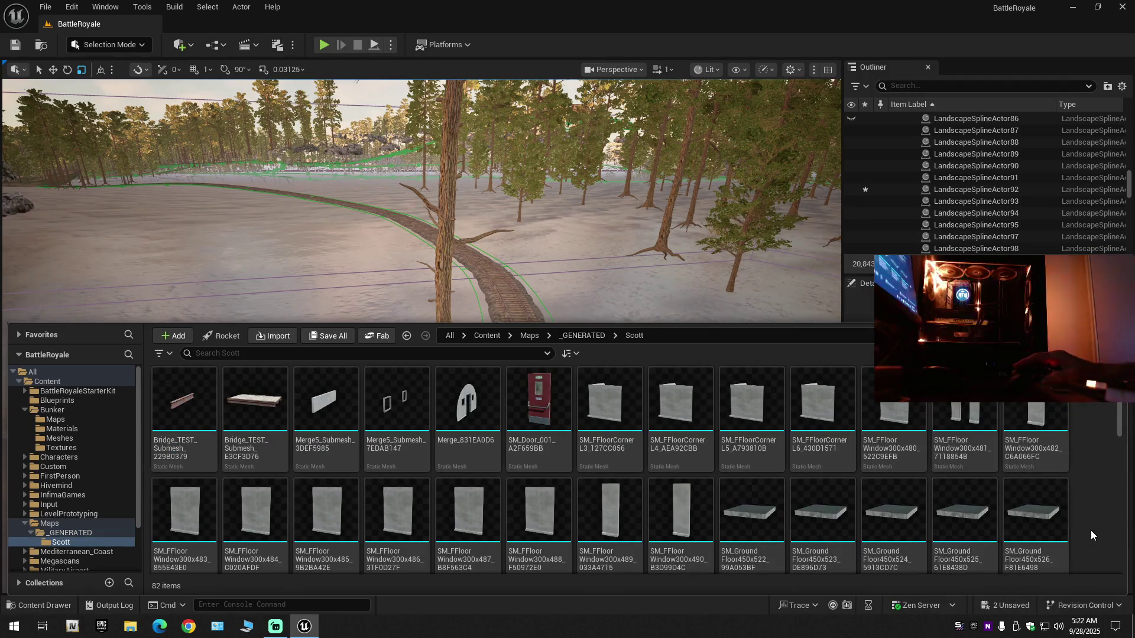
Scroll through the 82 Scott static meshes, then select the Blueprints folder holding BP_Tunnel.
scroll(1091, 530, "down", 3)
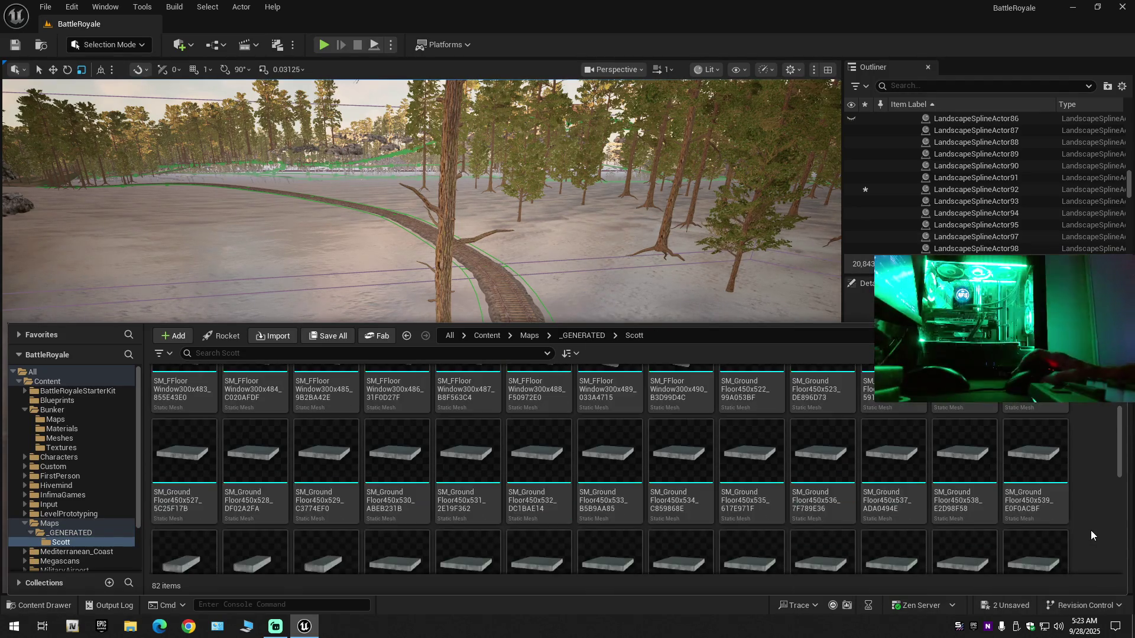
scroll(1091, 530, "down", 5)
scroll(1091, 530, "down", 1)
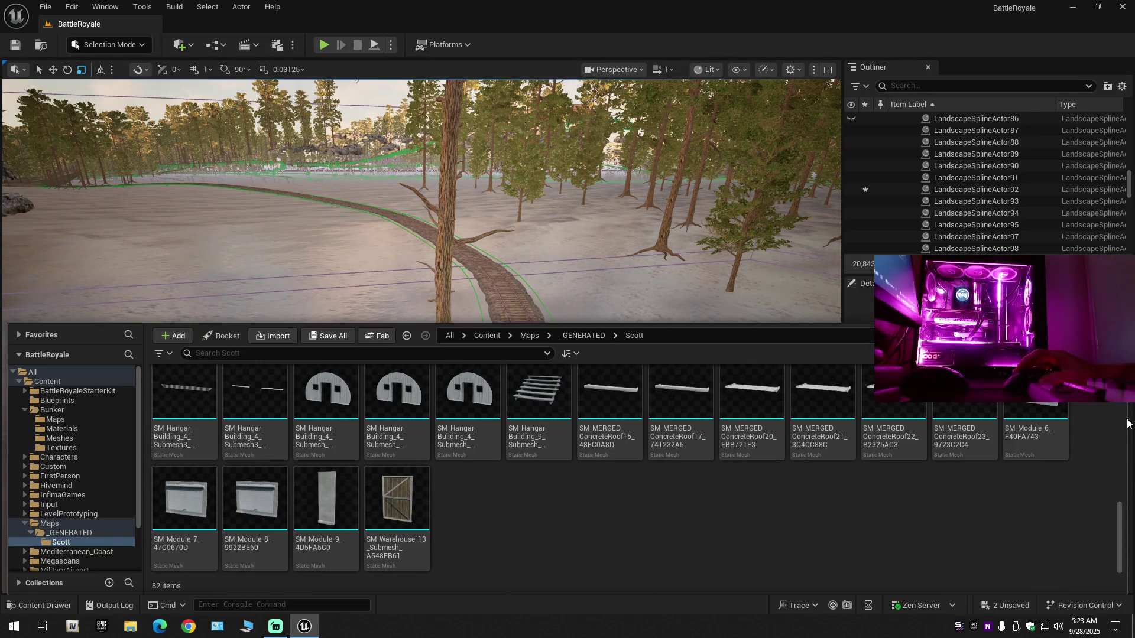
key("ctrl+space")
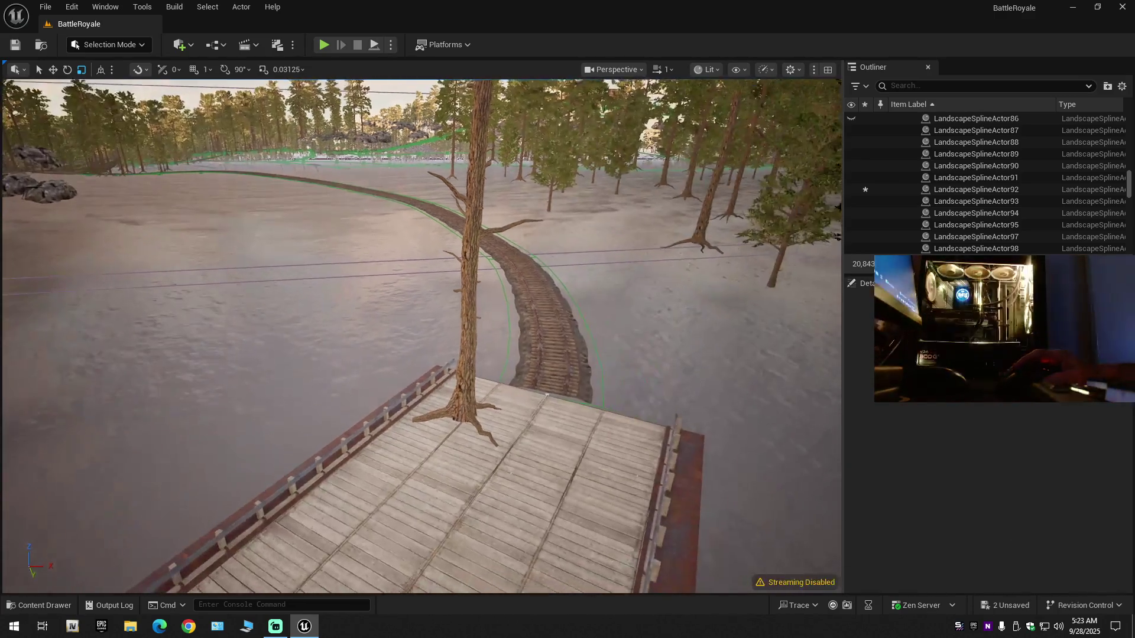
key("ctrl+space")
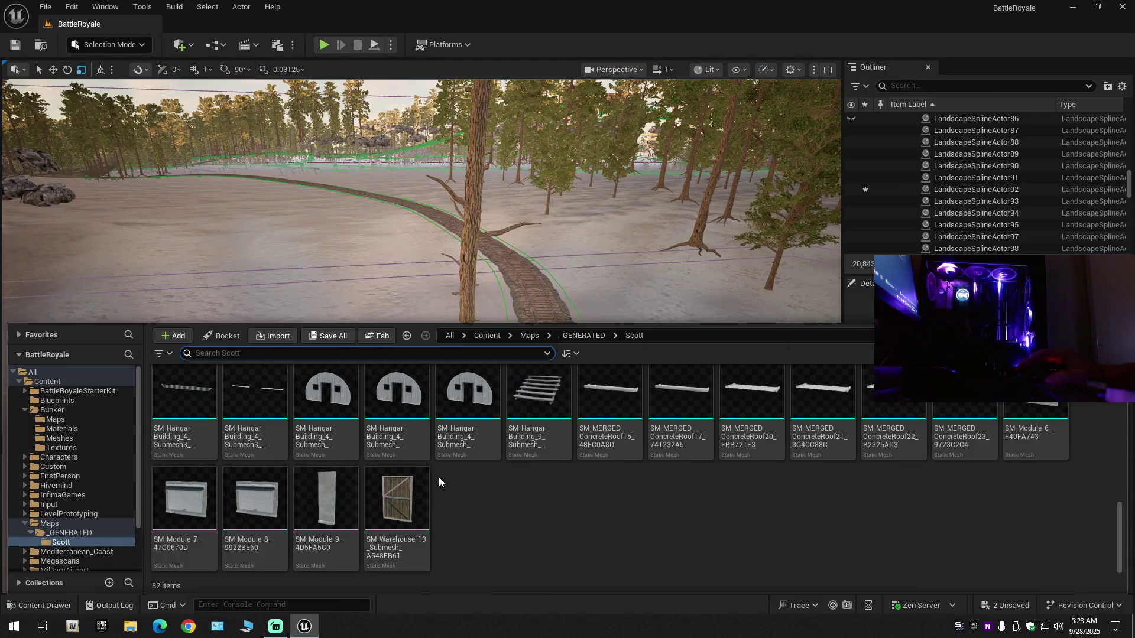
left_click(24, 411)
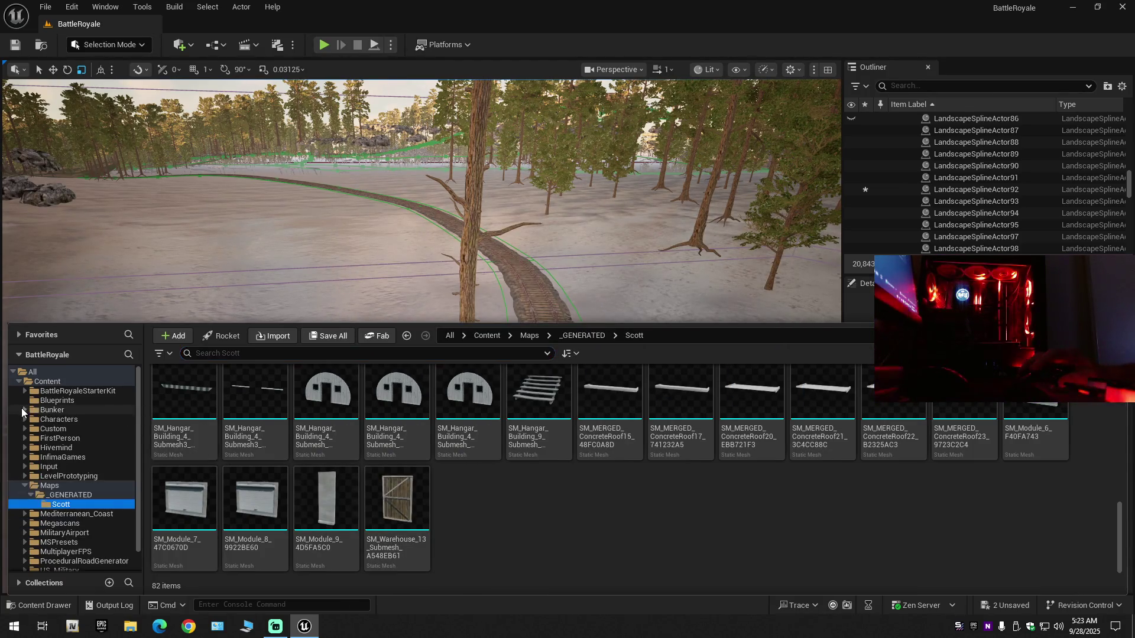
left_click(41, 402)
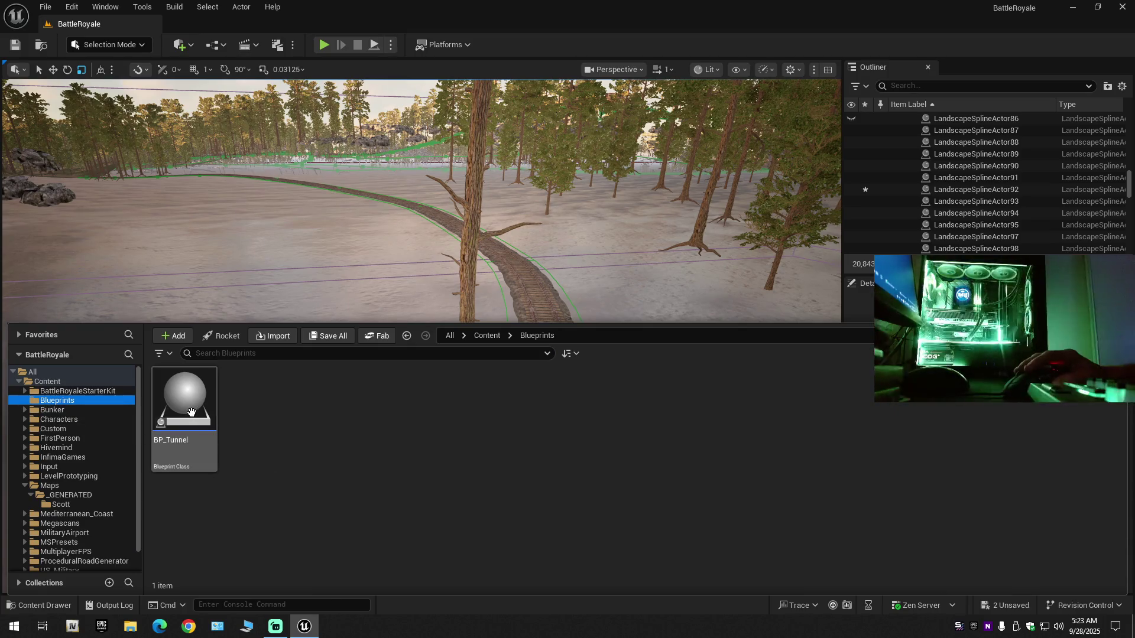
Open the BP_Tunnel blueprint and inspect the tunnel in its Viewport preview.
right_click(191, 412)
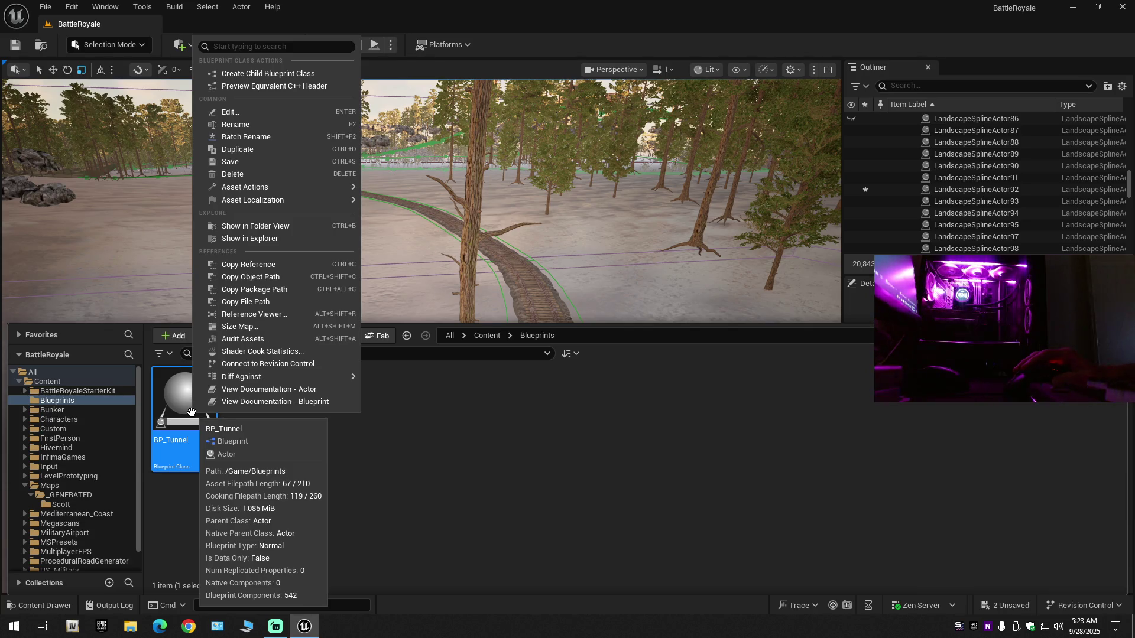
double_click(185, 410)
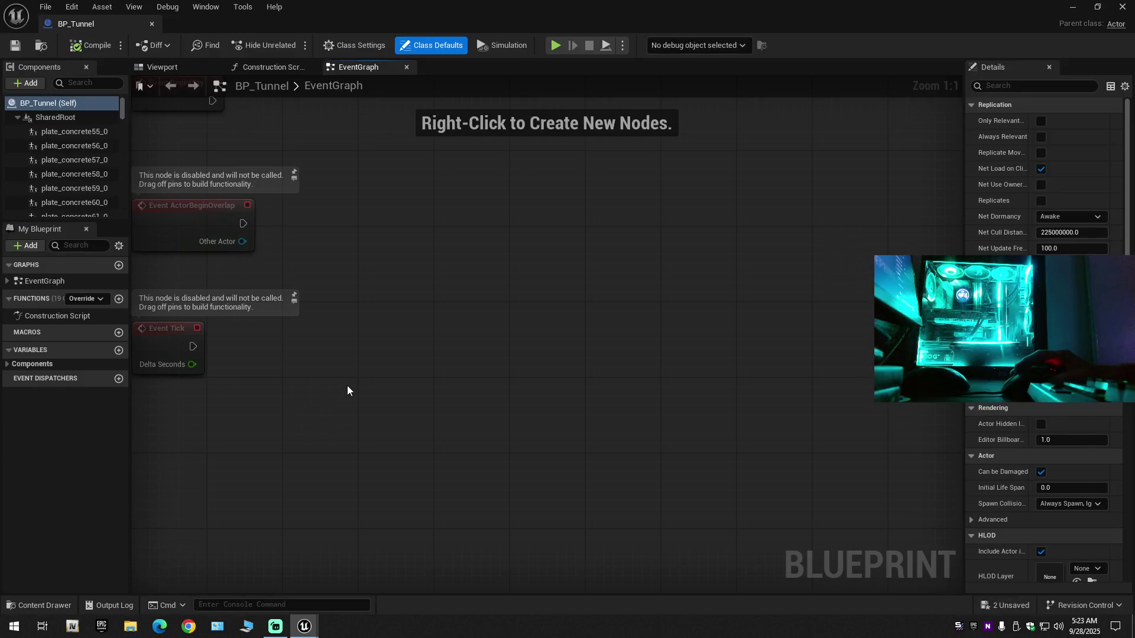
left_click(176, 66)
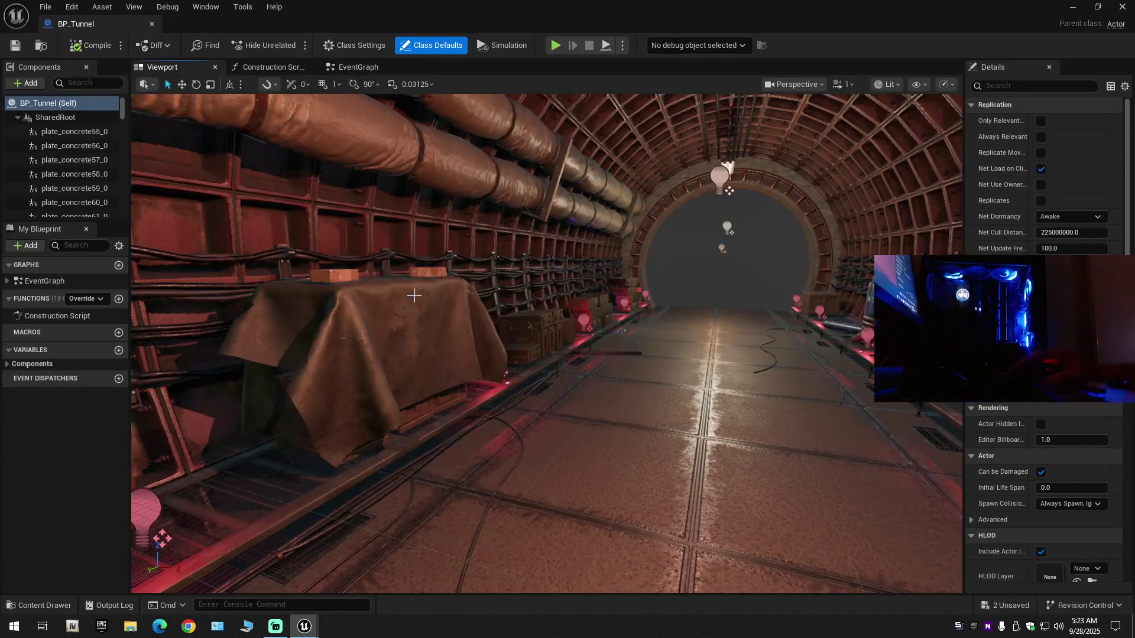
scroll(407, 290, "up", 5)
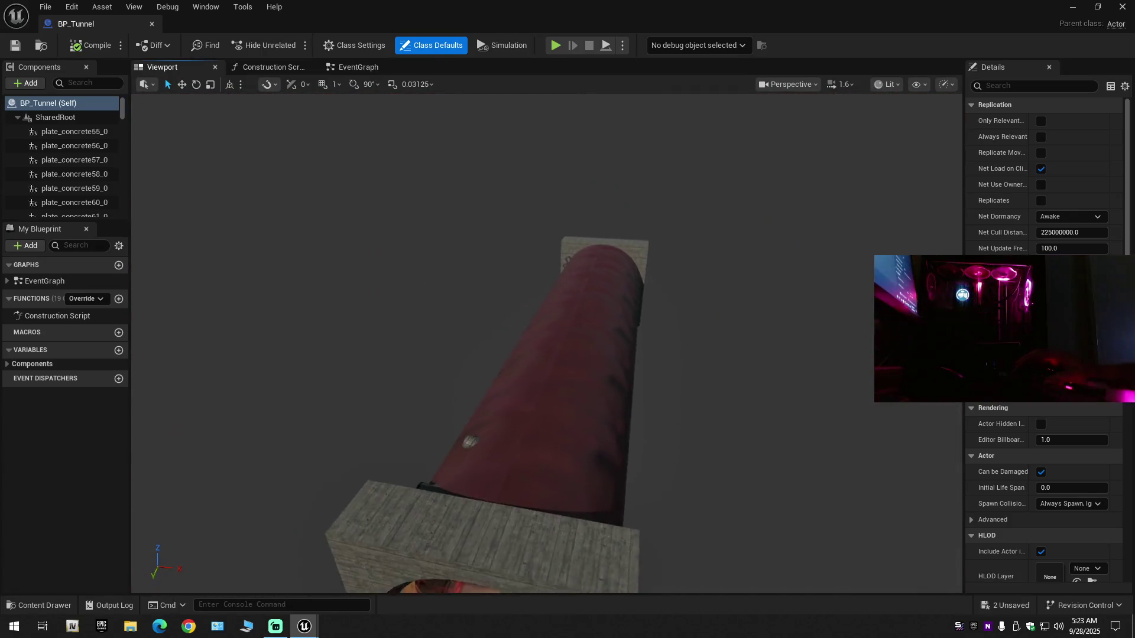
scroll(449, 385, "down", 5)
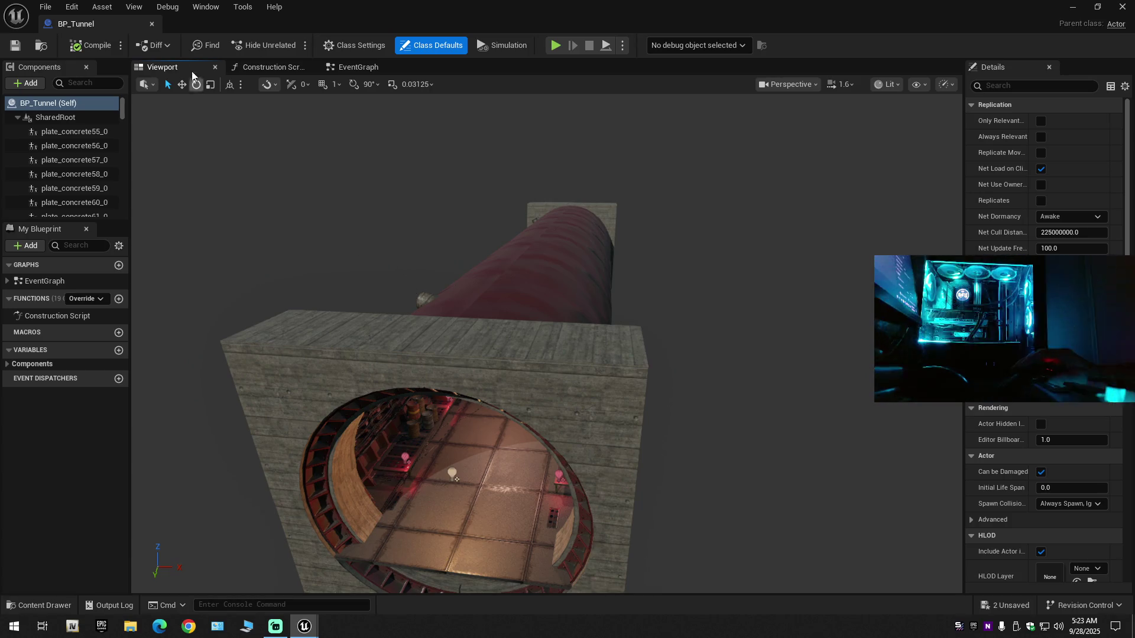
Close the BP_Tunnel blueprint and look around the BattleRoyale level.
left_click(151, 24)
mouse_move(414, 295)
left_mouse_down()
mouse_move(402, 307)
mouse_move(378, 272)
mouse_move(419, 289)
mouse_move(396, 272)
mouse_move(422, 269)
left_mouse_up()
scroll(405, 281, "up", 3)
scroll(407, 277, "down", 2)
scroll(415, 276, "up", 3)
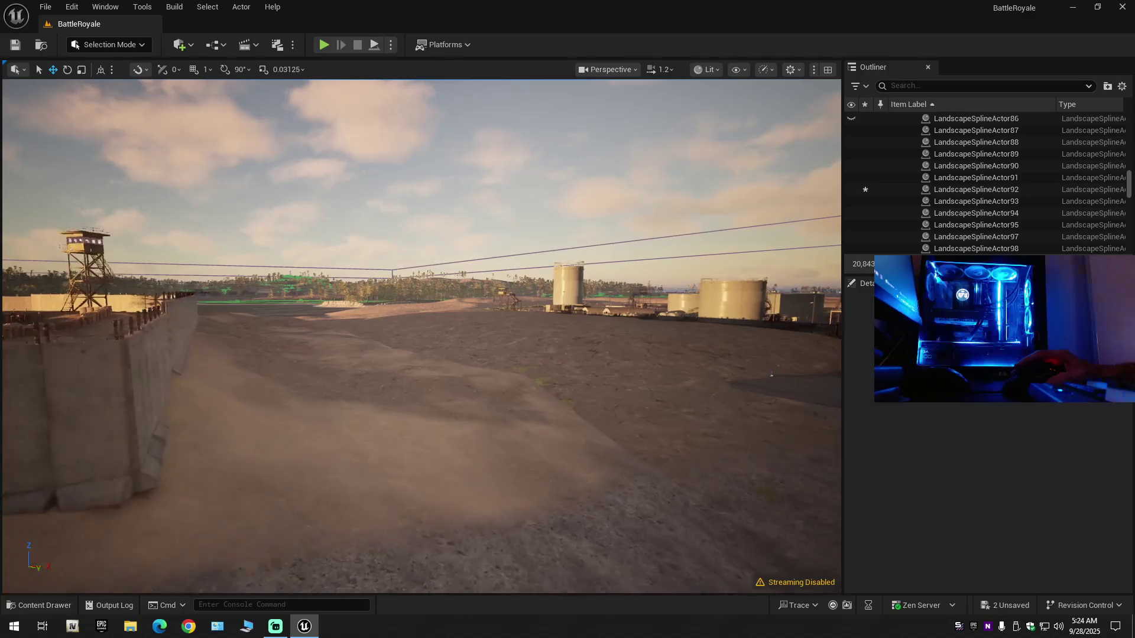
mouse_move(421, 331)
left_mouse_down()
mouse_move(497, 331)
mouse_move(461, 331)
mouse_move(462, 307)
mouse_move(509, 304)
mouse_move(484, 295)
mouse_move(556, 313)
mouse_move(579, 298)
mouse_move(627, 302)
mouse_move(418, 349)
mouse_move(420, 361)
mouse_move(546, 376)
mouse_move(488, 421)
mouse_move(458, 403)
left_mouse_up()
scroll(491, 298, "up", 3)
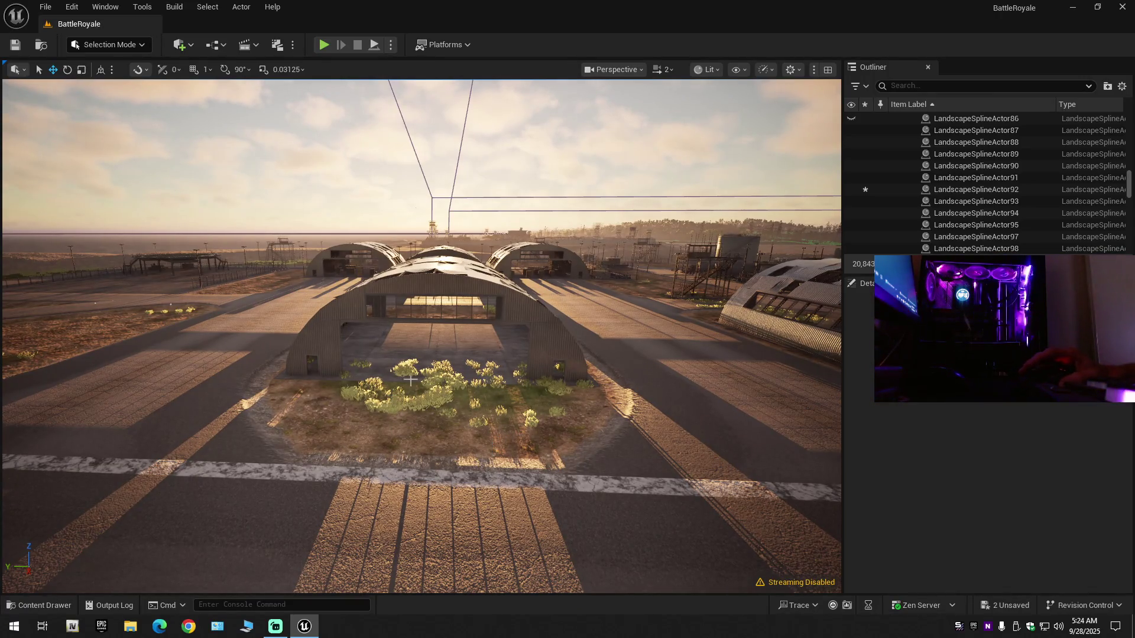
mouse_move(459, 403)
left_mouse_down()
mouse_move(384, 398)
mouse_move(399, 373)
mouse_move(391, 366)
mouse_move(412, 363)
left_mouse_up()
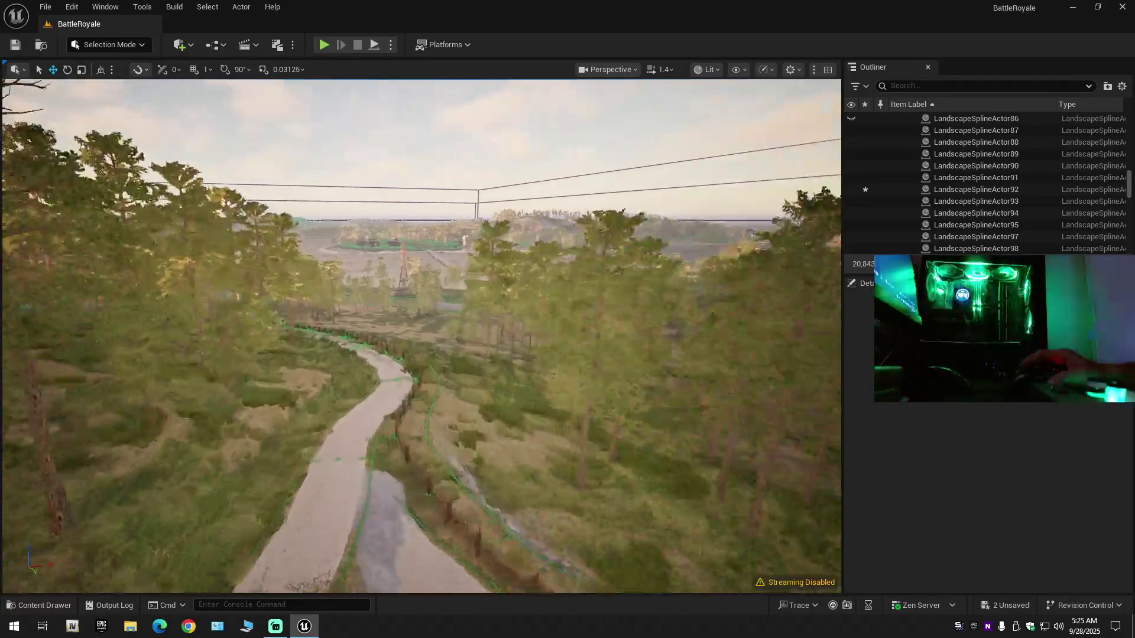
scroll(421, 336, "up", 1)
key("e")
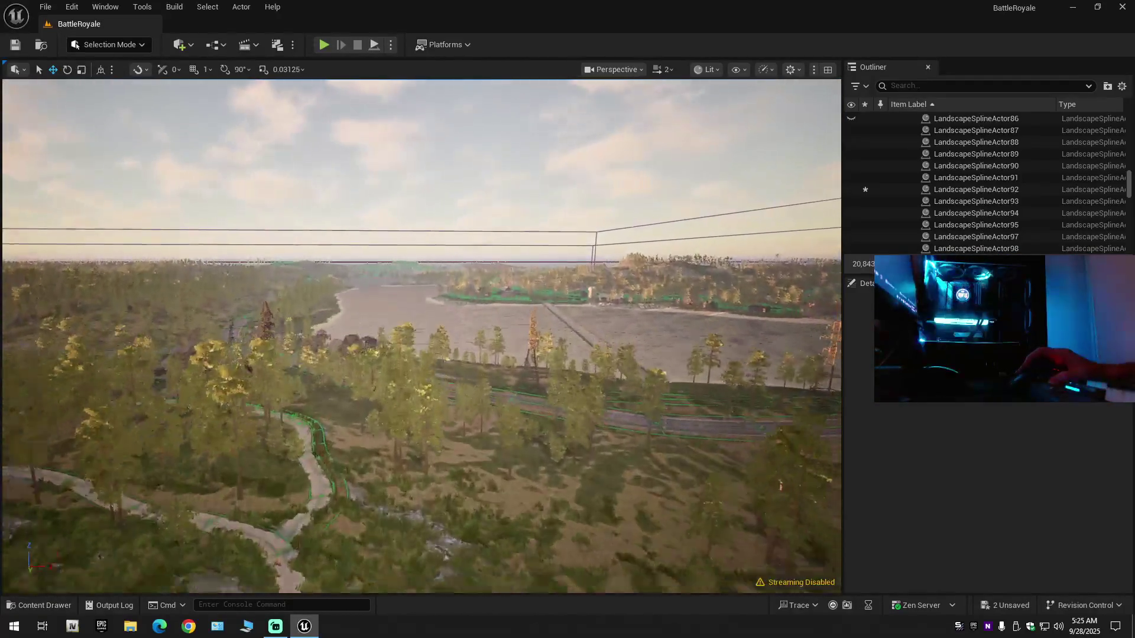
scroll(421, 336, "up", 3)
key("e")
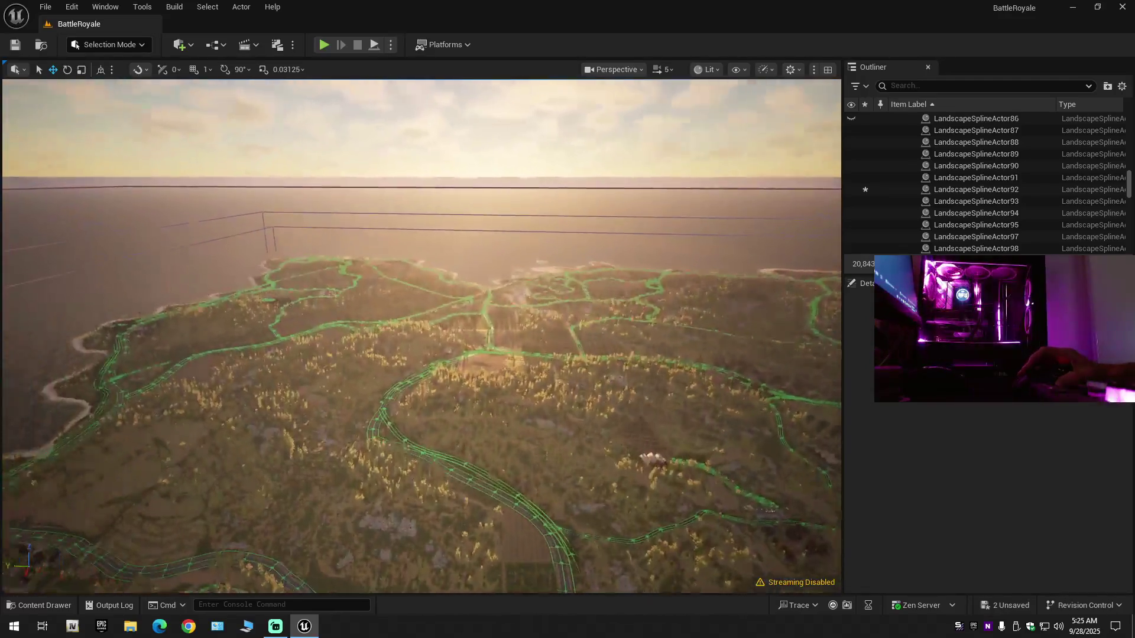
key("w")
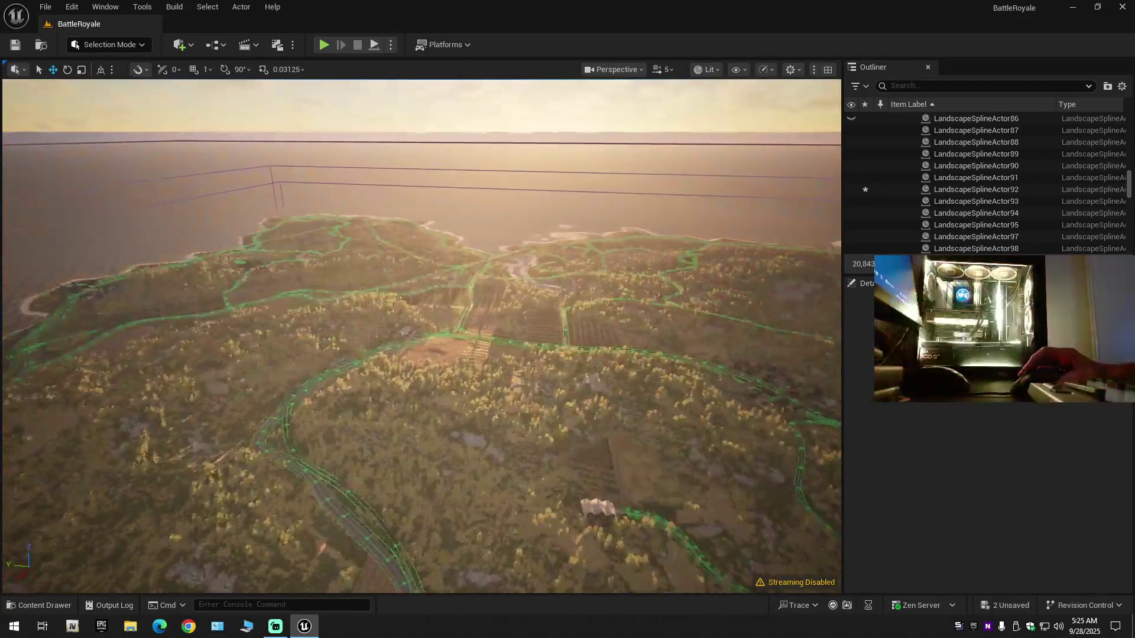
scroll(421, 335, "up", 1)
key("w")
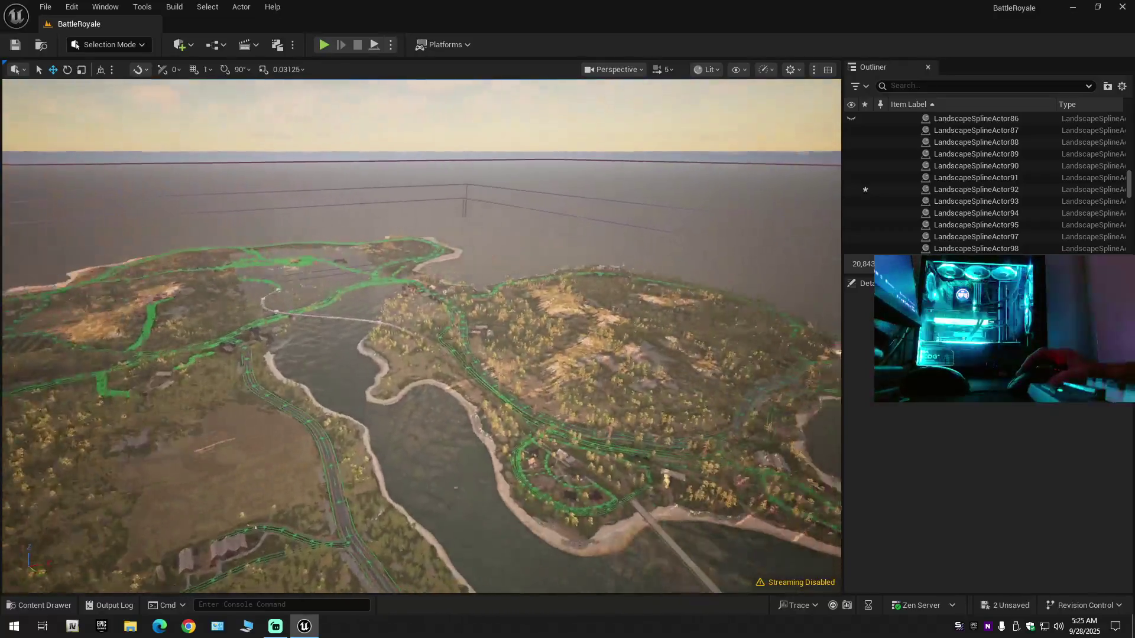
scroll(421, 336, "down", 1)
key("w")
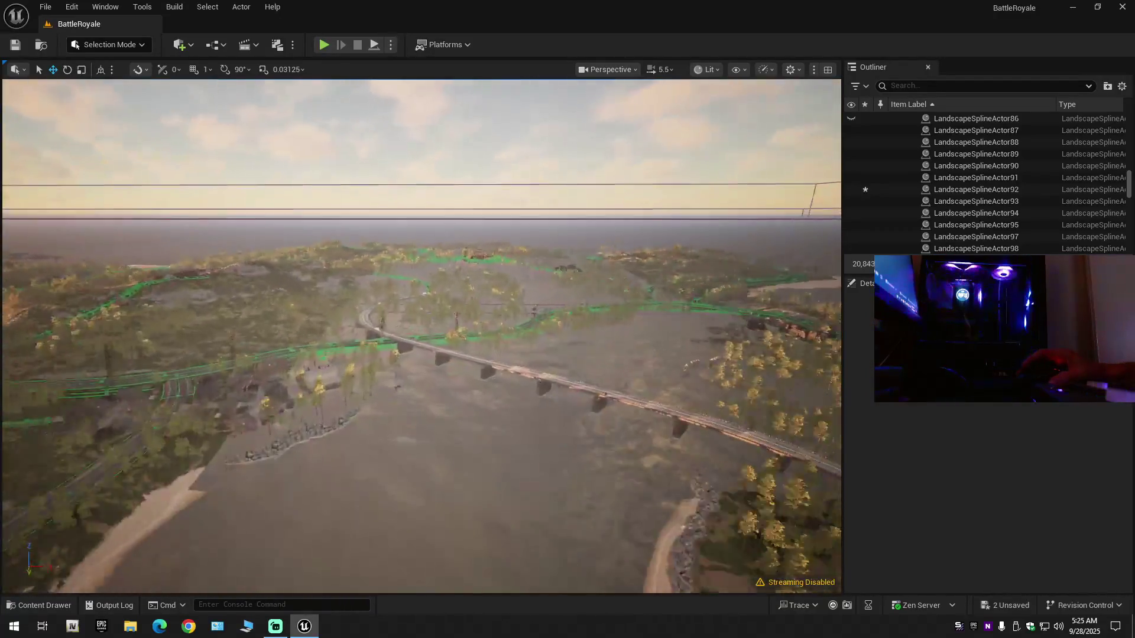
scroll(421, 336, "down", 1)
key("w")
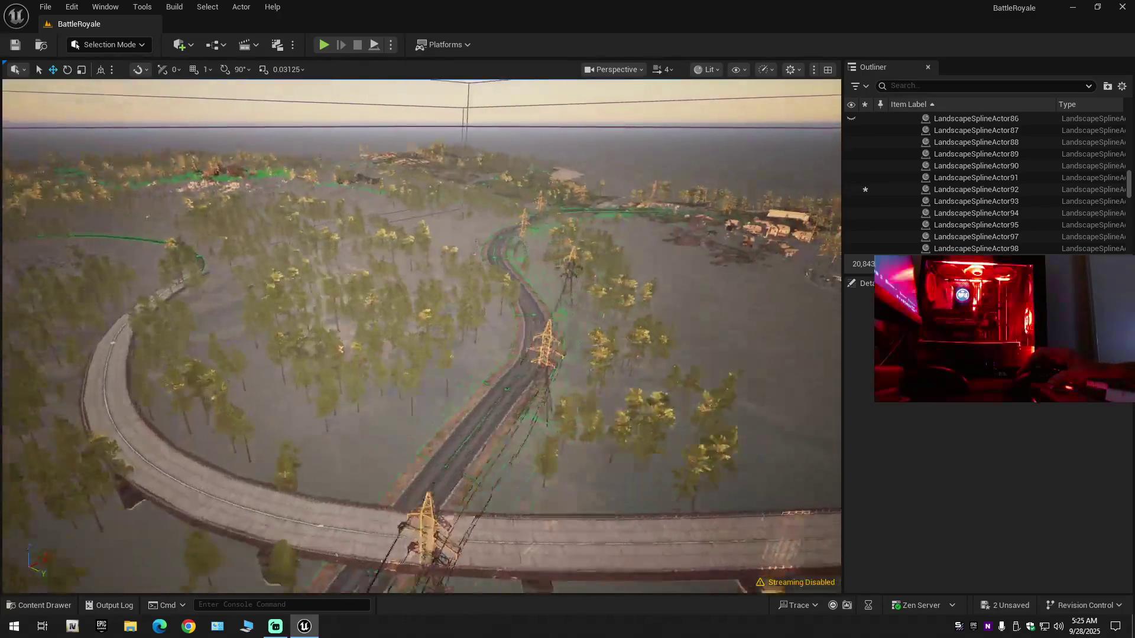
scroll(420, 336, "down", 1)
key("s")
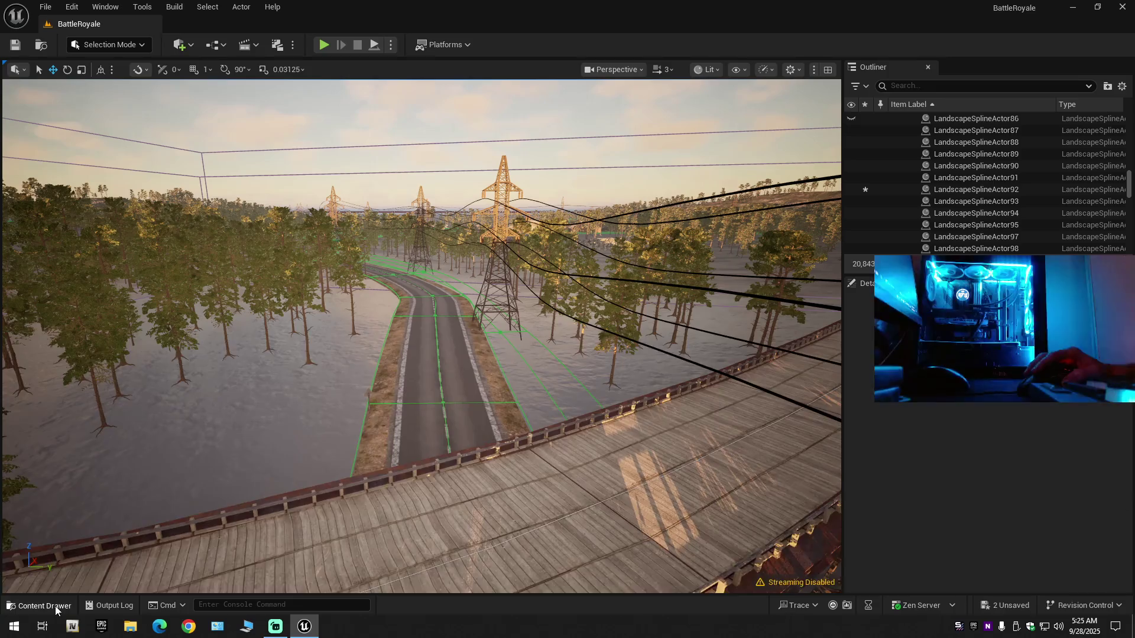
left_click(55, 605)
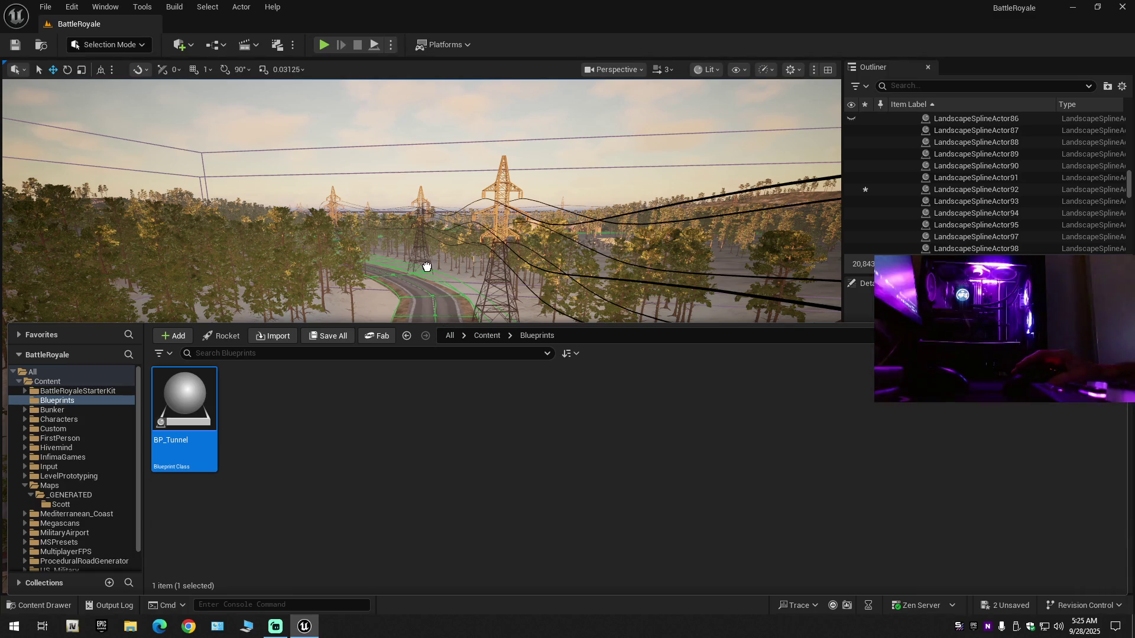
Place BP_Tunnel near the forest road and rotate its yaw to about -131.5°.
left_click_drag(426, 270, 427, 278)
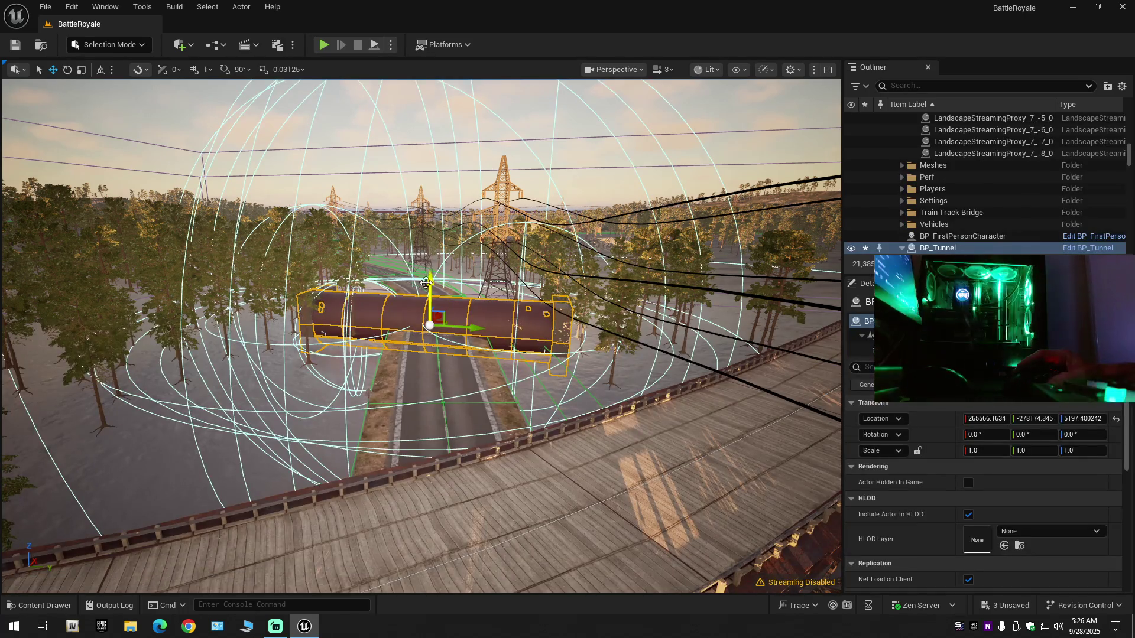
key("f")
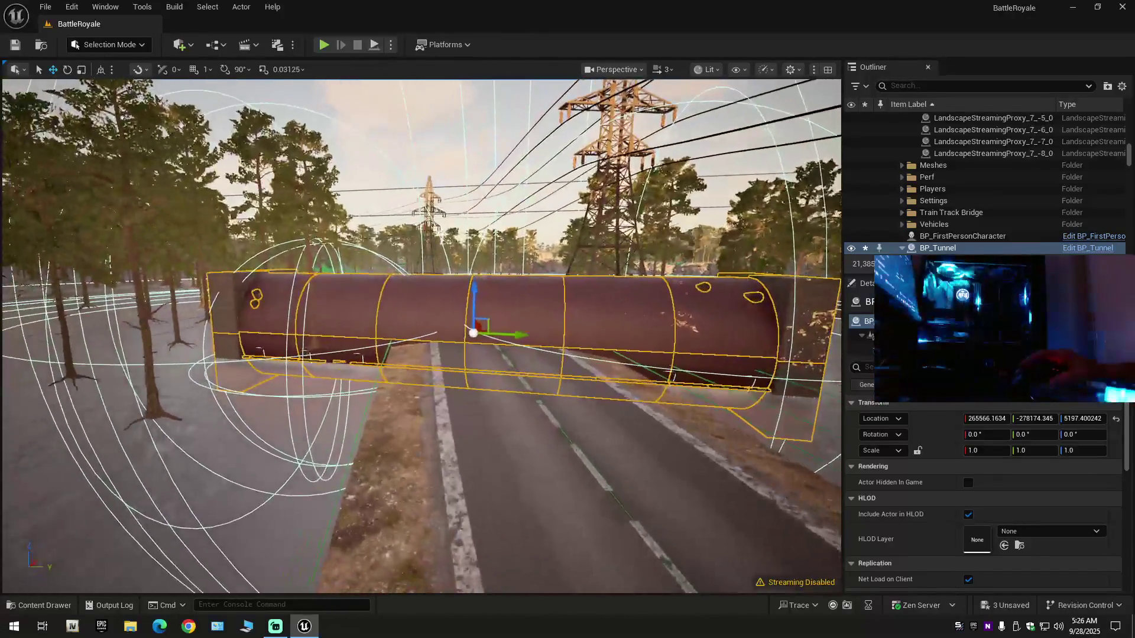
key("e")
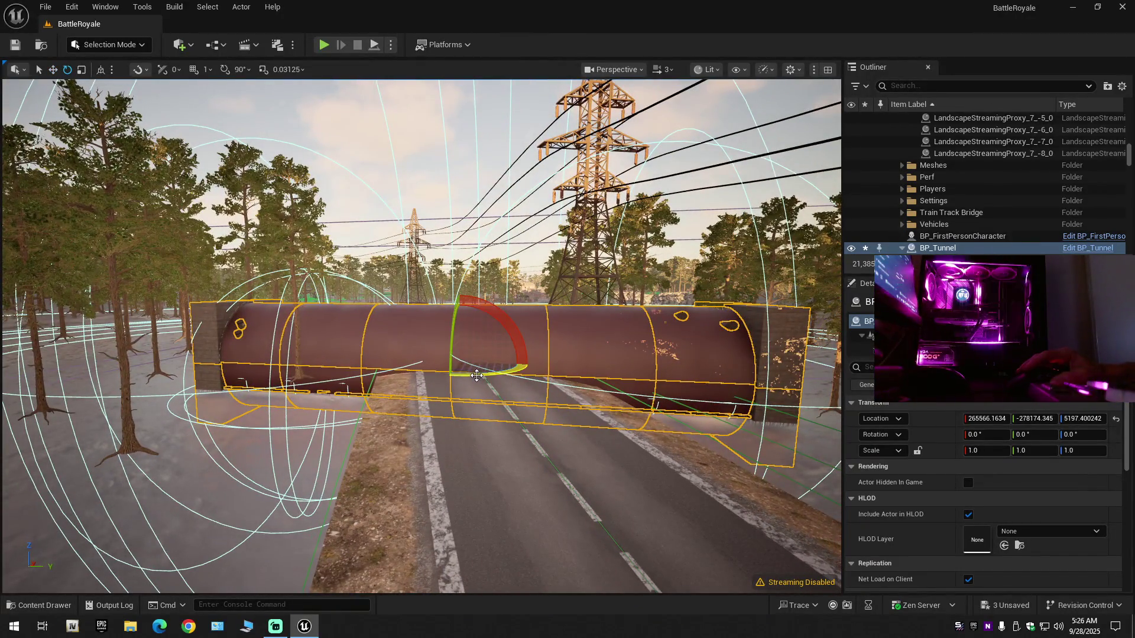
left_click_drag(483, 373, 542, 370)
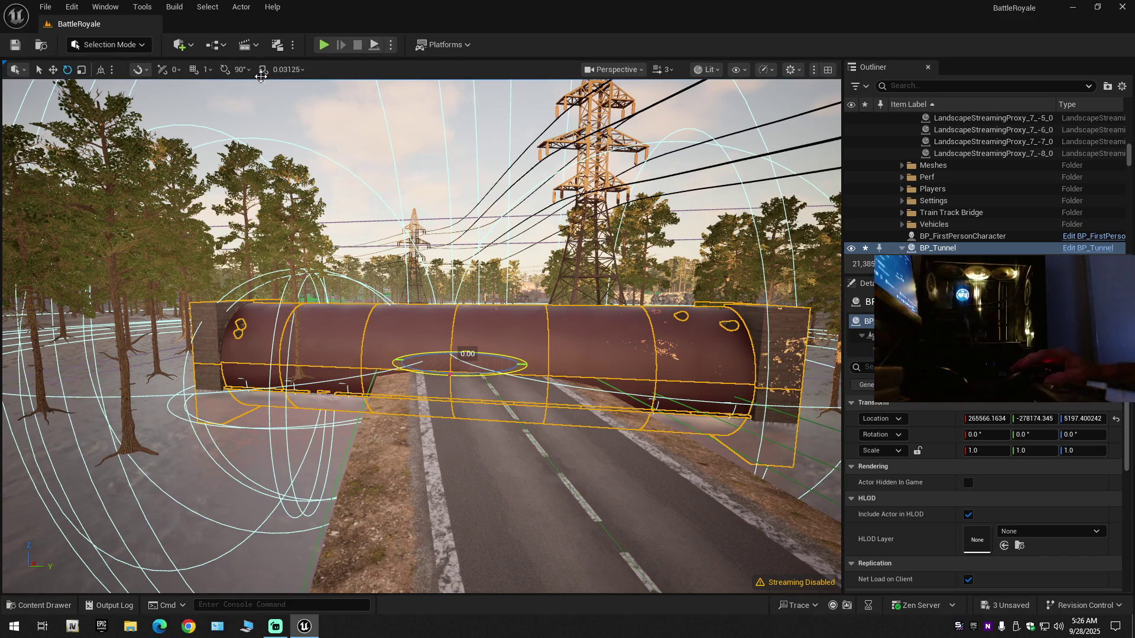
left_click_drag(460, 373, 558, 374)
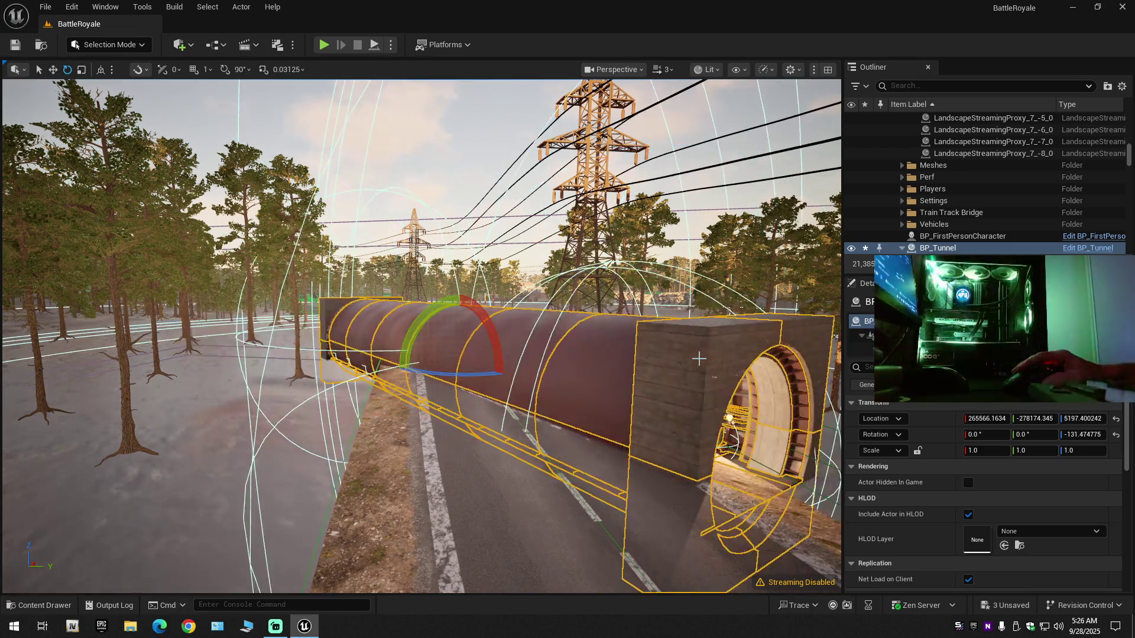
Rotate BP_Tunnel's yaw to about -99° so it lines up with the road.
key("f")
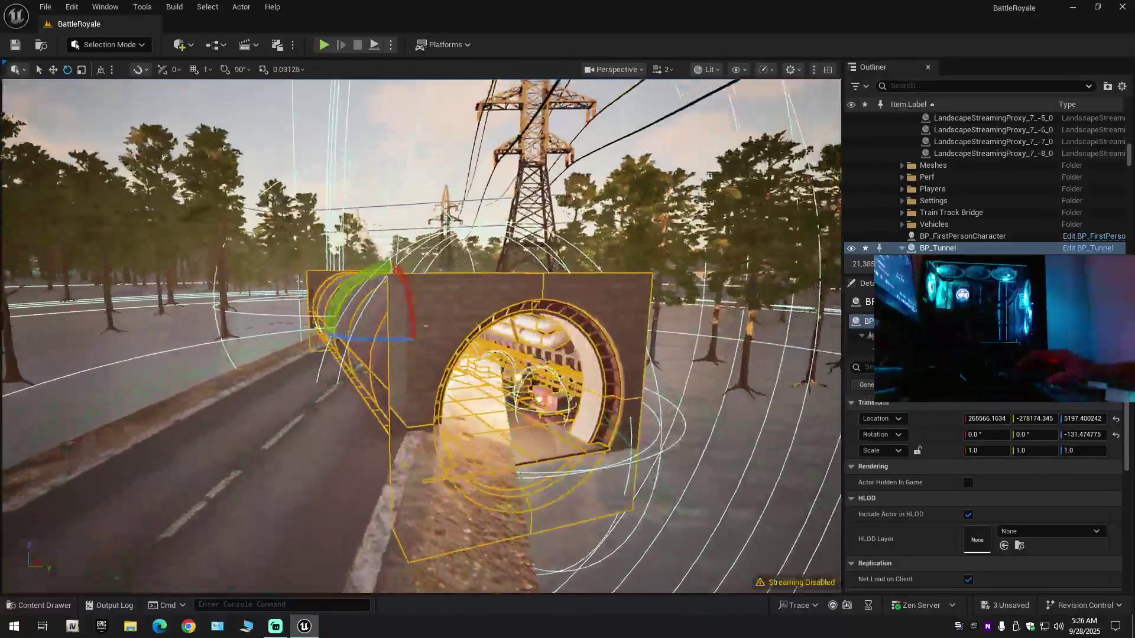
left_click_drag(404, 354, 386, 353)
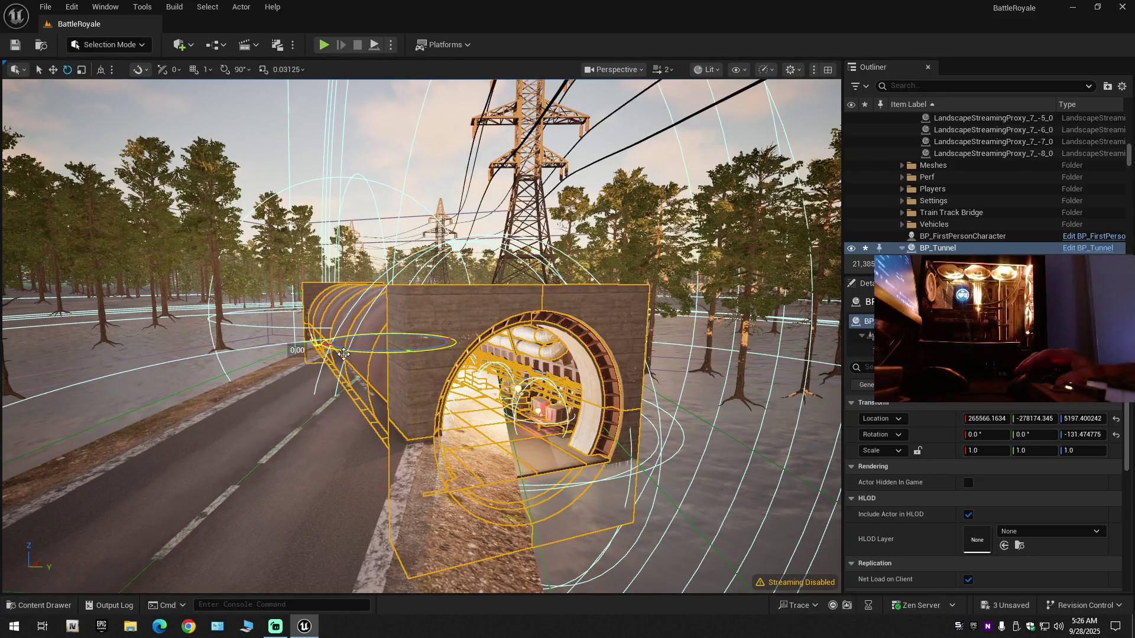
left_click_drag(344, 353, 344, 351)
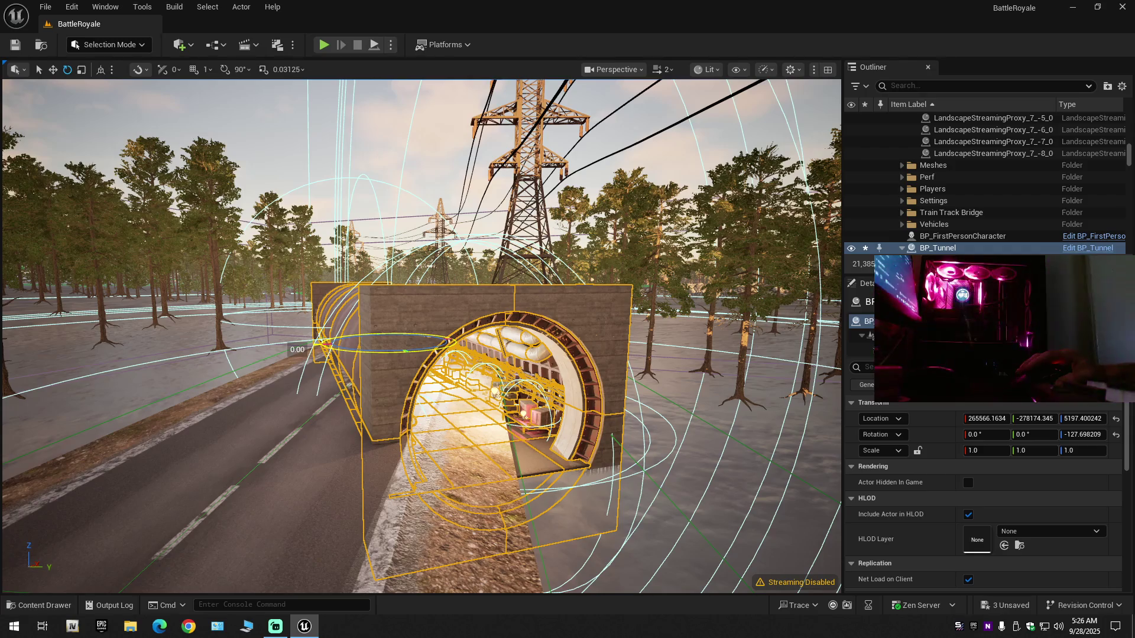
left_click_drag(344, 351, 390, 354)
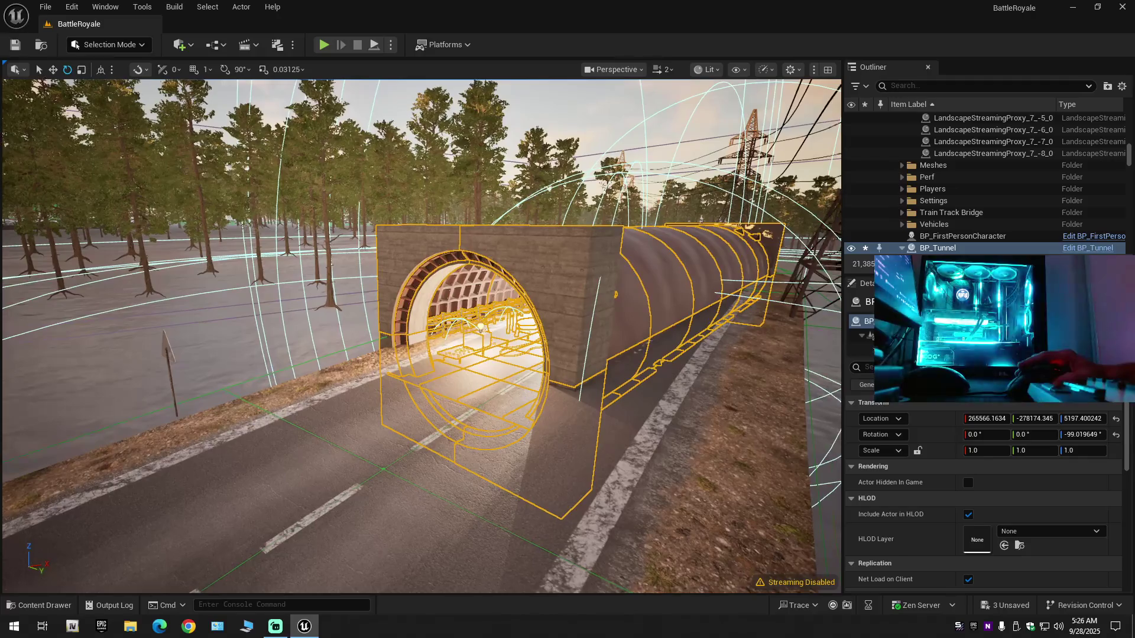
Try raising the tunnel with the Move tool, then undo it back onto the road.
scroll(480, 326, "down", 1)
key("w")
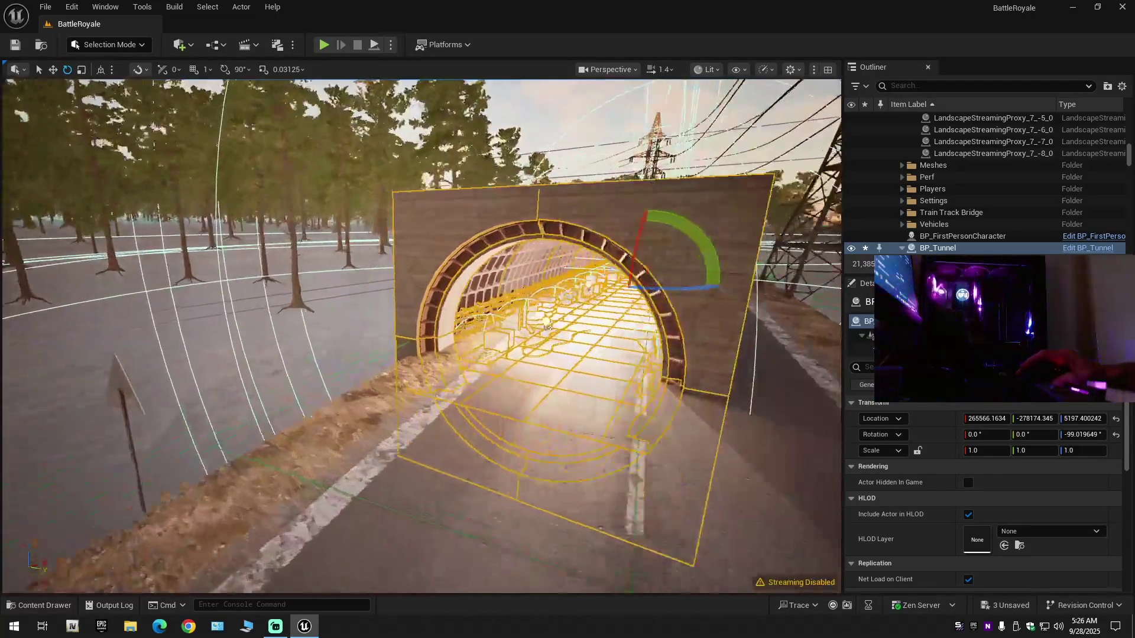
key("w")
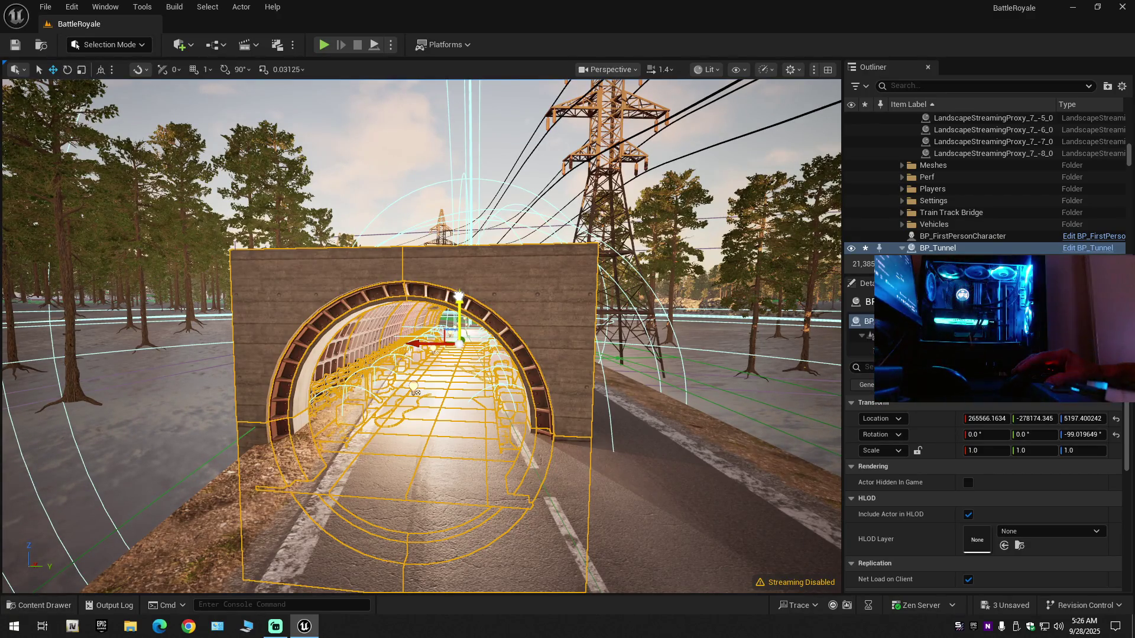
left_click_drag(462, 277, 462, 277)
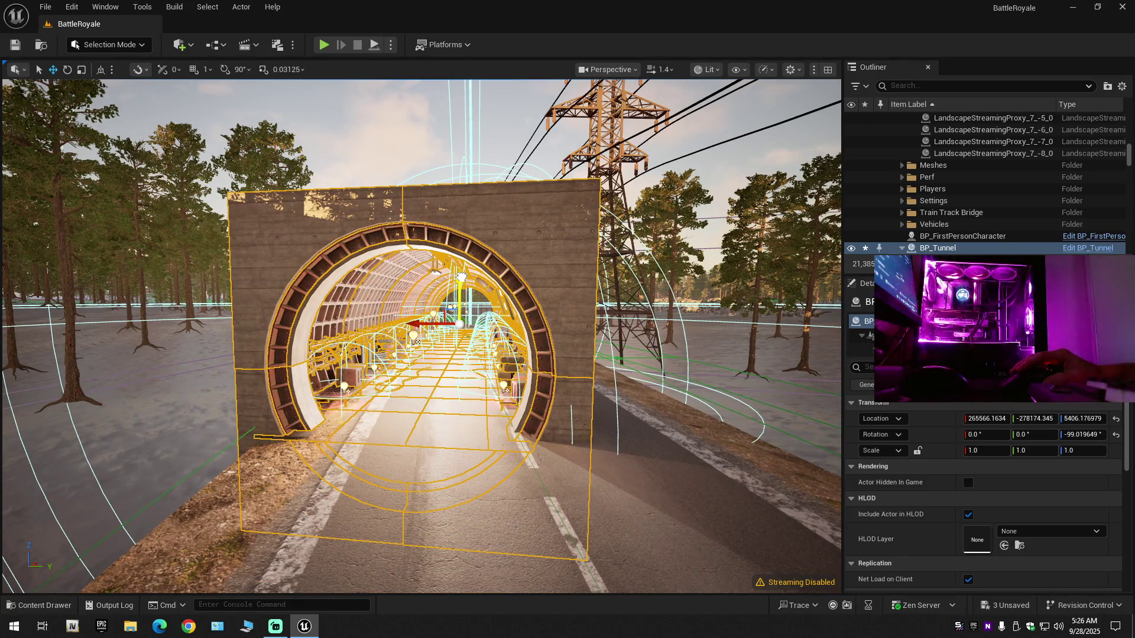
mouse_move(462, 275)
left_mouse_down()
mouse_move(463, 225)
mouse_move(462, 234)
left_mouse_up()
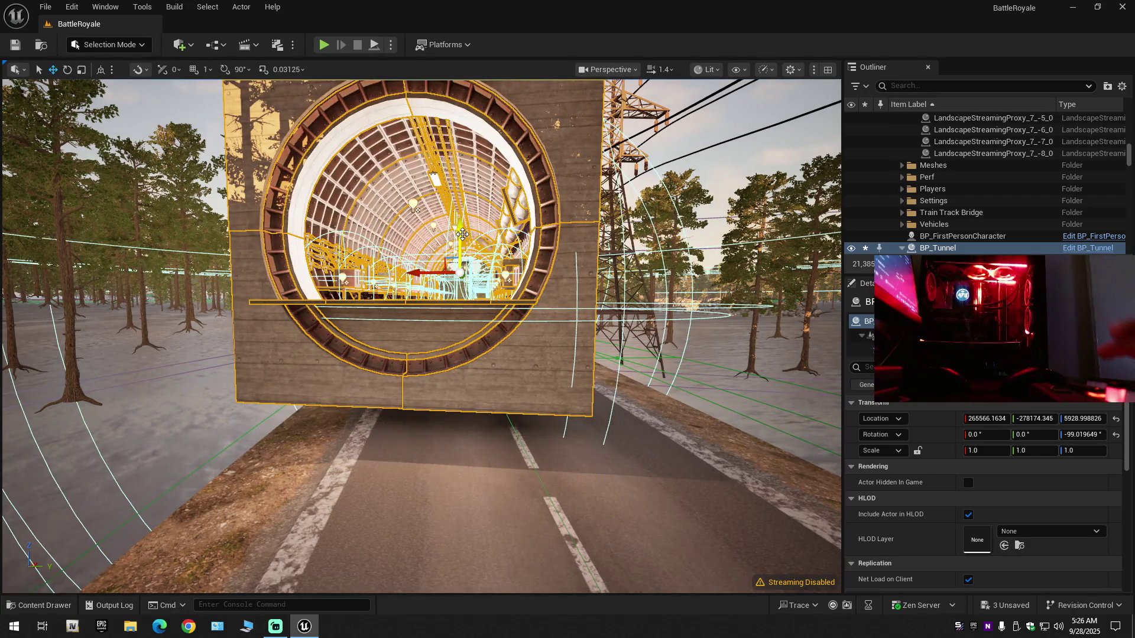
key("End")
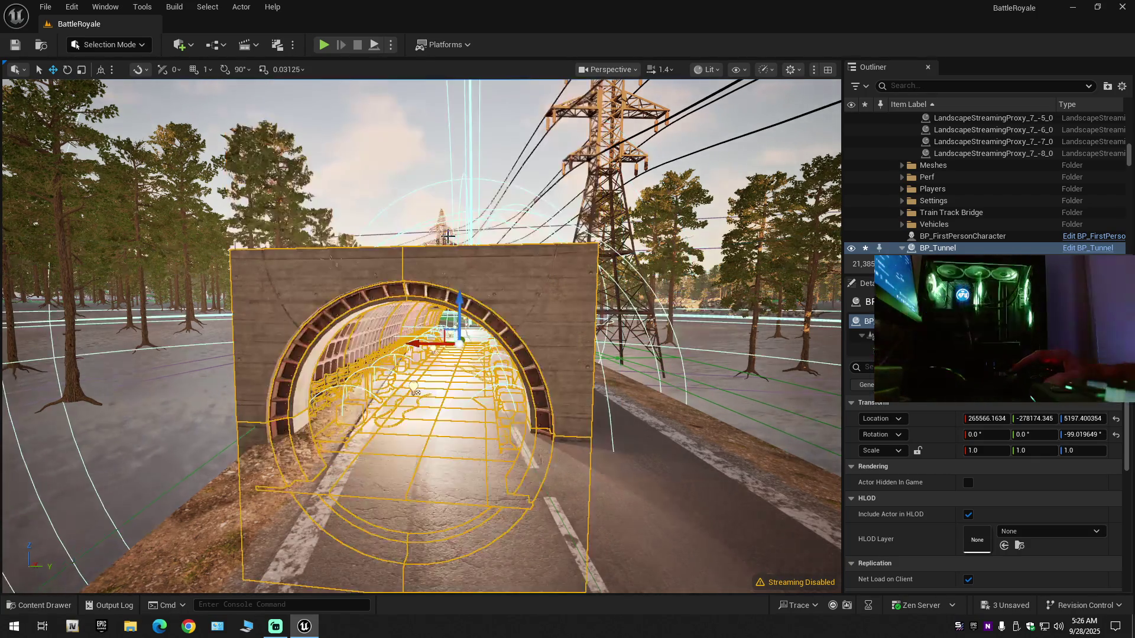
scroll(604, 200, "up", 3)
left_click(604, 189)
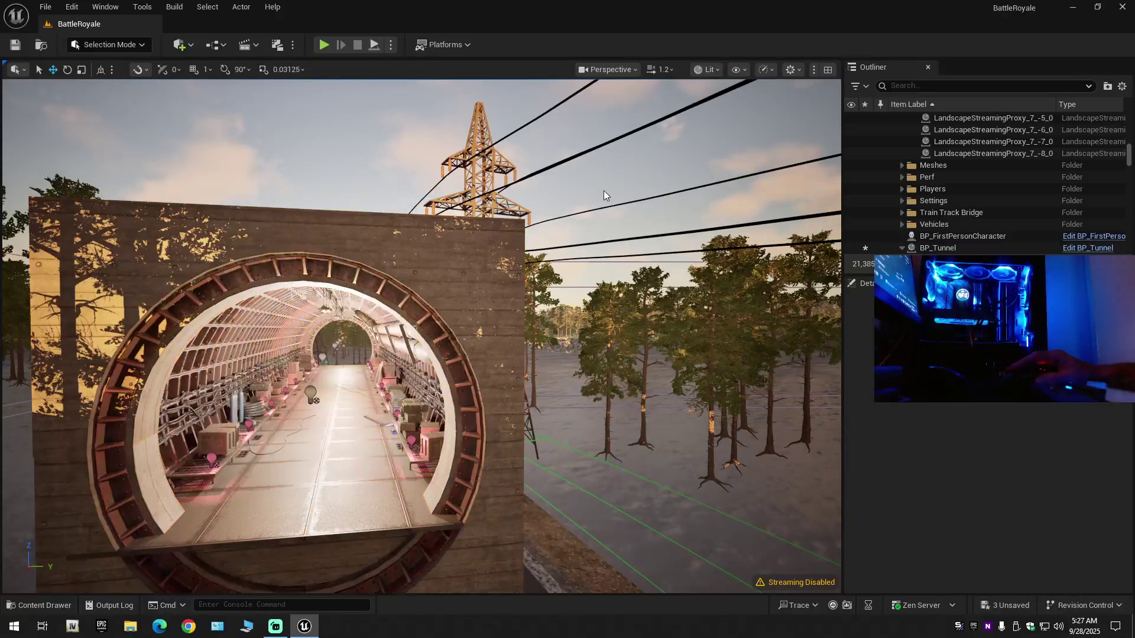
Fly the camera into the tunnel entrance and look through its interior.
scroll(604, 189, "up", 5)
scroll(421, 335, "up", 5)
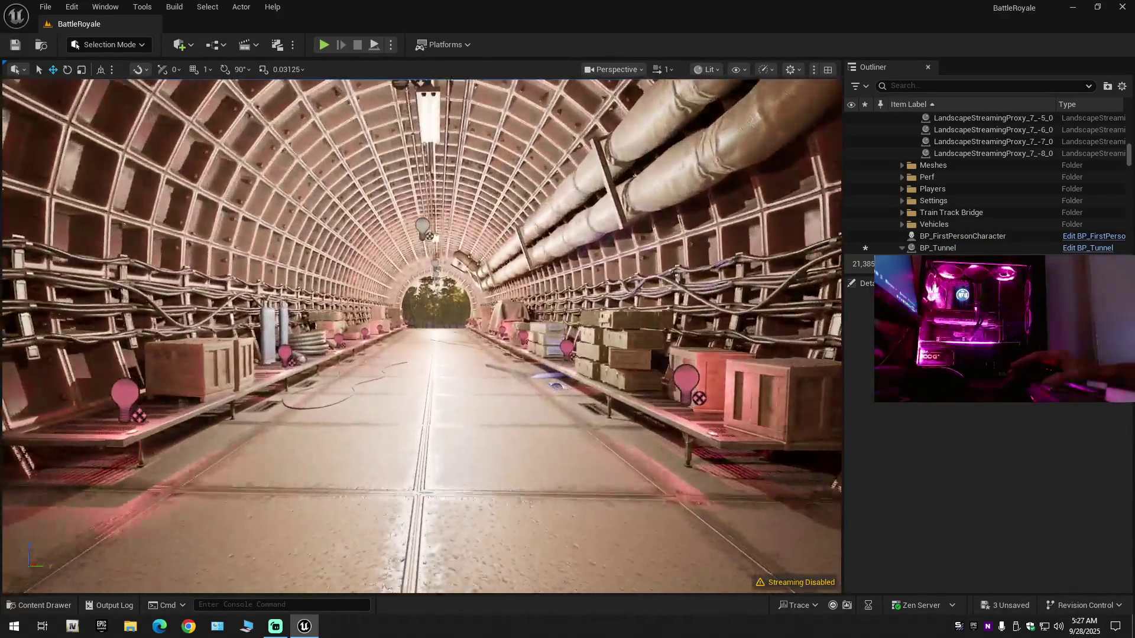
scroll(421, 336, "up", 10)
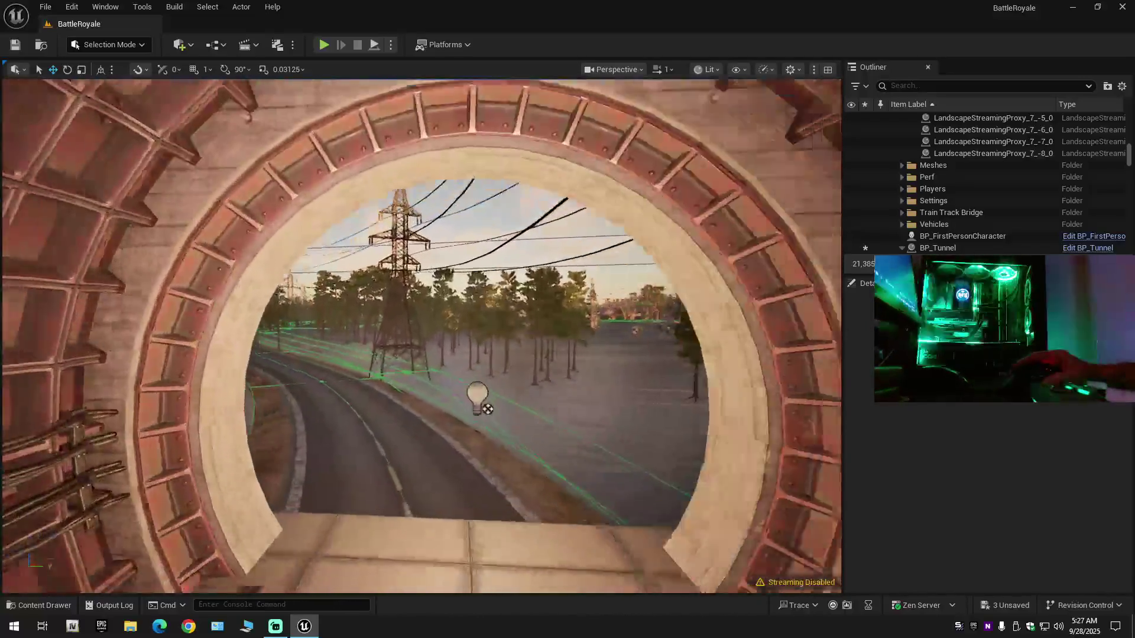
left_click_drag(421, 335, 337, 335)
scroll(421, 335, "up", 8)
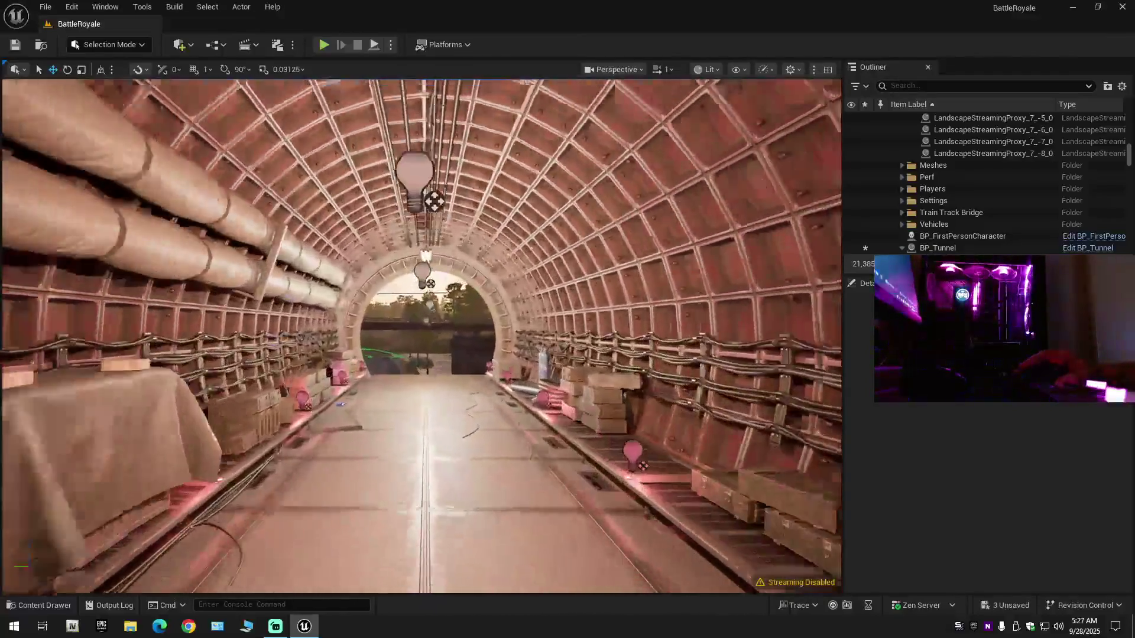
mouse_move(421, 335)
left_mouse_down()
mouse_move(449, 319)
mouse_move(453, 302)
mouse_move(421, 266)
mouse_move(378, 335)
mouse_move(332, 335)
mouse_move(414, 331)
mouse_move(380, 456)
left_mouse_up()
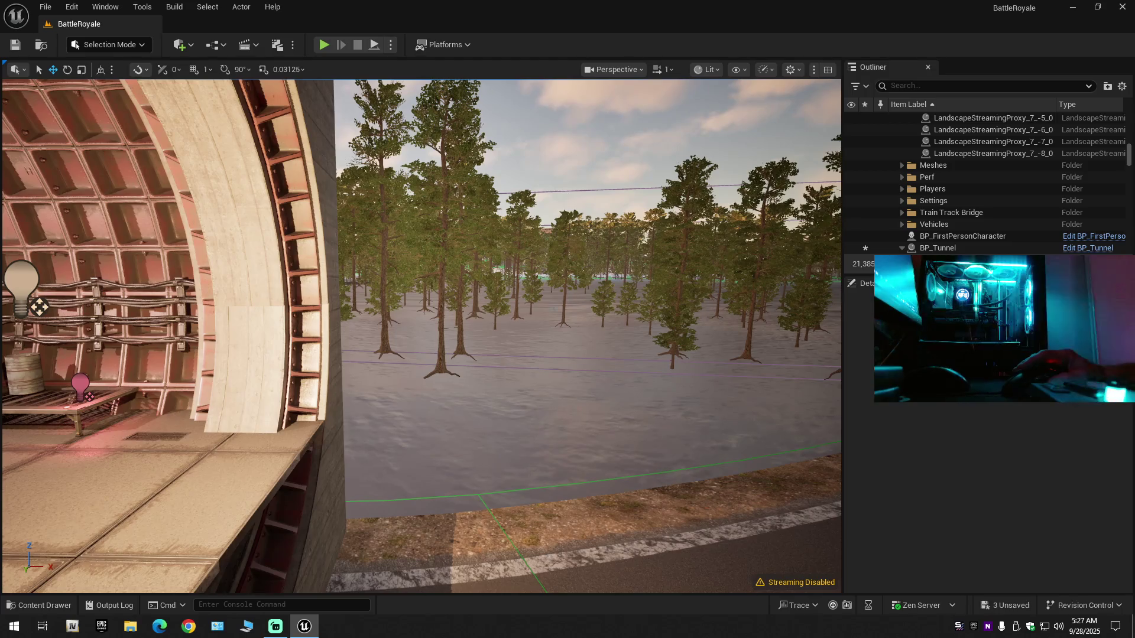
Back out to view the tunnel and curving road from outside, then select the tunnel.
mouse_move(387, 336)
left_mouse_down()
mouse_move(414, 355)
mouse_move(510, 319)
mouse_move(562, 326)
mouse_move(371, 284)
left_mouse_up()
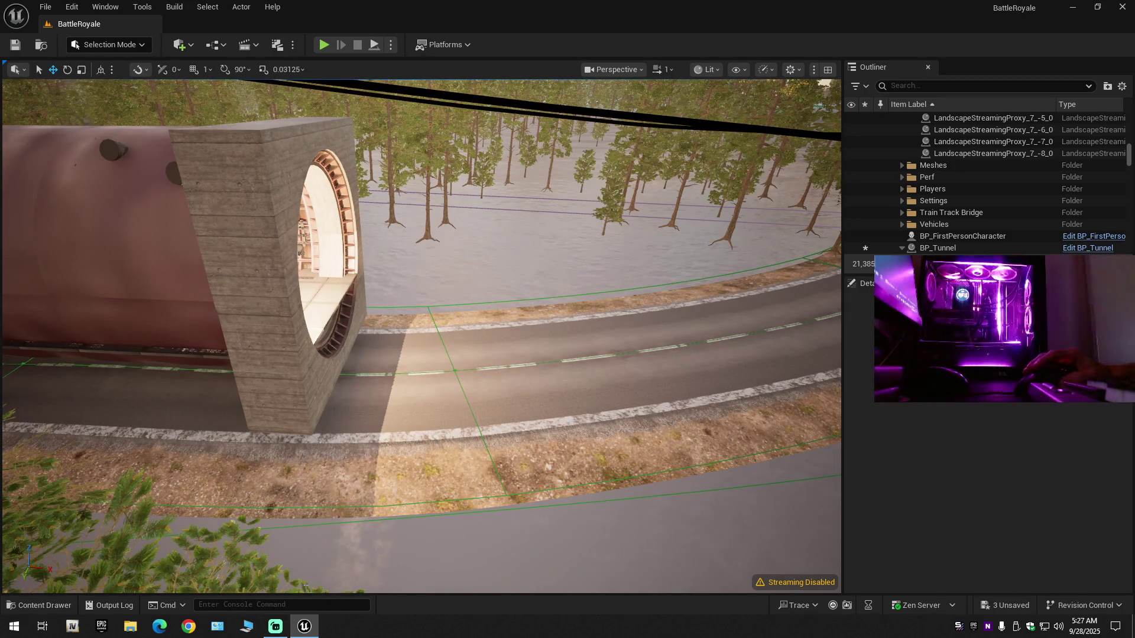
left_click_drag(430, 553, 232, 258)
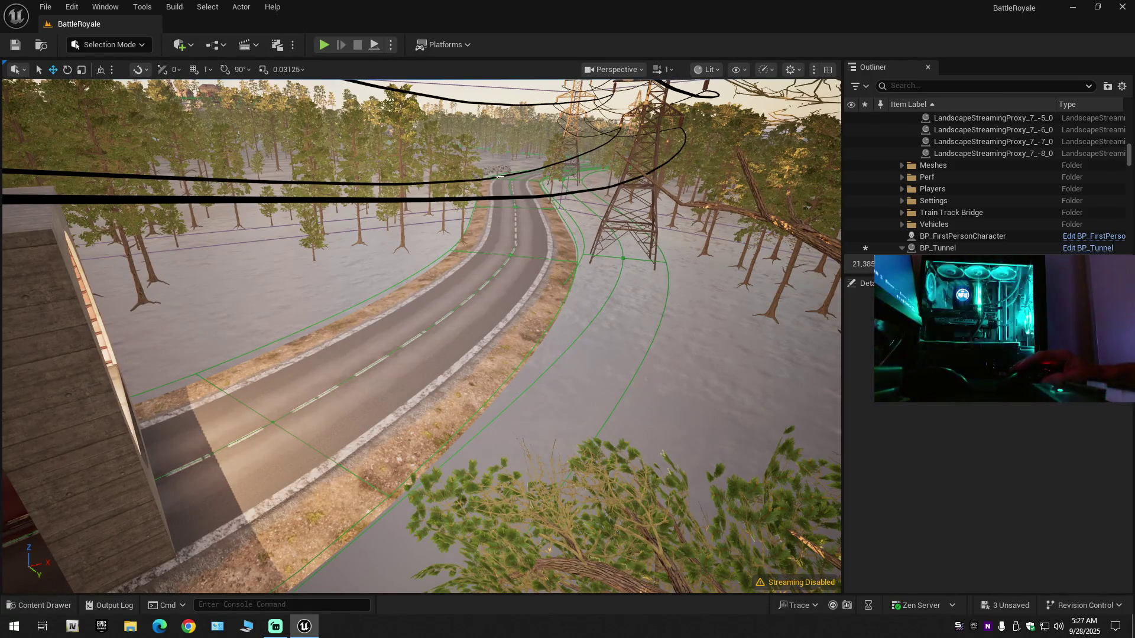
key("w")
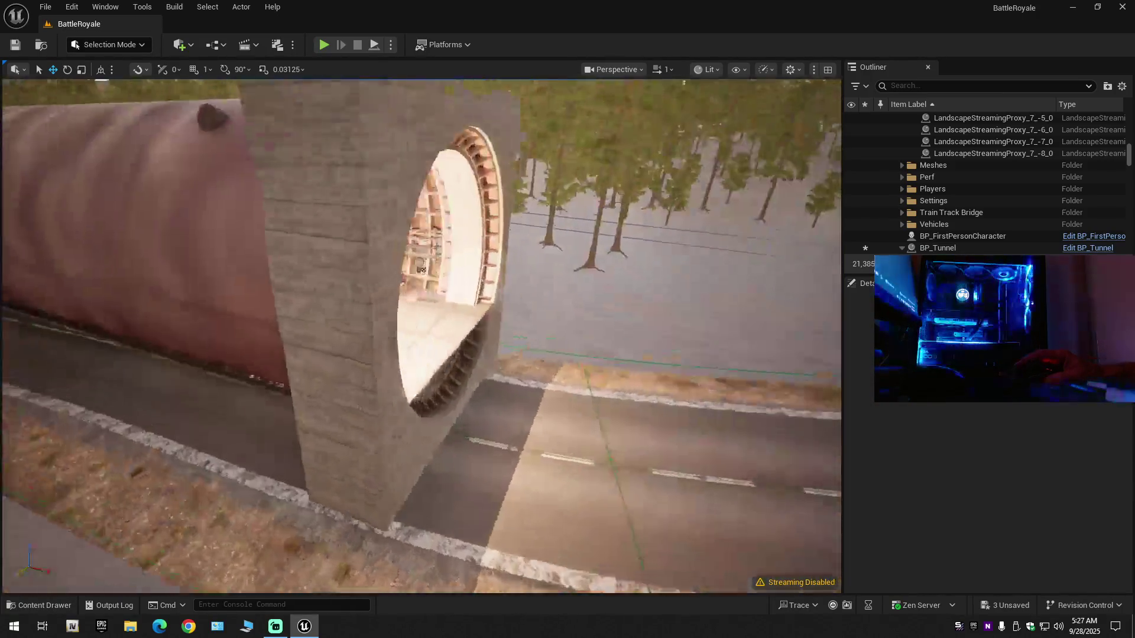
scroll(421, 336, "up", 2)
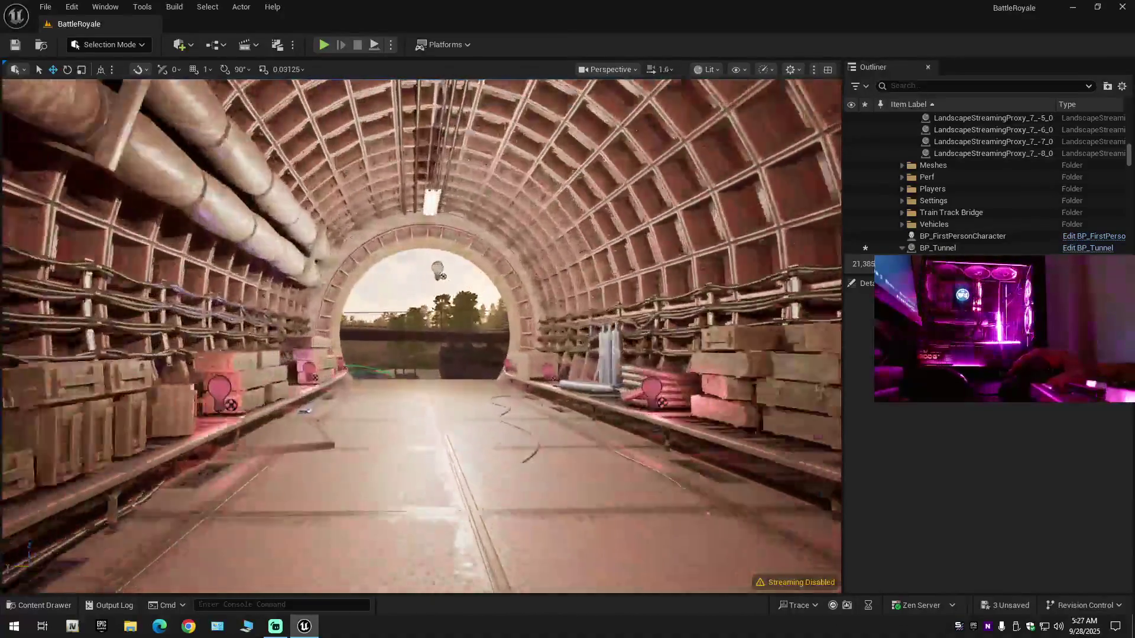
key("s")
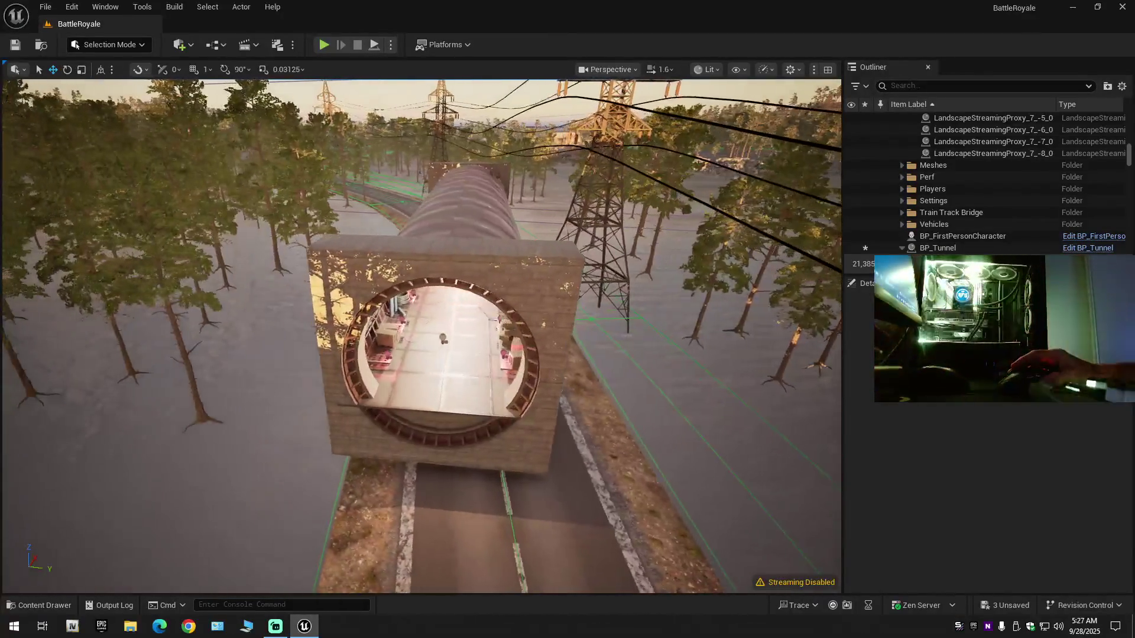
left_click(475, 167)
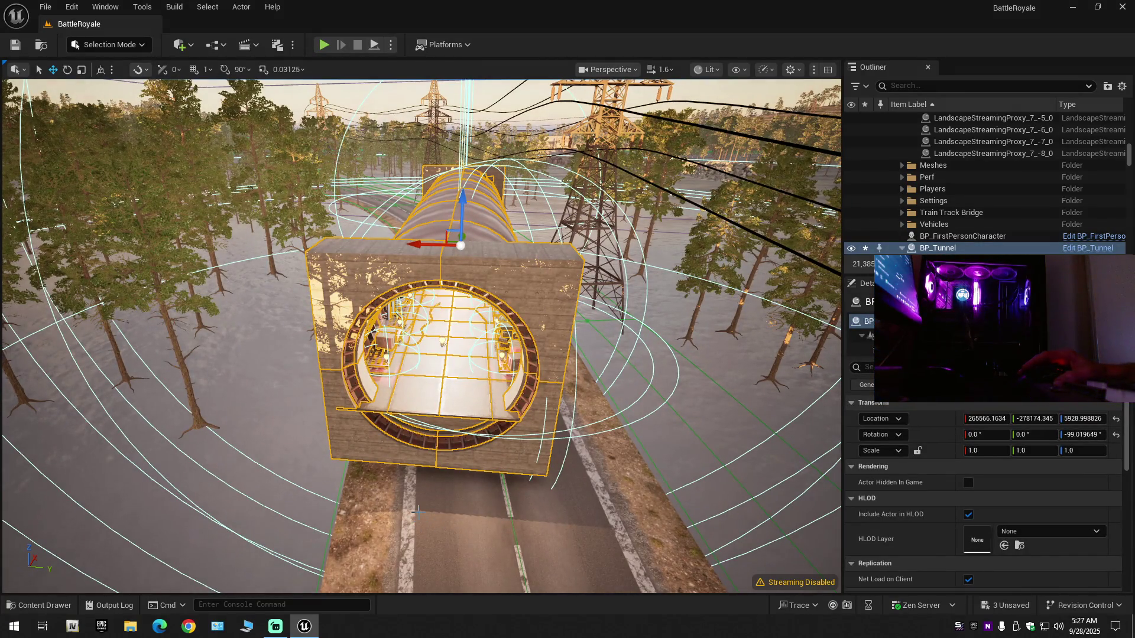
Fly down the tunnel, then frame the selected tunnel from outside.
key("w")
scroll(418, 509, "down", 2)
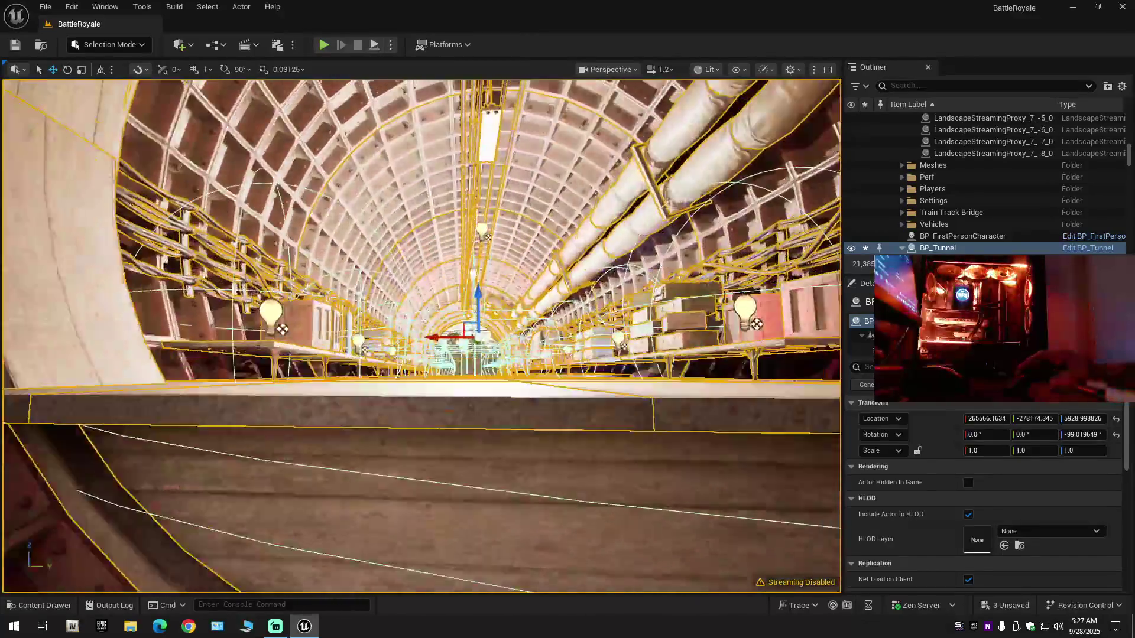
key("w")
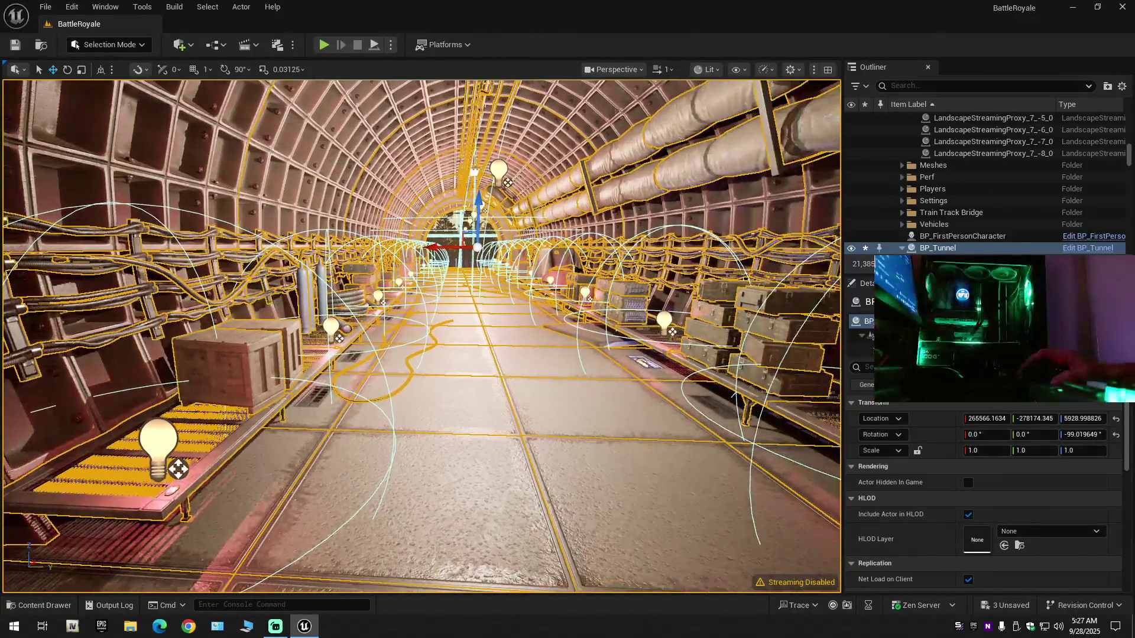
key("f")
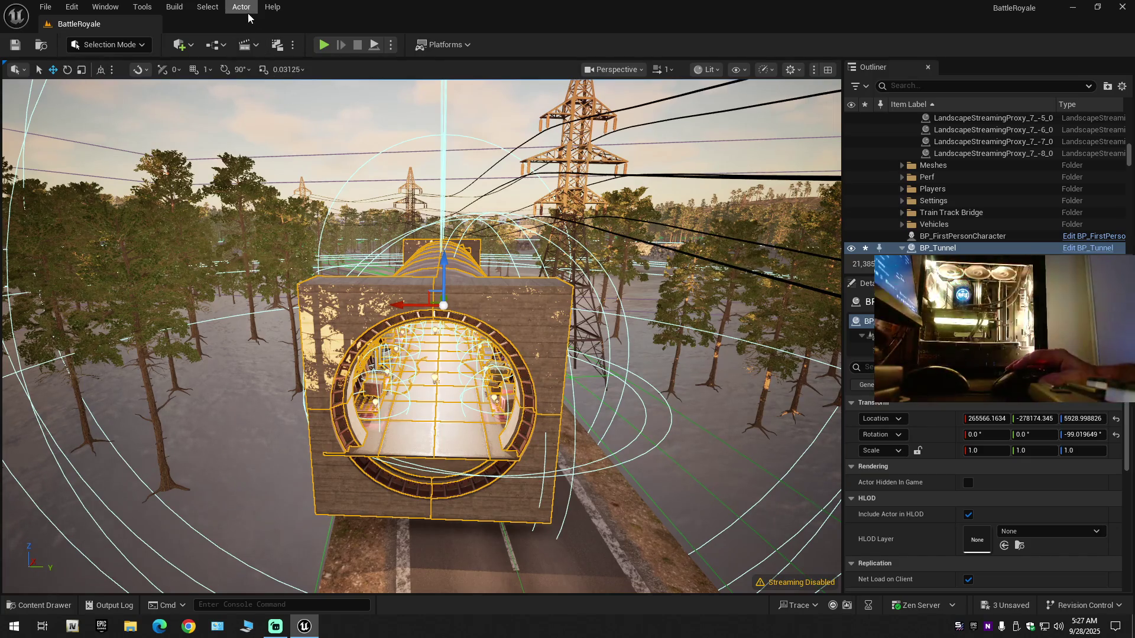
From the Actor menu, choose to convert BP_Tunnel into a static mesh.
left_click(246, 10)
left_click(245, 10)
left_click(207, 8)
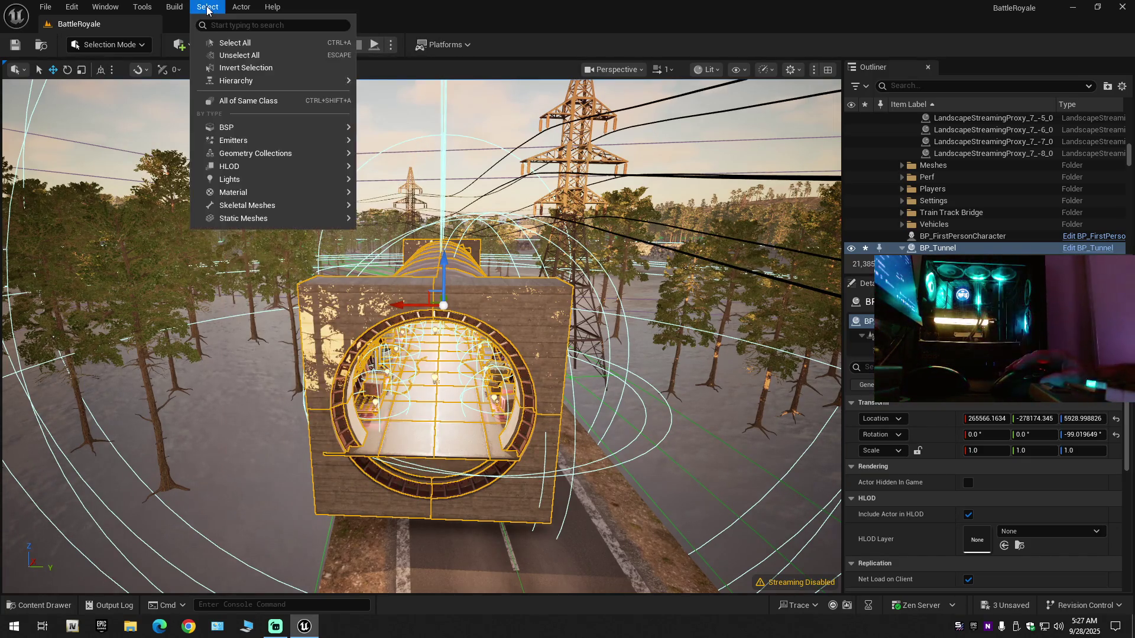
left_click(208, 8)
left_click(223, 45)
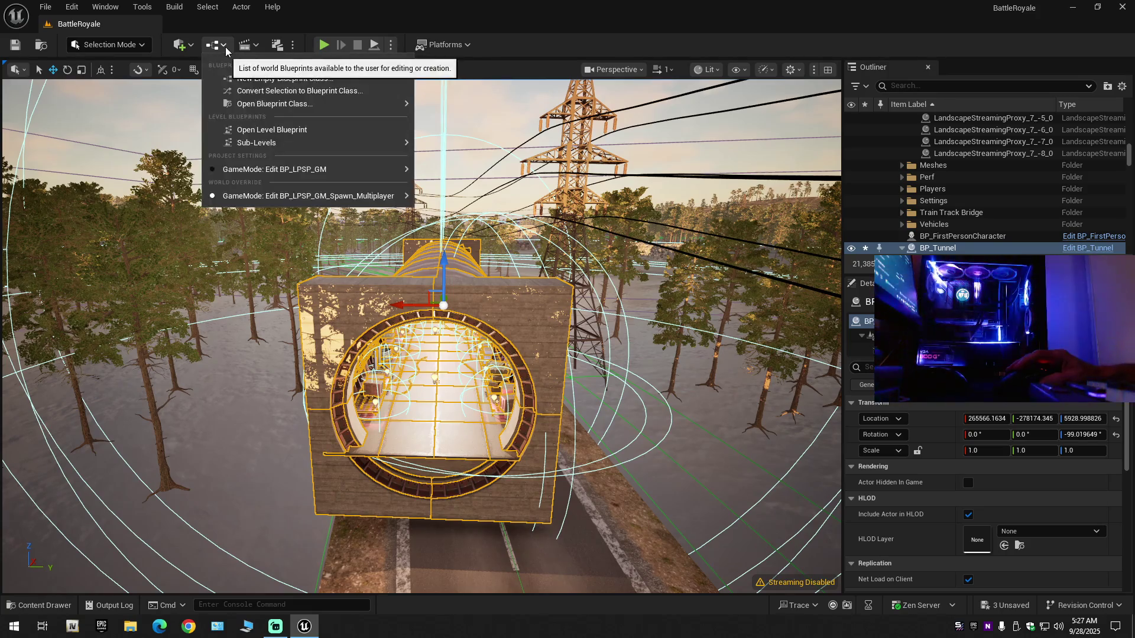
left_click(223, 46)
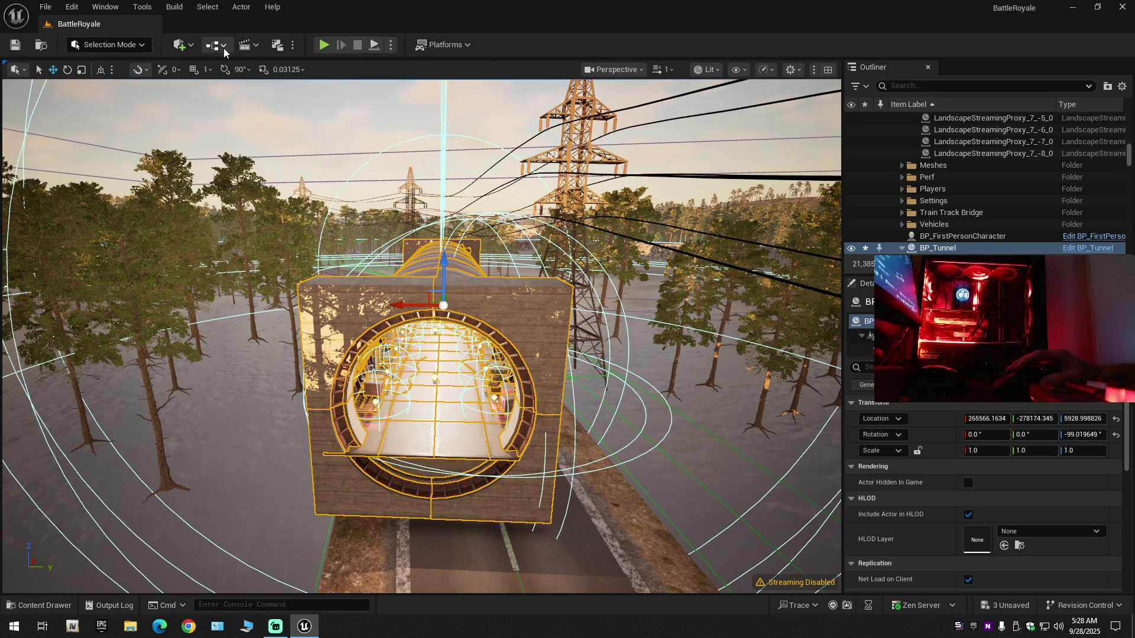
left_click(231, 8)
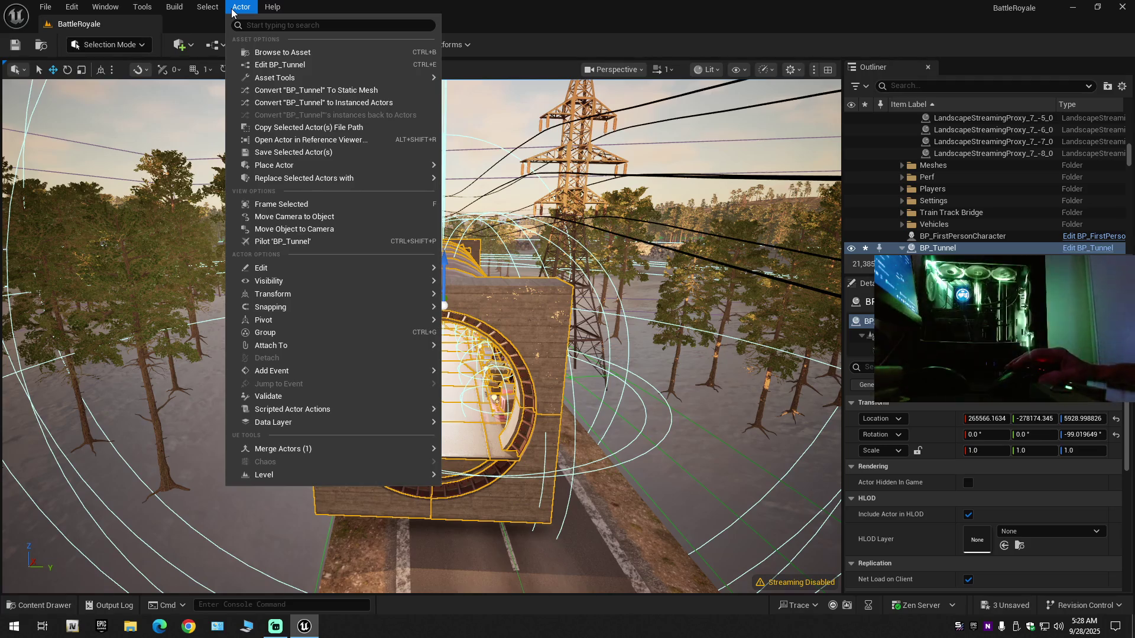
left_click(275, 90)
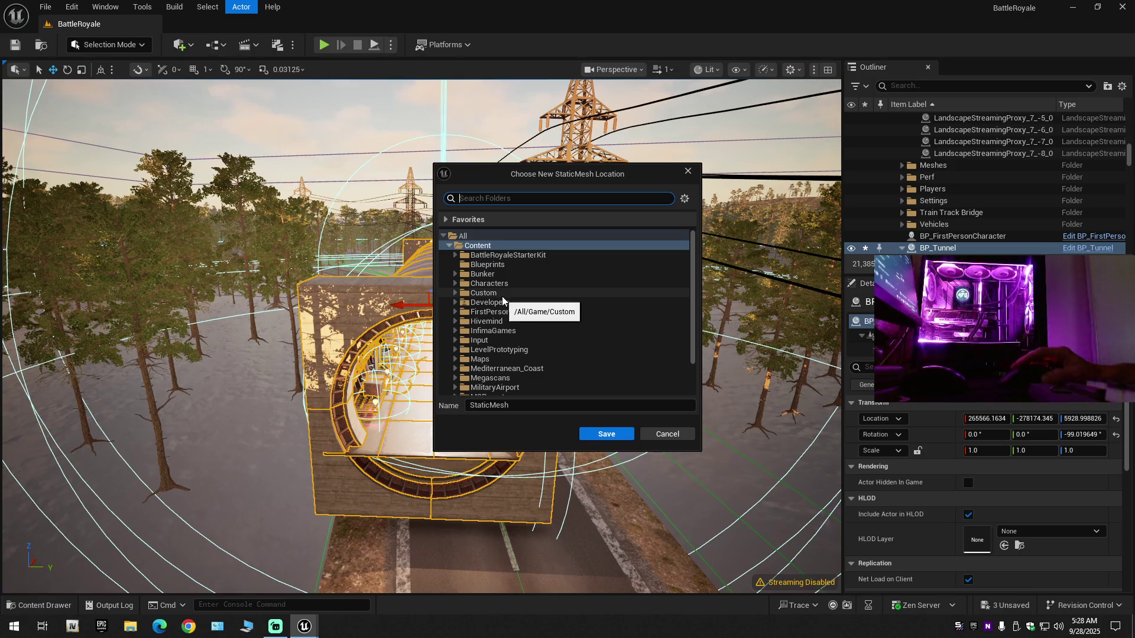
Save the converted tunnel as a StaticMesh asset in Maps/_GENERATED/Scott.
left_click(498, 264)
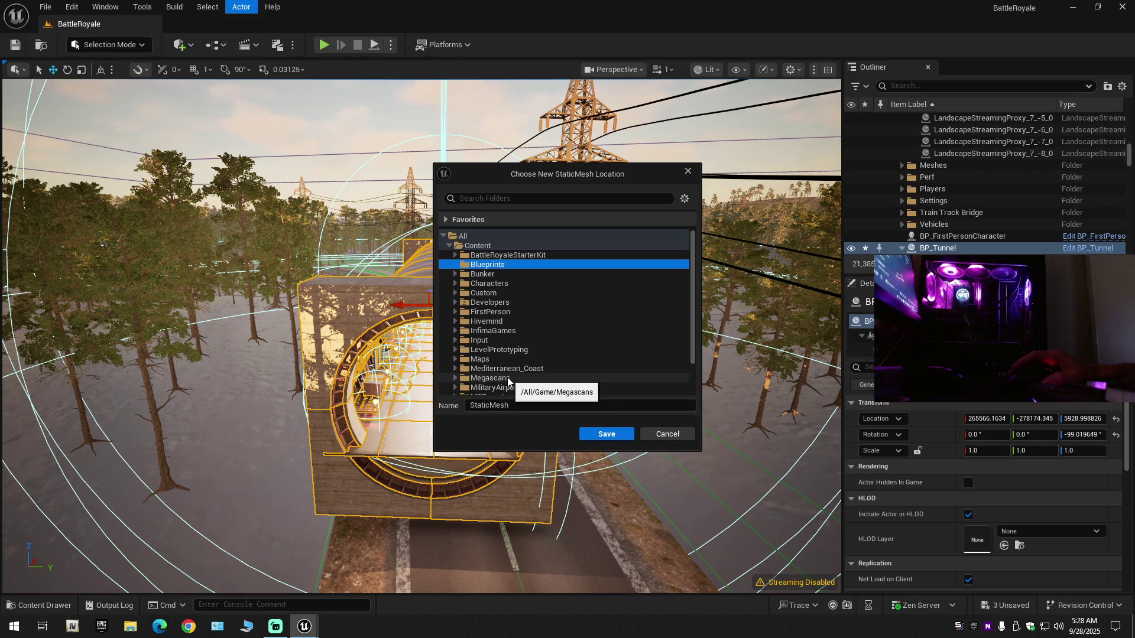
scroll(481, 357, "down", 2)
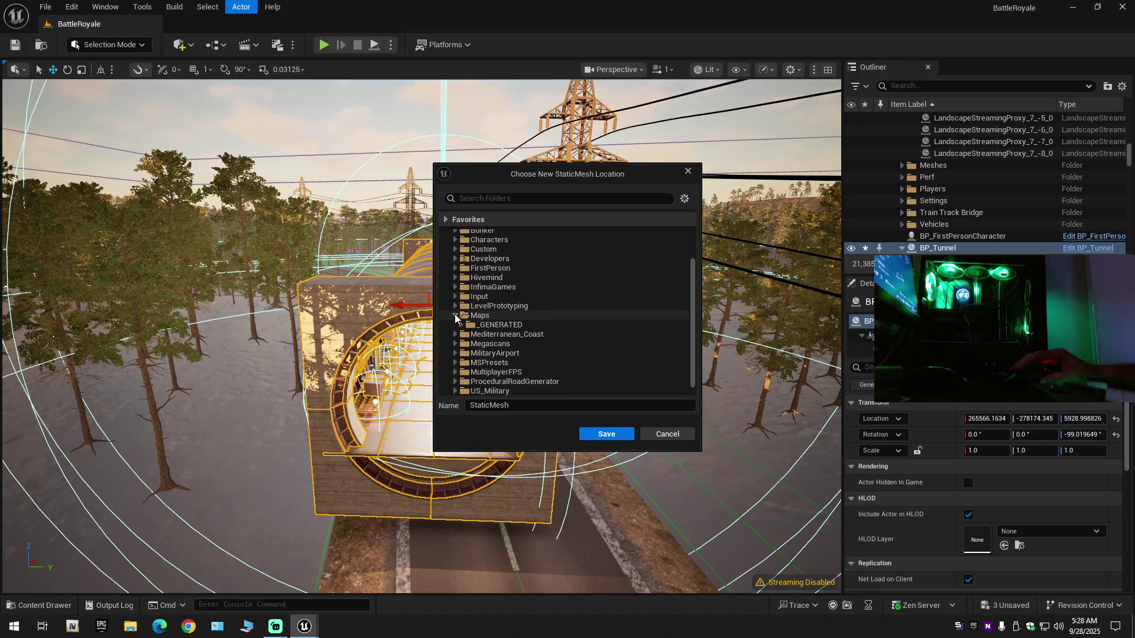
left_click(455, 315)
left_click(467, 325)
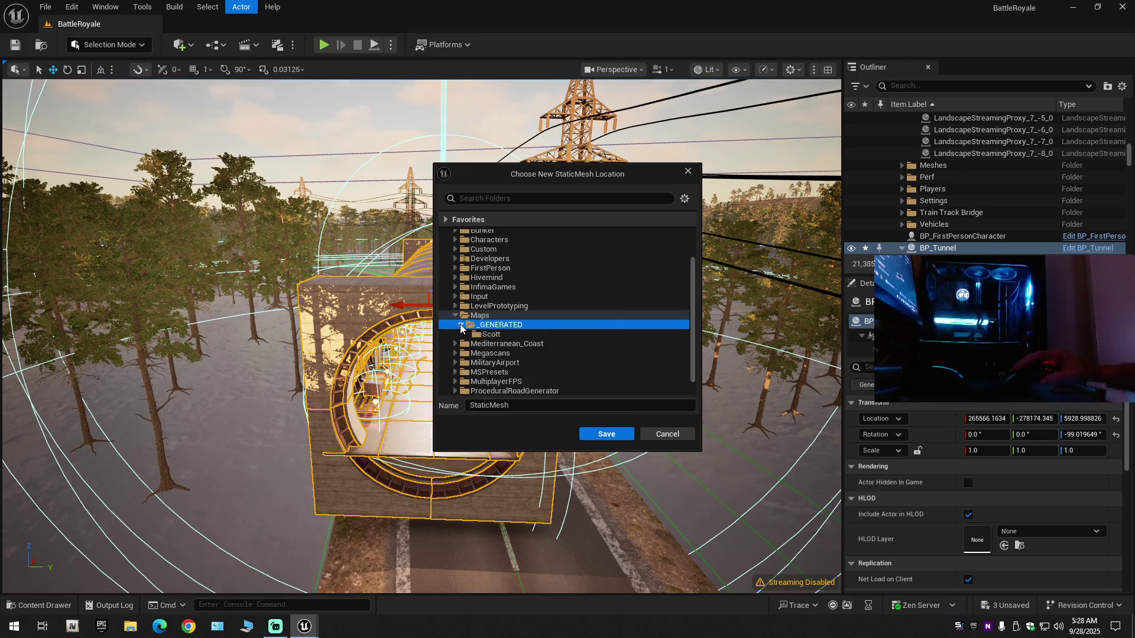
left_click(462, 325)
left_click(491, 334)
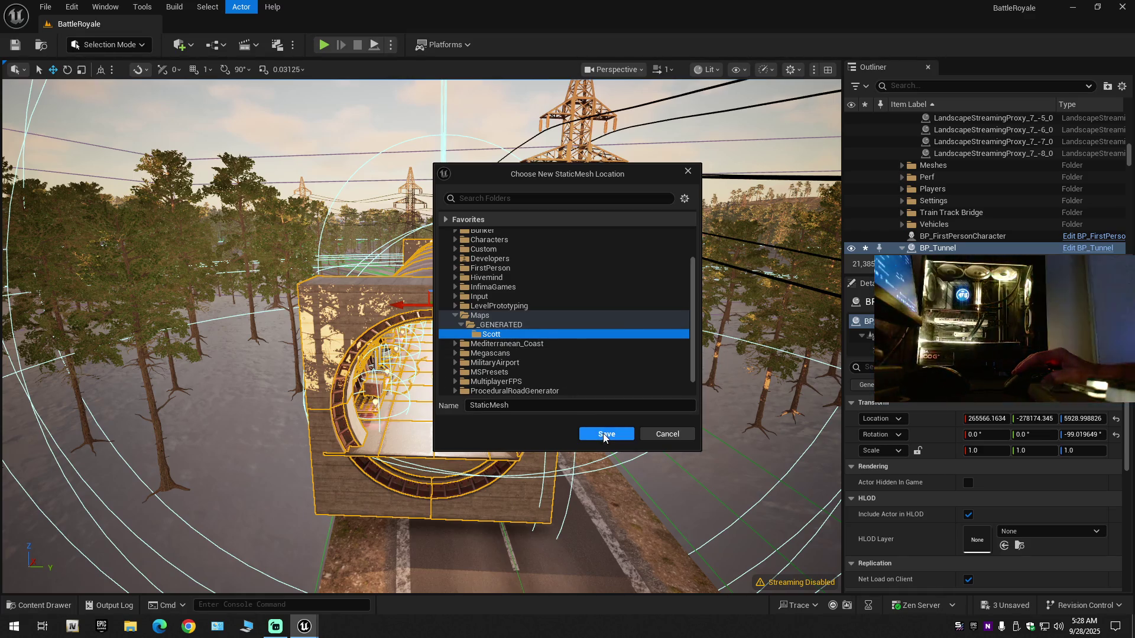
left_click(603, 435)
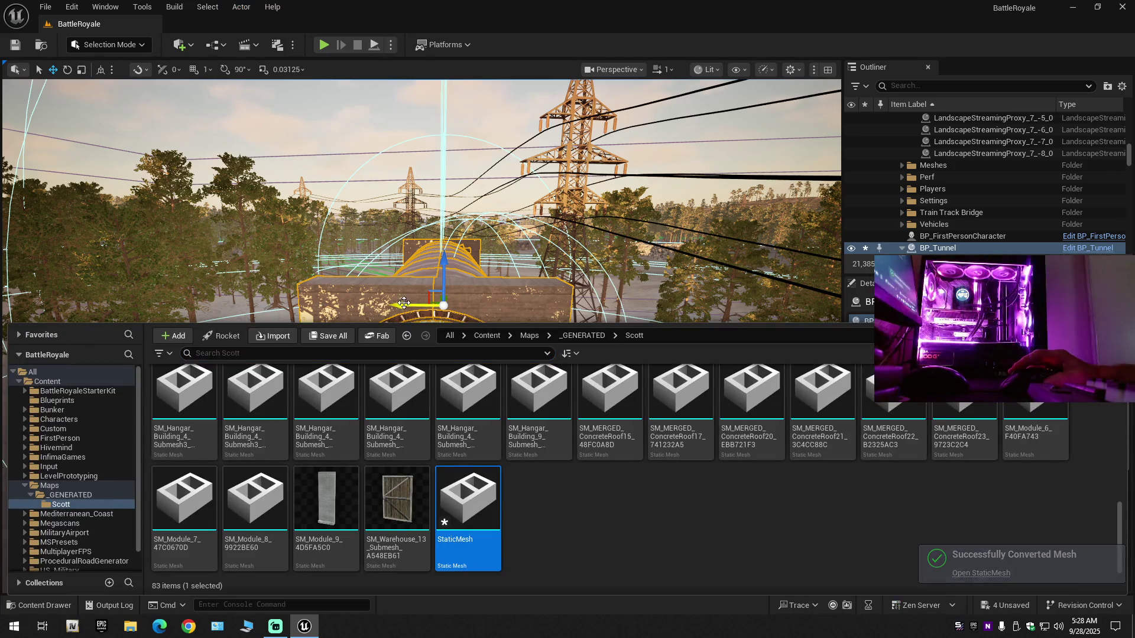
scroll(454, 194, "up", 5)
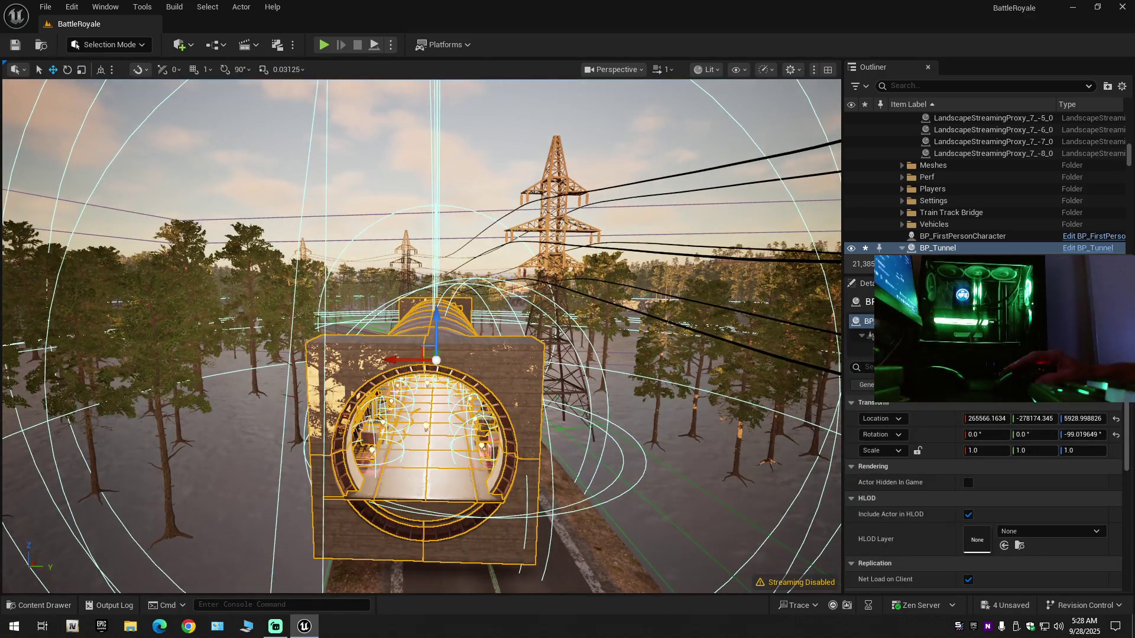
Deselect the tunnel and fly through its interior to the curving railway track.
left_click(421, 240)
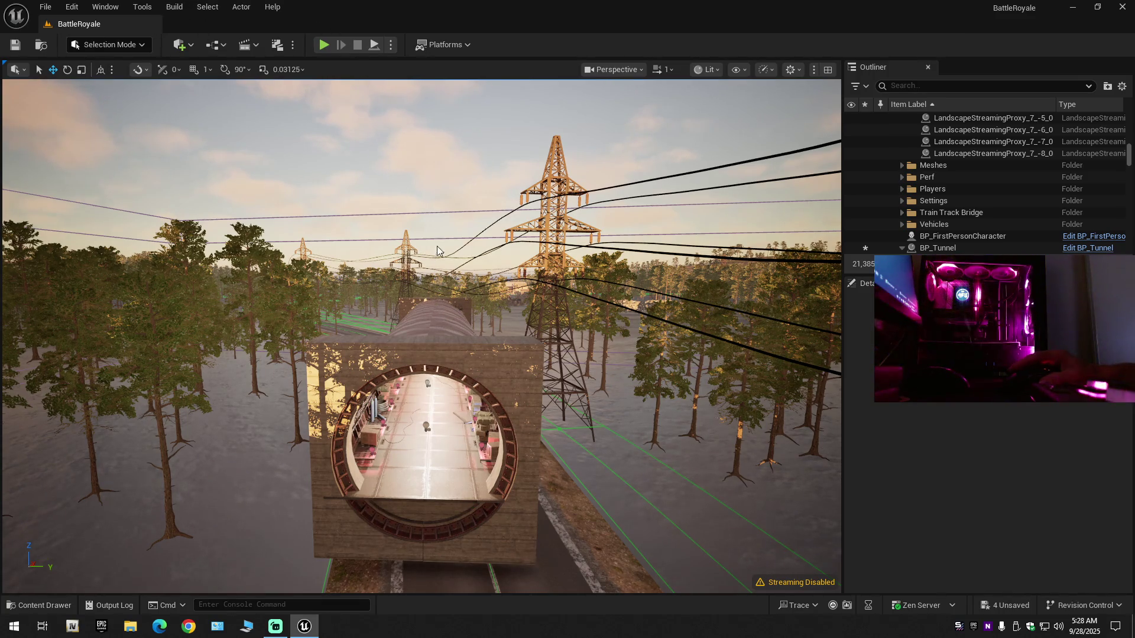
scroll(438, 240, "up", 10)
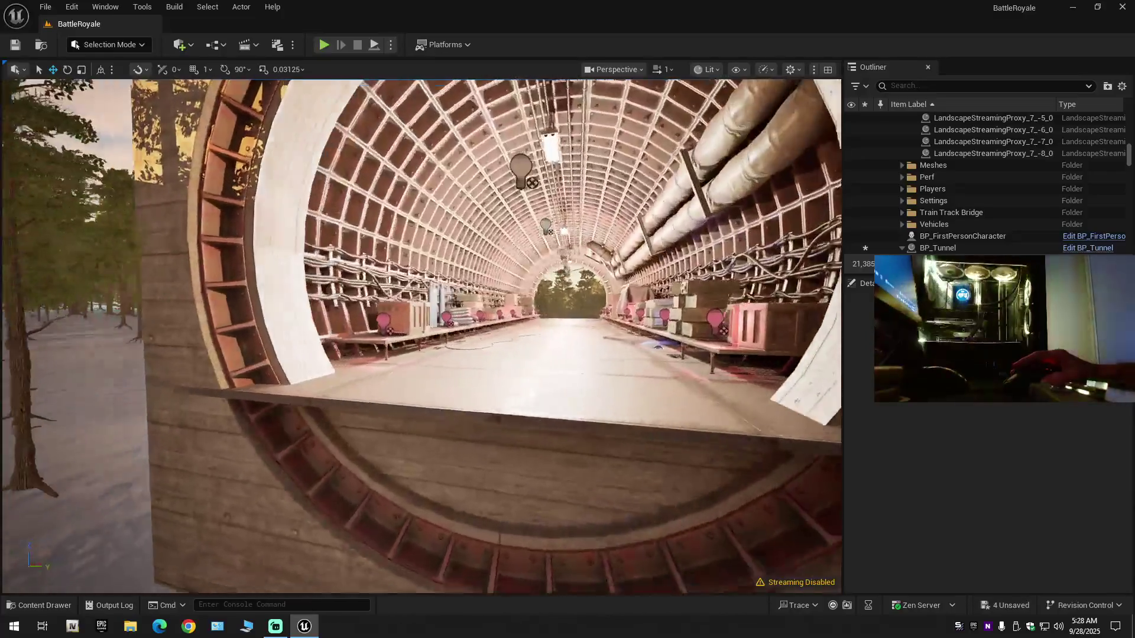
mouse_move(421, 336)
left_mouse_down()
mouse_move(331, 331)
mouse_move(354, 349)
mouse_move(355, 290)
mouse_move(355, 320)
mouse_move(366, 313)
mouse_move(355, 284)
left_mouse_up()
scroll(421, 335, "up", 3)
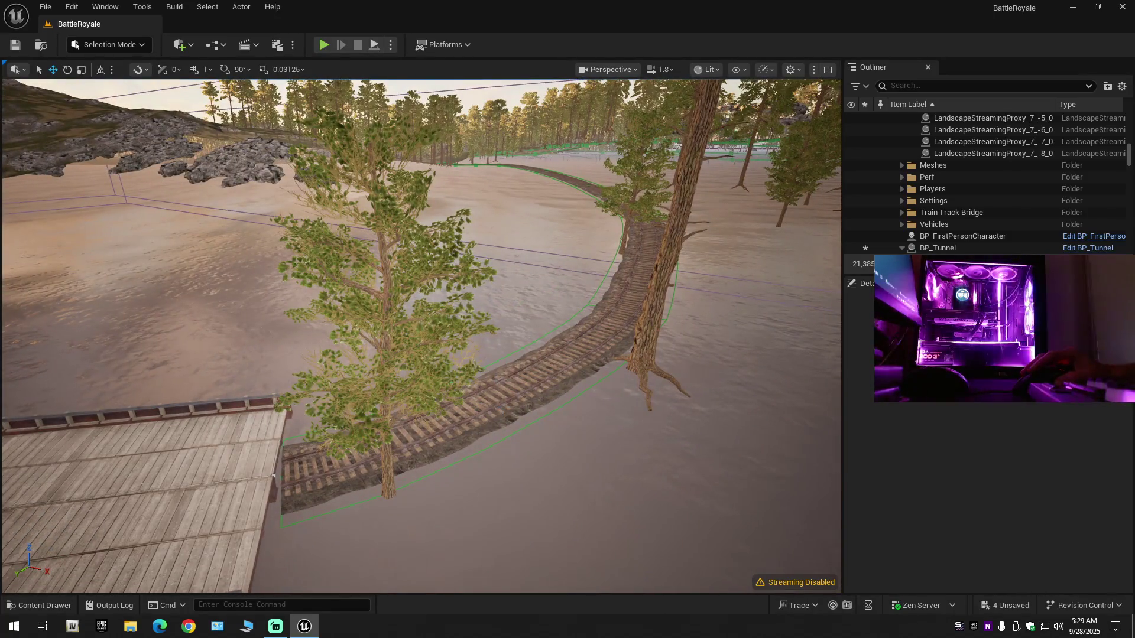
Select and frame the railway track spline, then switch to Landscape mode.
left_click(516, 399)
key("f")
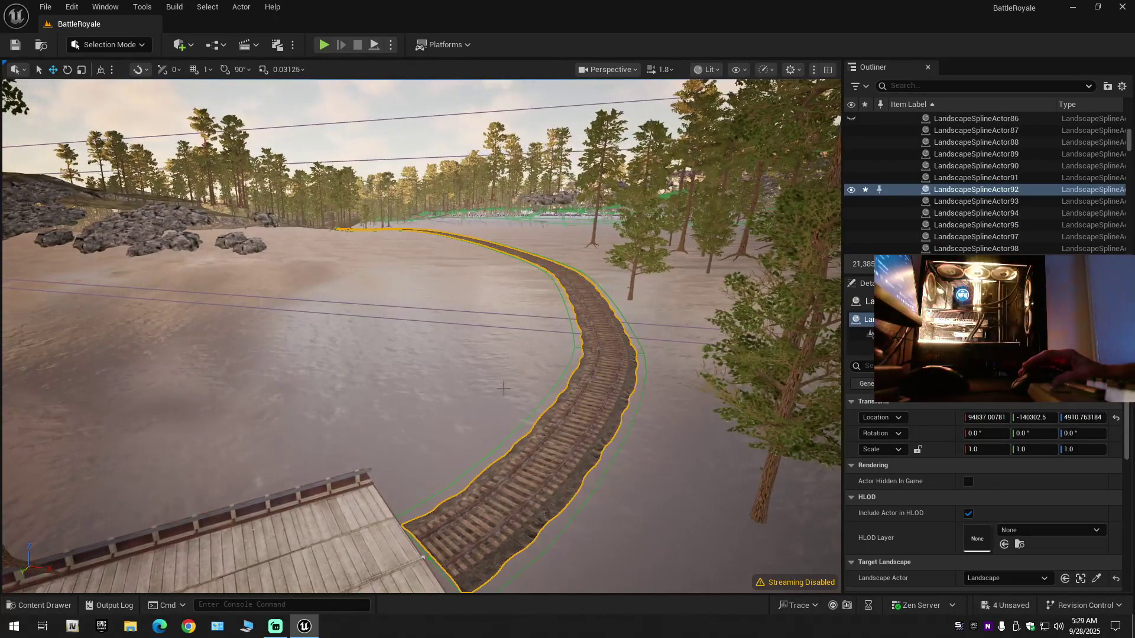
left_click(122, 47)
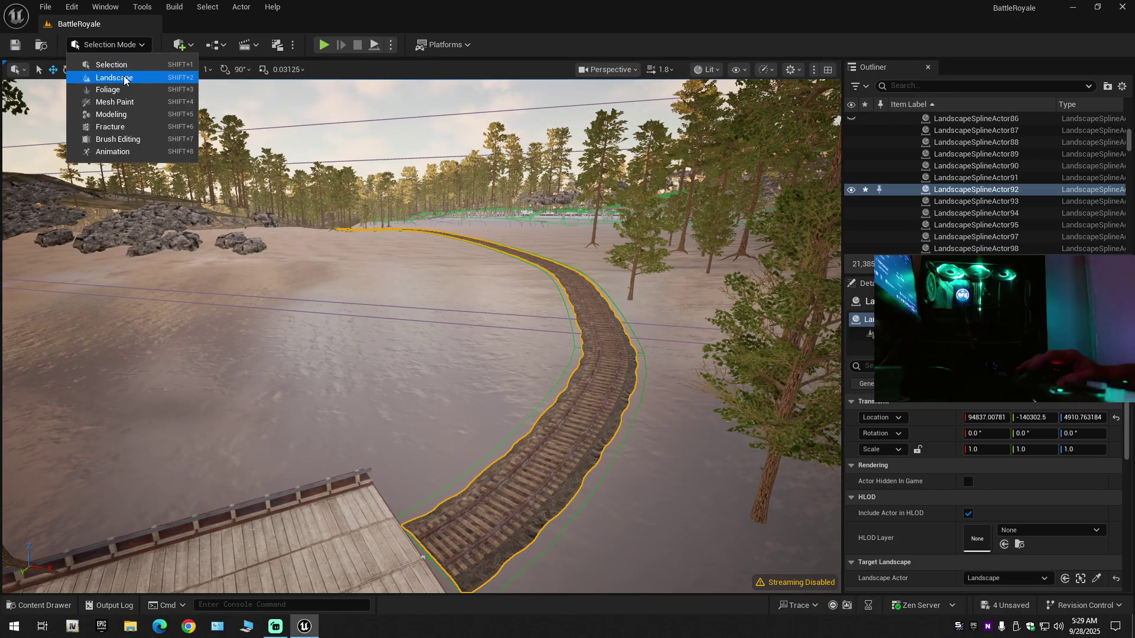
left_click(123, 76)
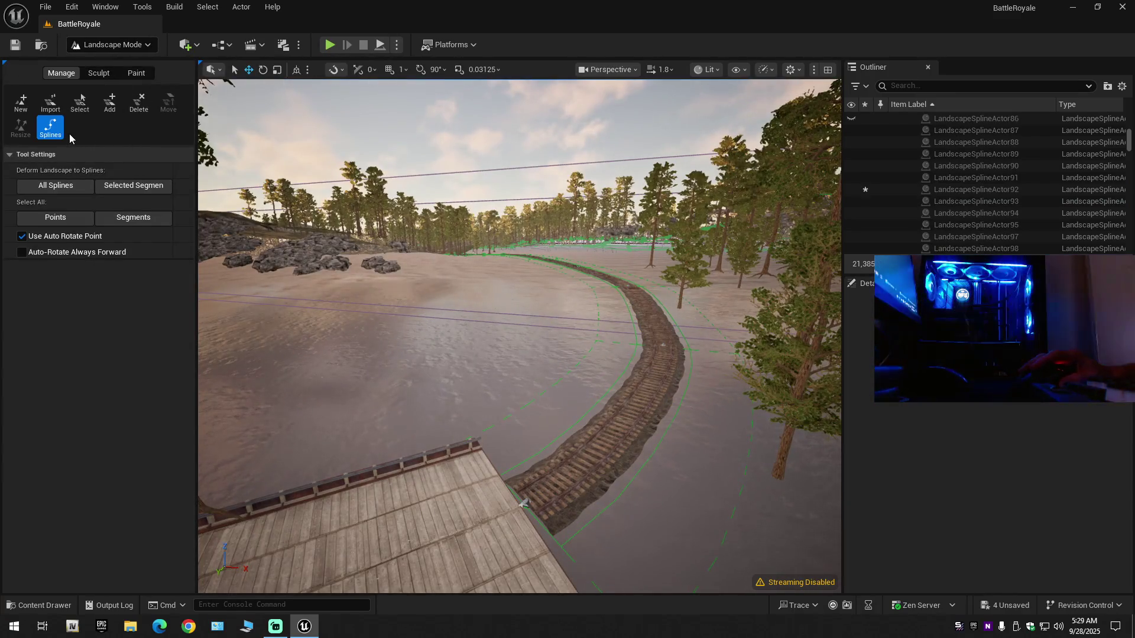
key("w")
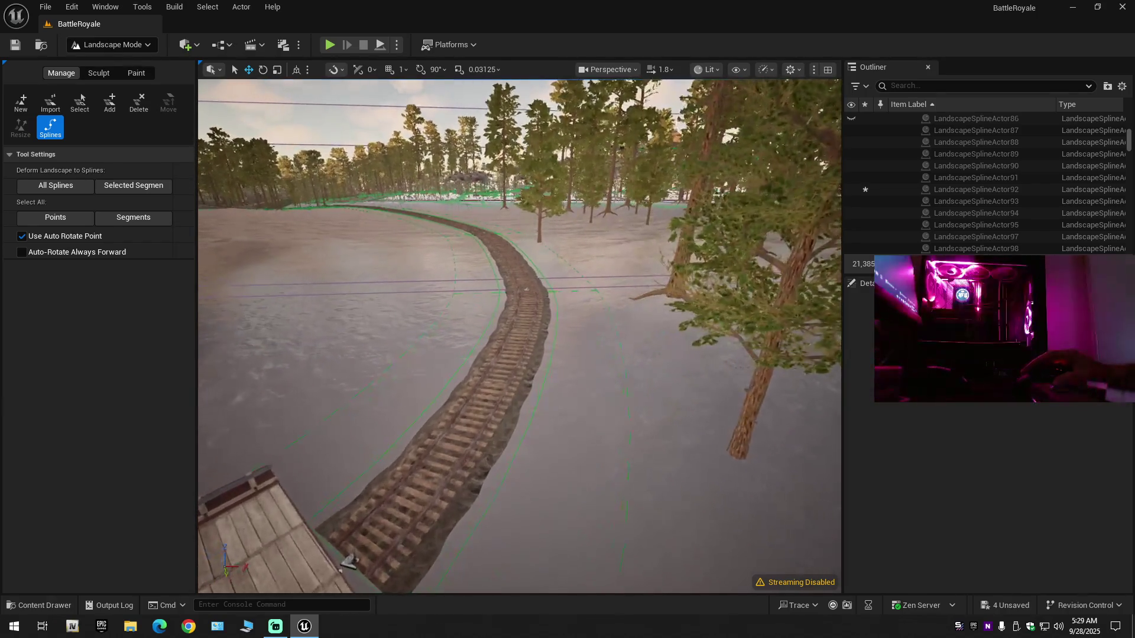
Select track spline segments and undo the accidental segment split.
left_click(487, 433)
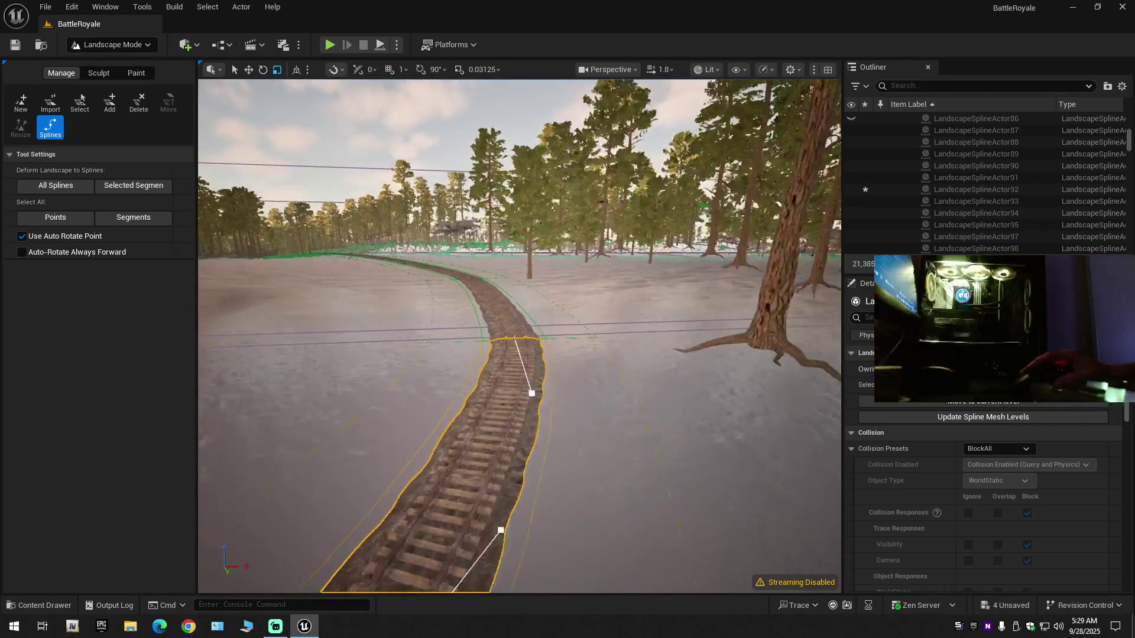
left_click_drag(509, 416, 509, 406)
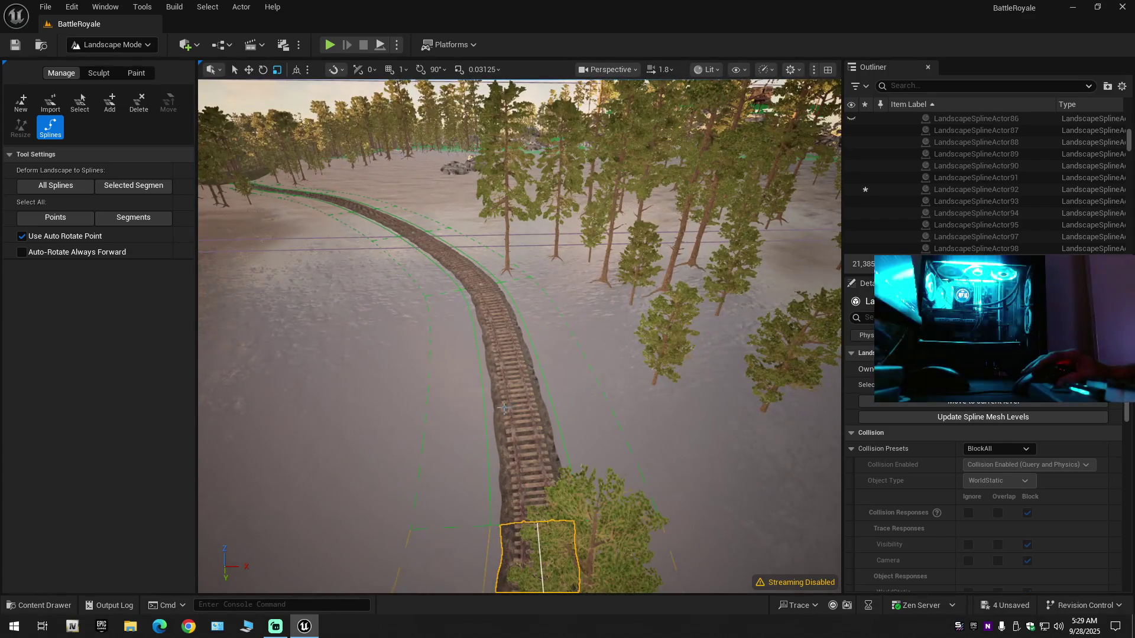
key("Escape")
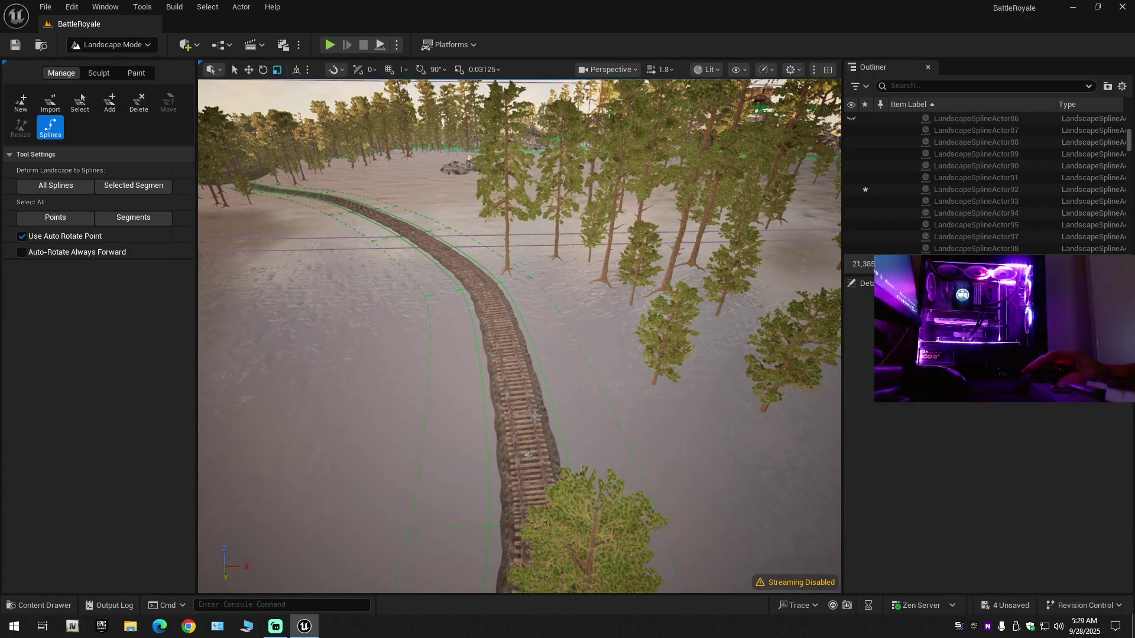
key("ctrl+z")
key("ctrl+z")
left_click(445, 253, "shift")
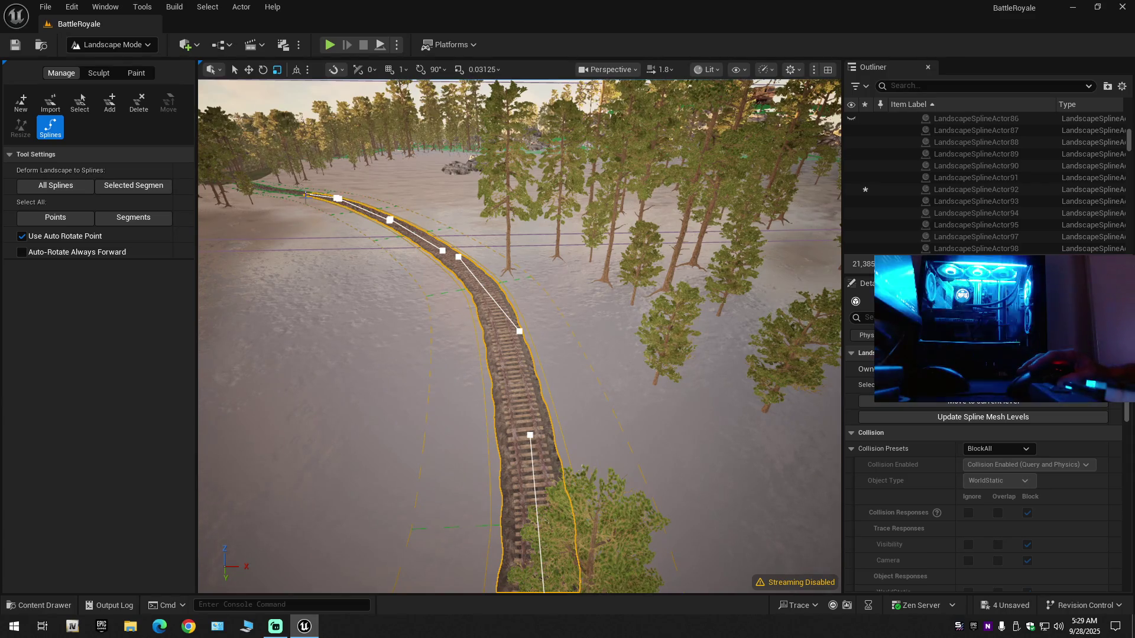
left_click(286, 195)
scroll(520, 337, "up", 2)
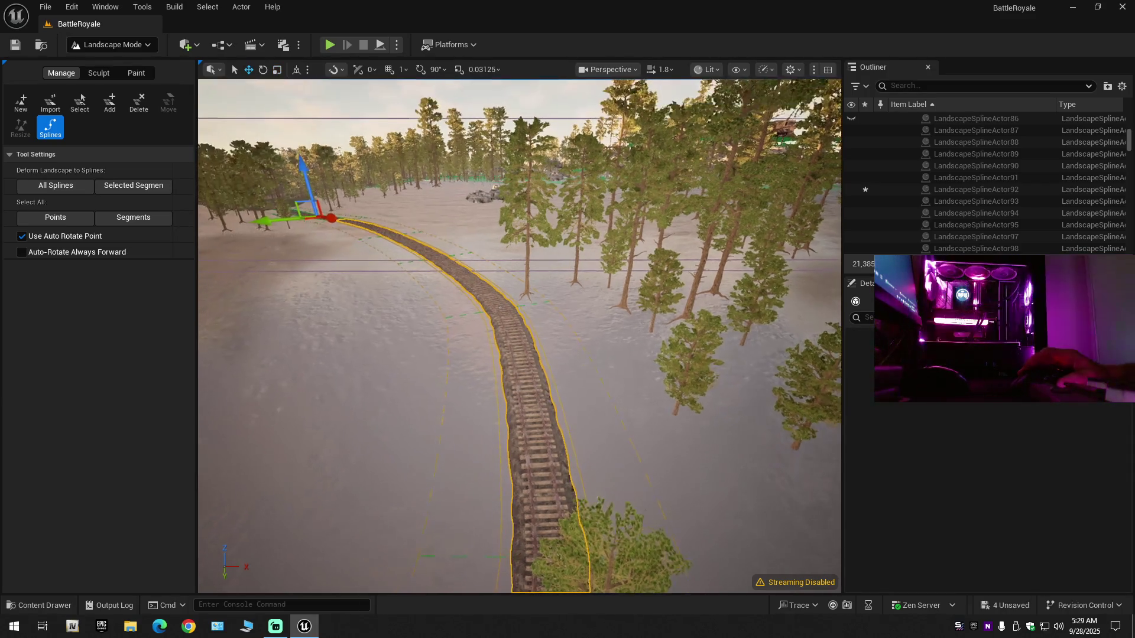
scroll(520, 337, "down", 1)
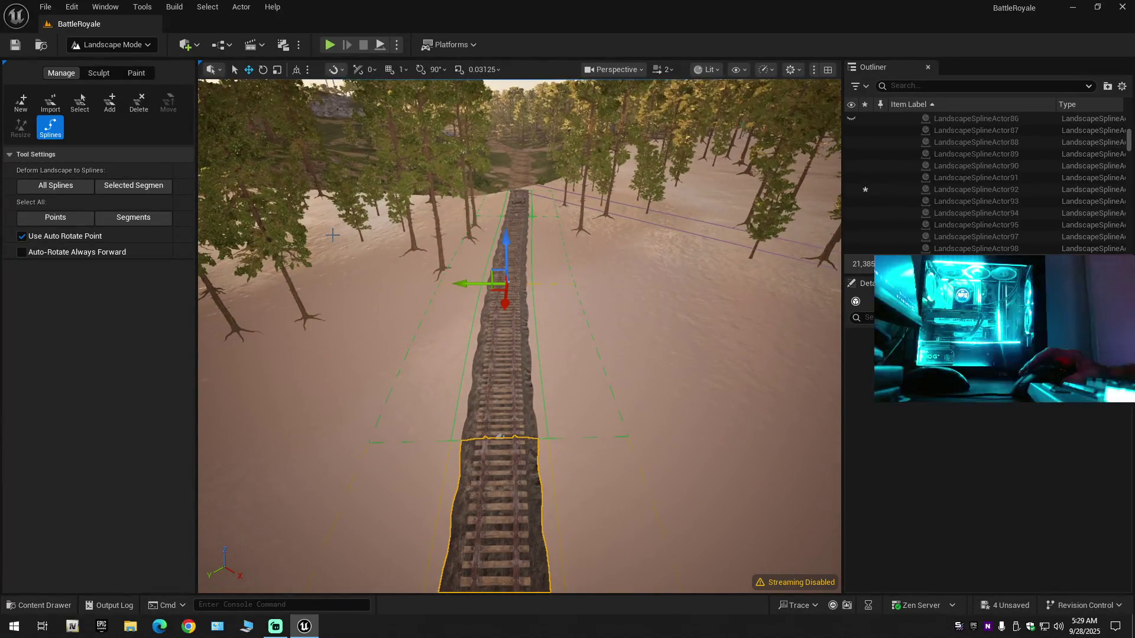
key("ctrl+z")
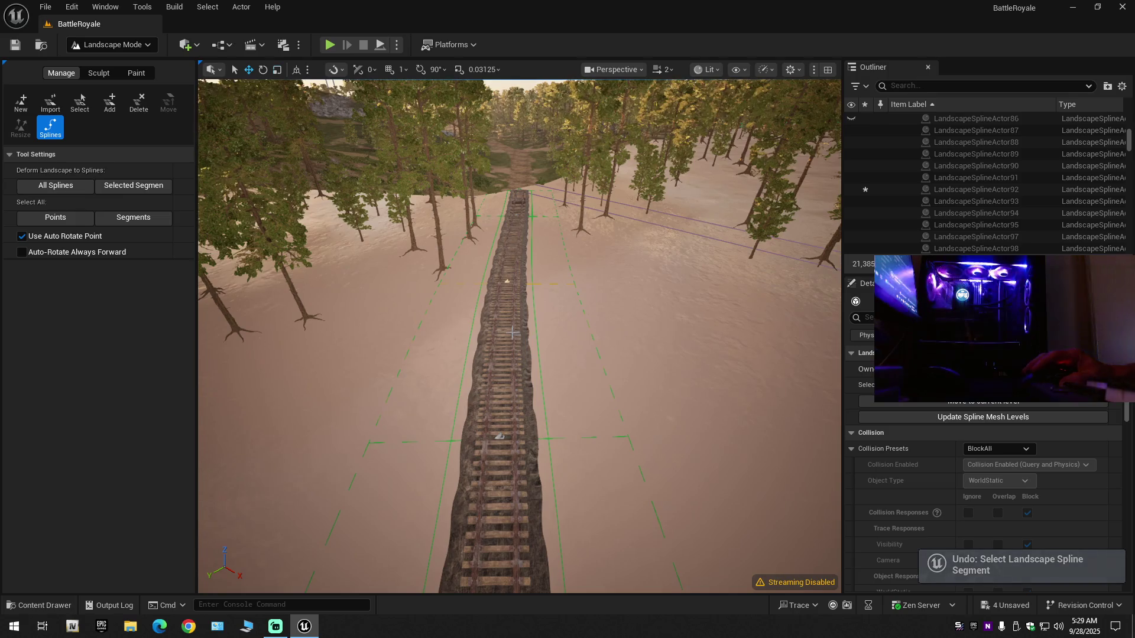
Set the spline segment's Landscape Spline Meshes entry to the new StaticMesh asset.
mouse_move(408, 318)
left_mouse_down()
mouse_move(414, 295)
mouse_move(390, 355)
mouse_move(412, 442)
mouse_move(391, 331)
mouse_move(355, 340)
mouse_move(408, 338)
mouse_move(407, 308)
mouse_move(379, 311)
mouse_move(514, 312)
mouse_move(462, 312)
mouse_move(473, 312)
left_mouse_up()
scroll(355, 339, "down", 2)
scroll(491, 312, "up", 2)
scroll(467, 312, "down", 1)
scroll(966, 517, "down", 5)
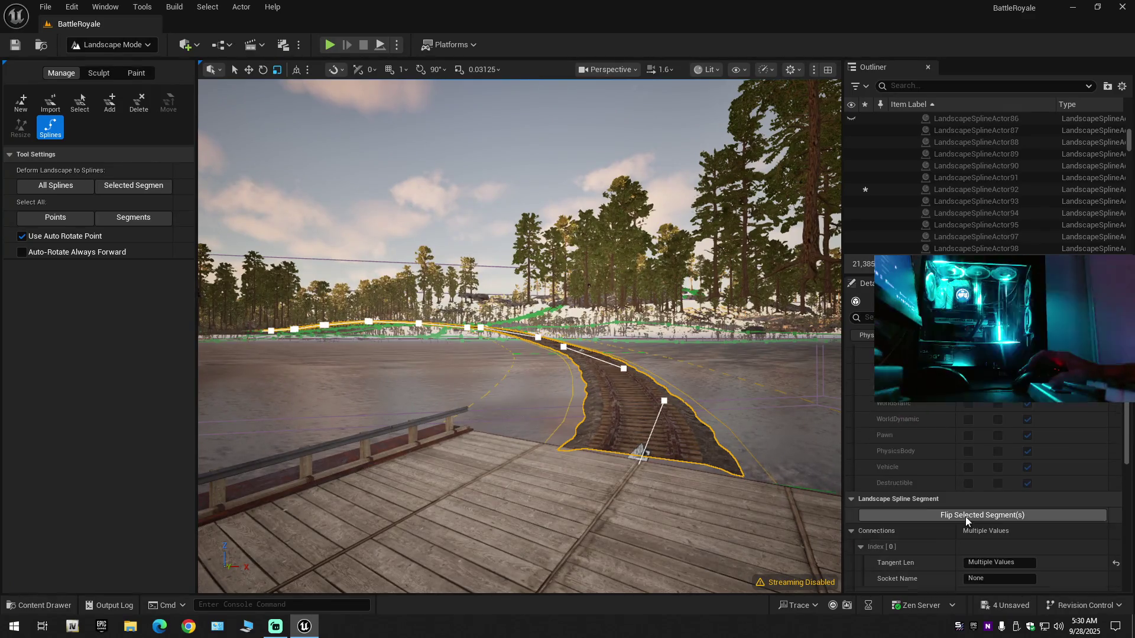
scroll(966, 517, "down", 8)
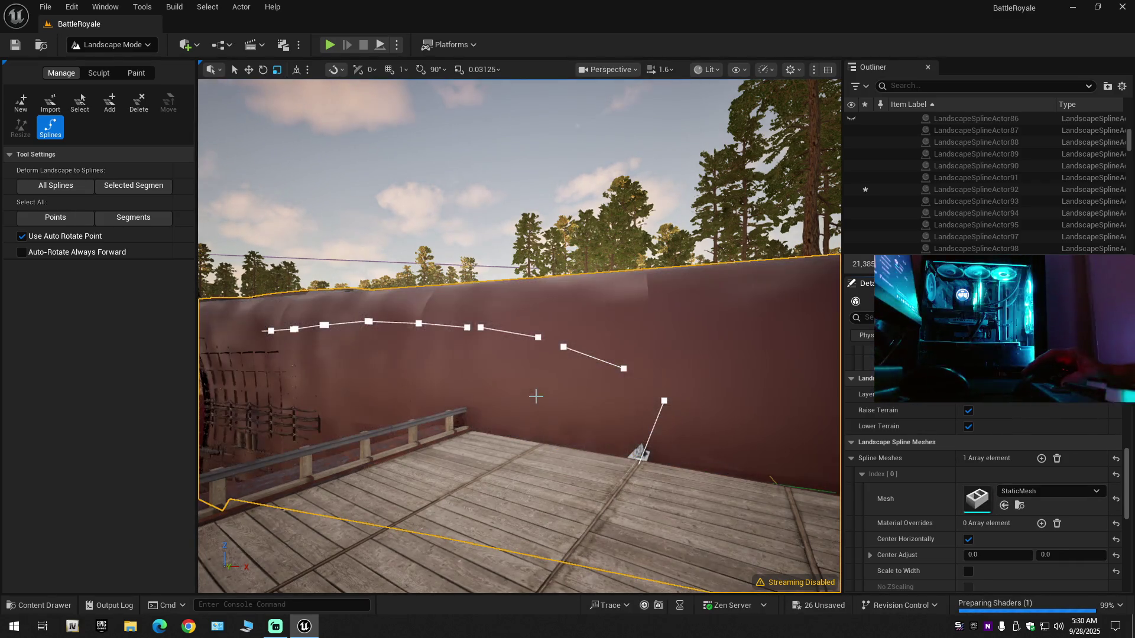
Set the spline mesh's forward axis to Y.
scroll(952, 526, "down", 2)
scroll(935, 523, "down", 5)
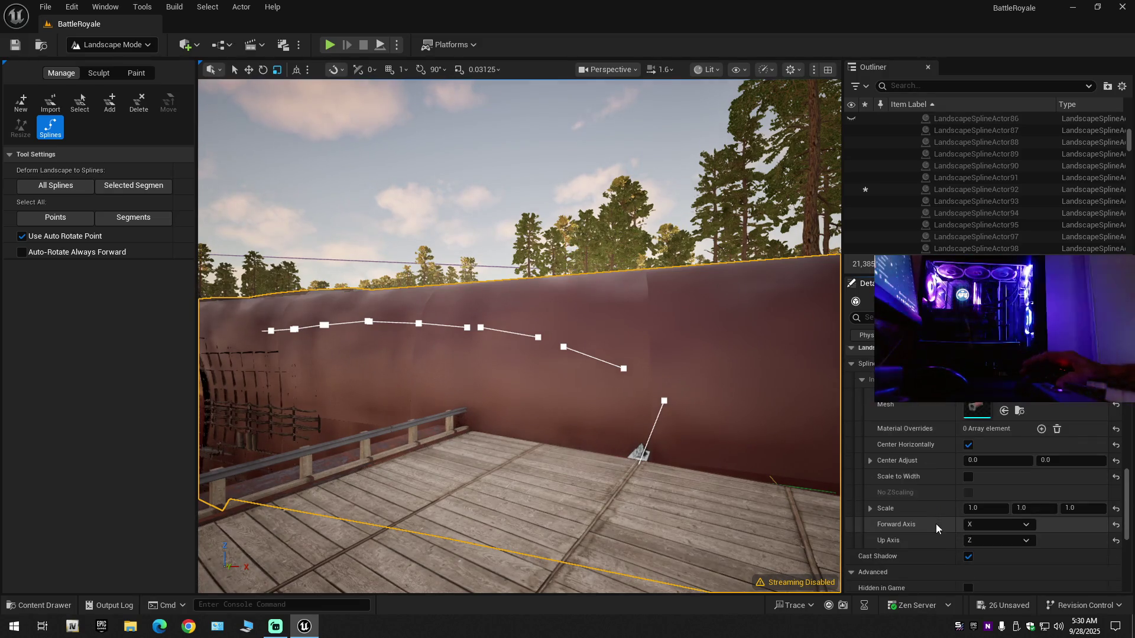
left_click(988, 487)
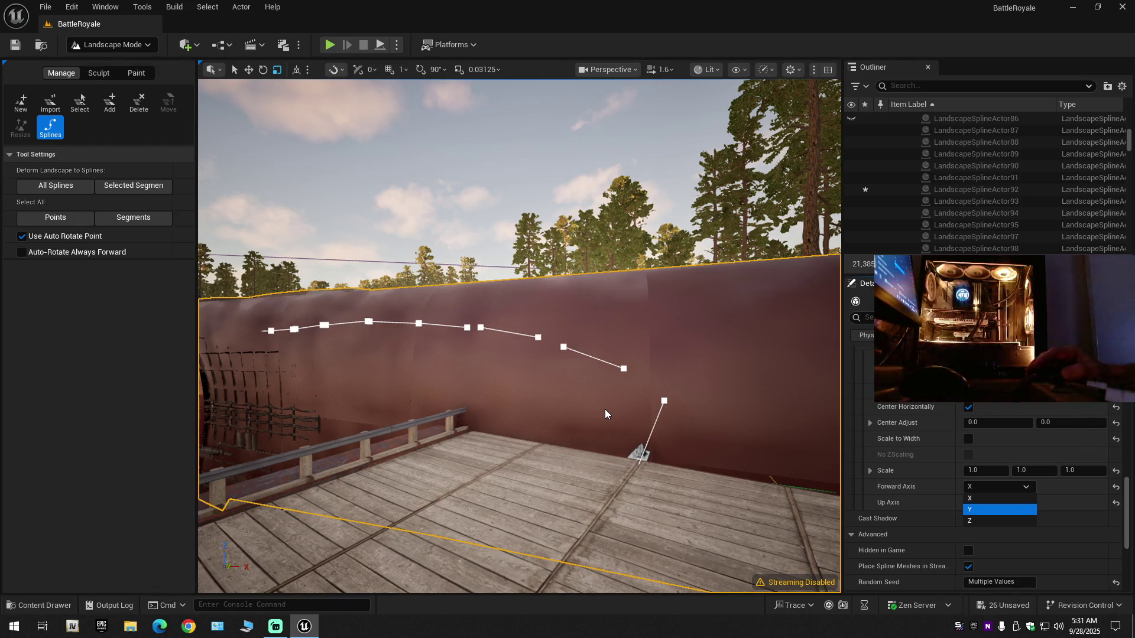
key("Return")
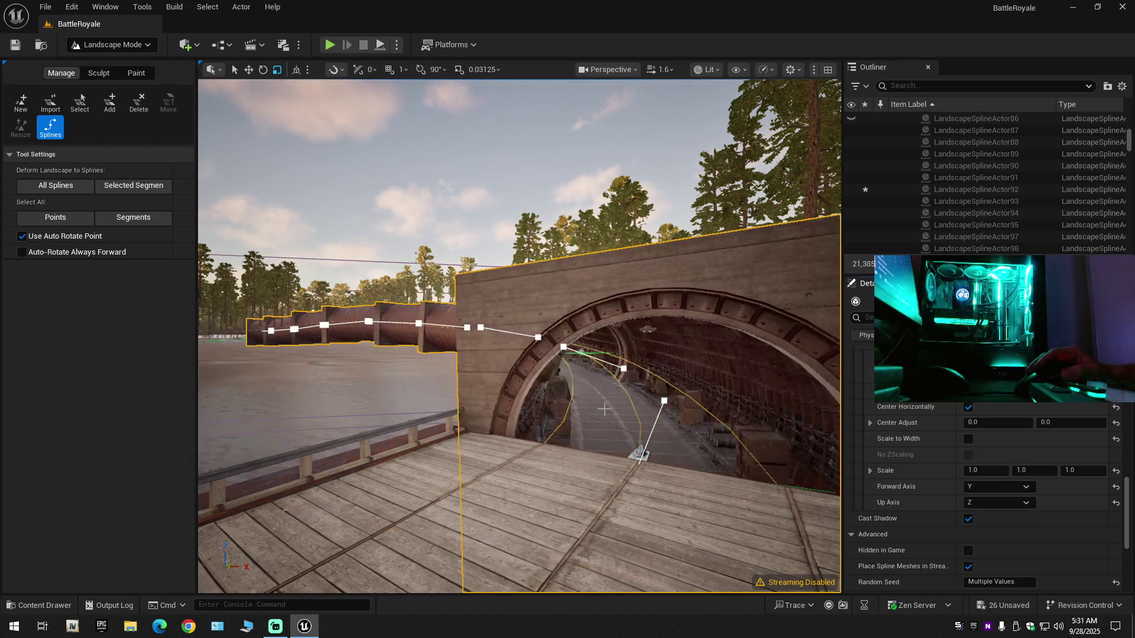
scroll(605, 409, "up", 3)
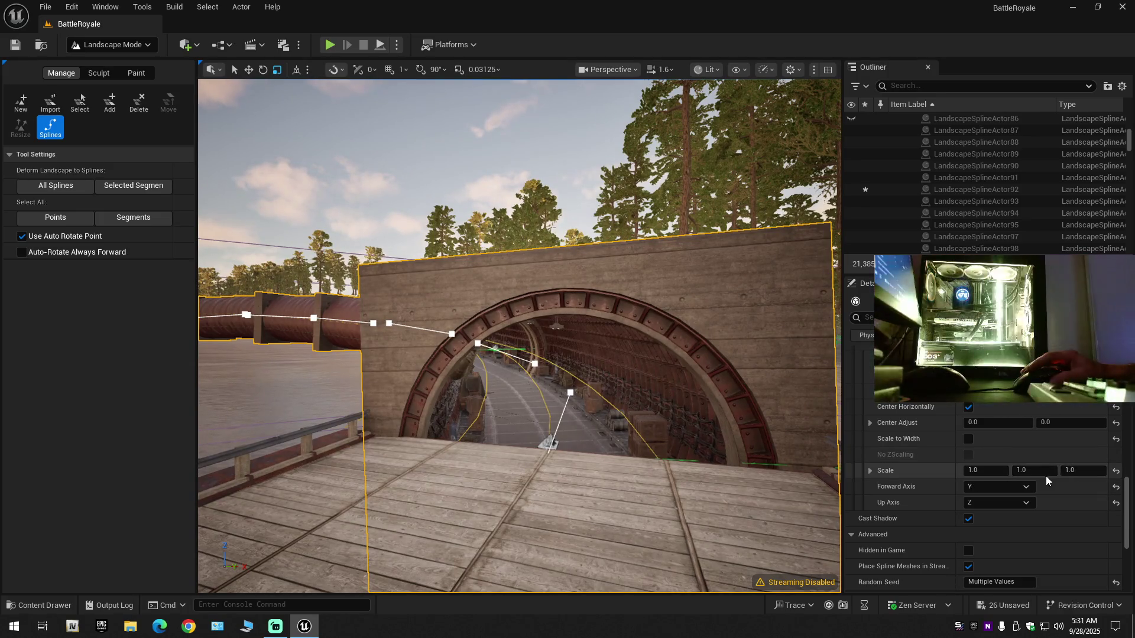
Set the vertical Center Adjust to 335 and fly into the tunnel to check it.
left_click(1060, 423)
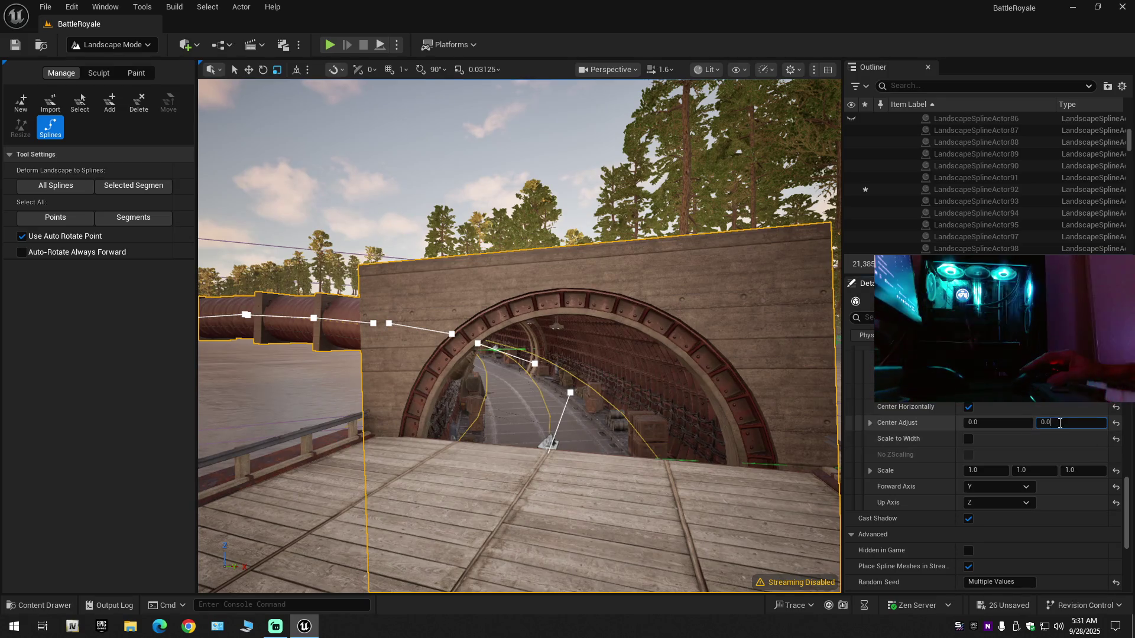
left_click_drag(1049, 423, 1025, 427)
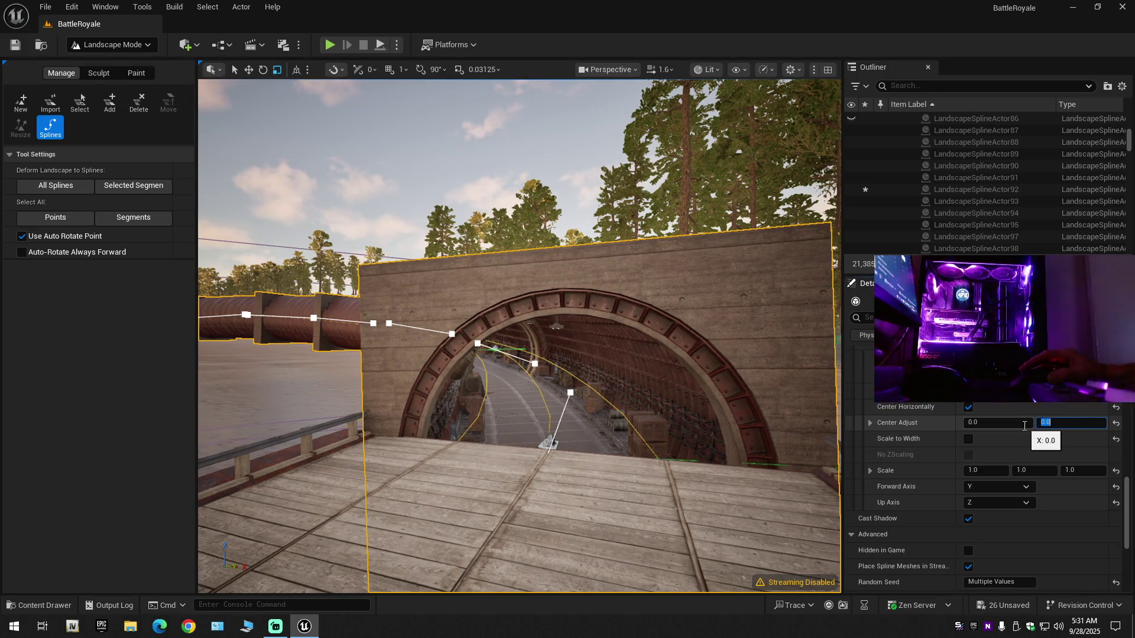
type("335")
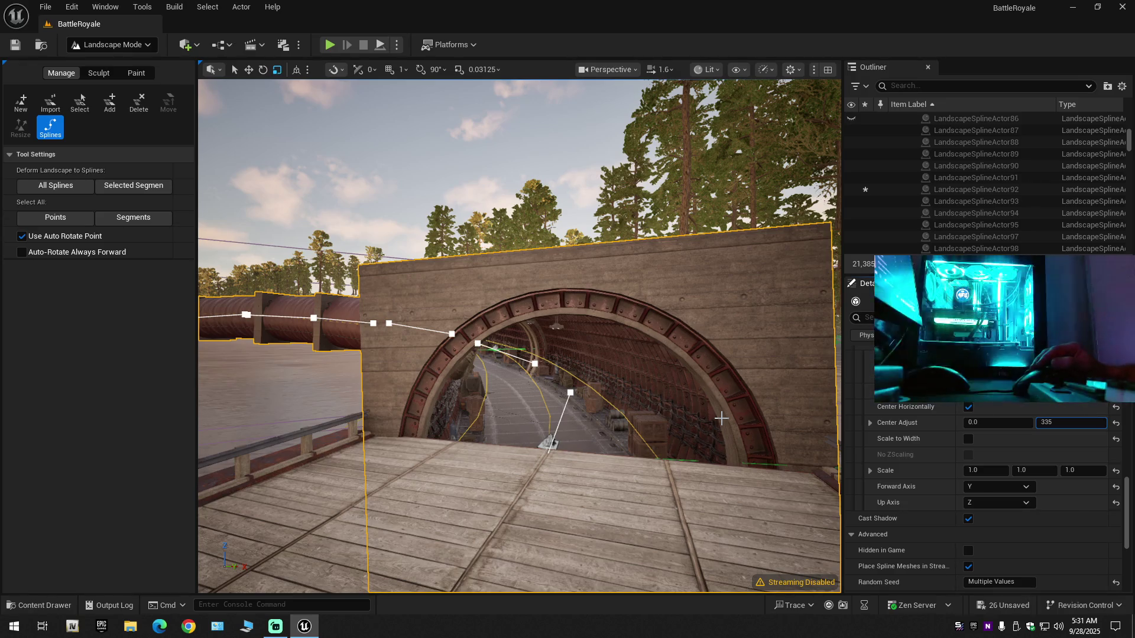
key("Return")
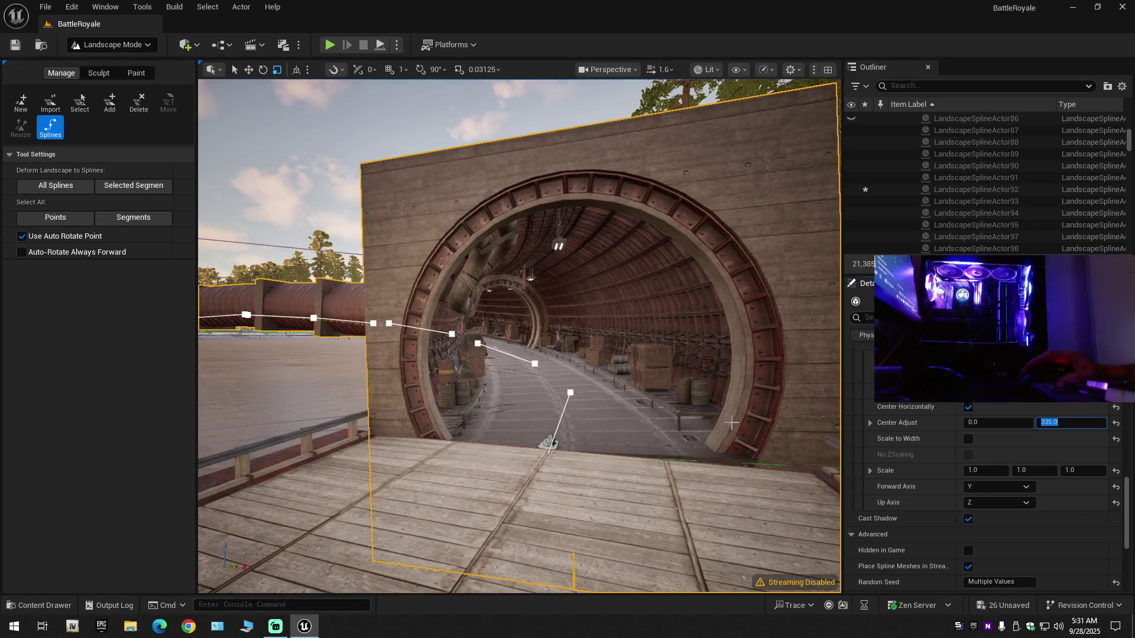
mouse_move(760, 438)
left_mouse_down()
mouse_move(759, 391)
mouse_move(650, 384)
mouse_move(721, 384)
mouse_move(721, 349)
mouse_move(816, 348)
mouse_move(627, 348)
left_mouse_up()
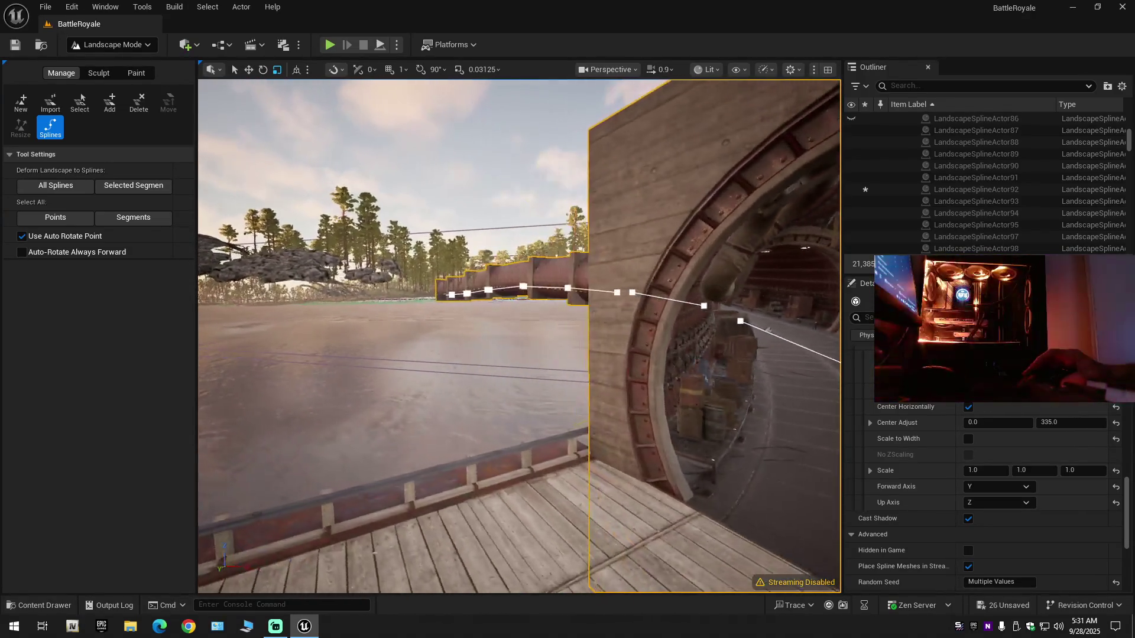
key("w")
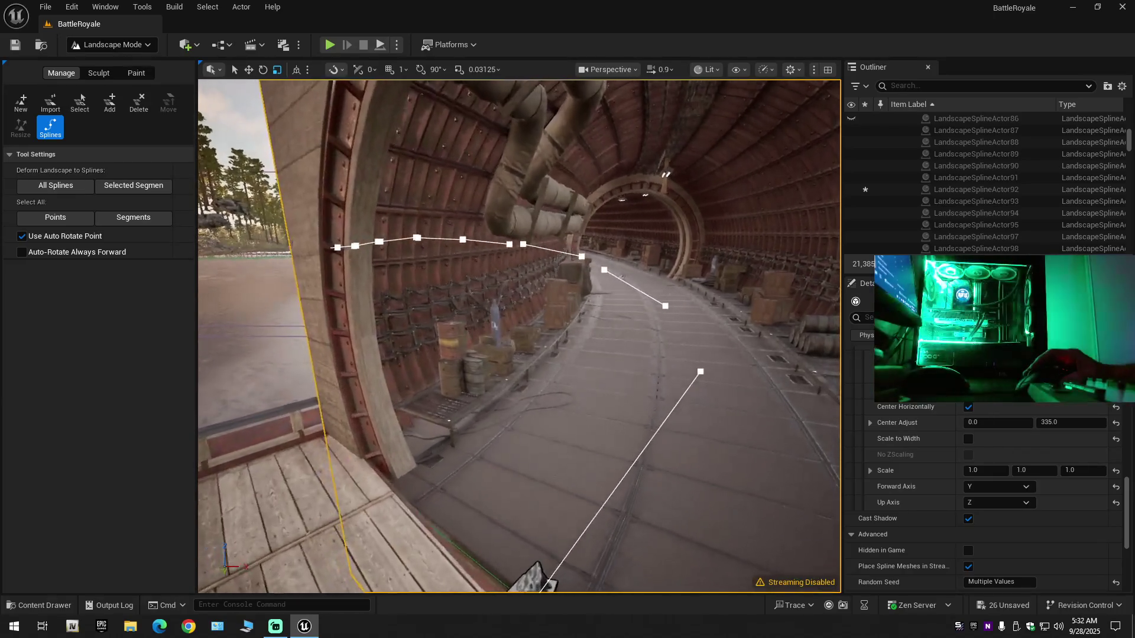
left_click_drag(793, 414, 792, 397)
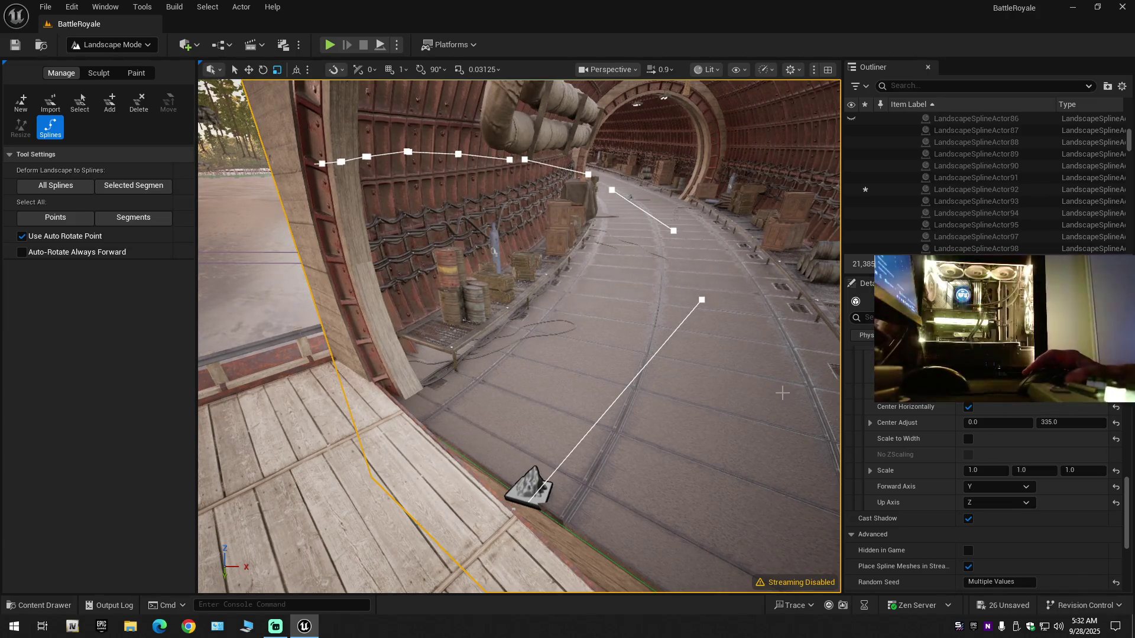
scroll(733, 424, "down", 2)
mouse_move(764, 424)
left_mouse_down()
mouse_move(567, 428)
mouse_move(728, 424)
left_mouse_up()
scroll(570, 428, "up", 3)
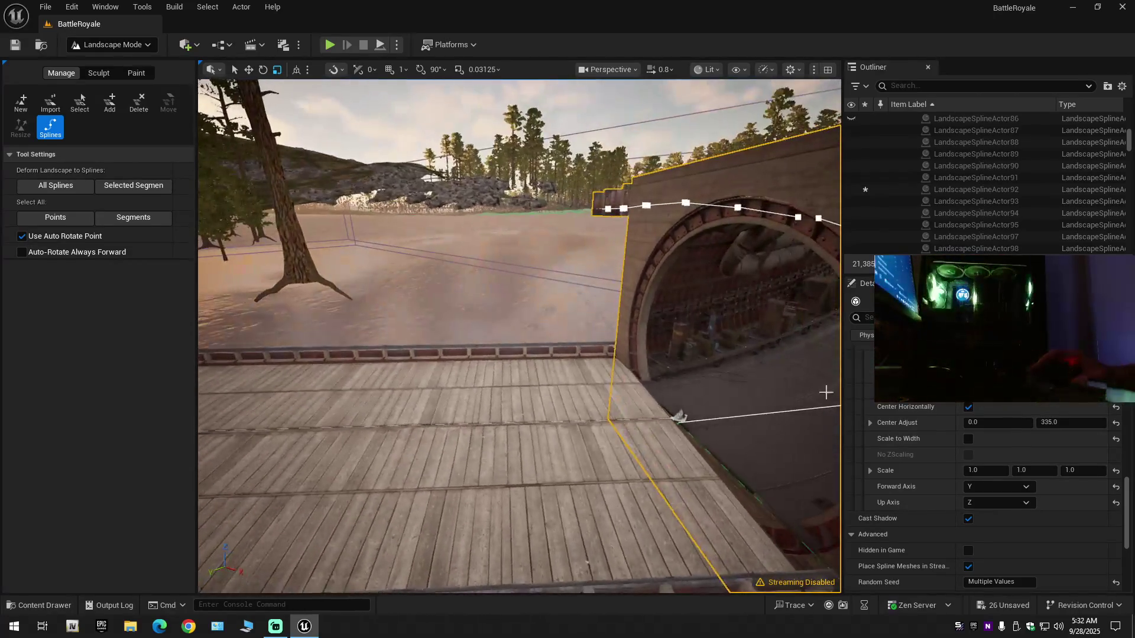
right_click(984, 119)
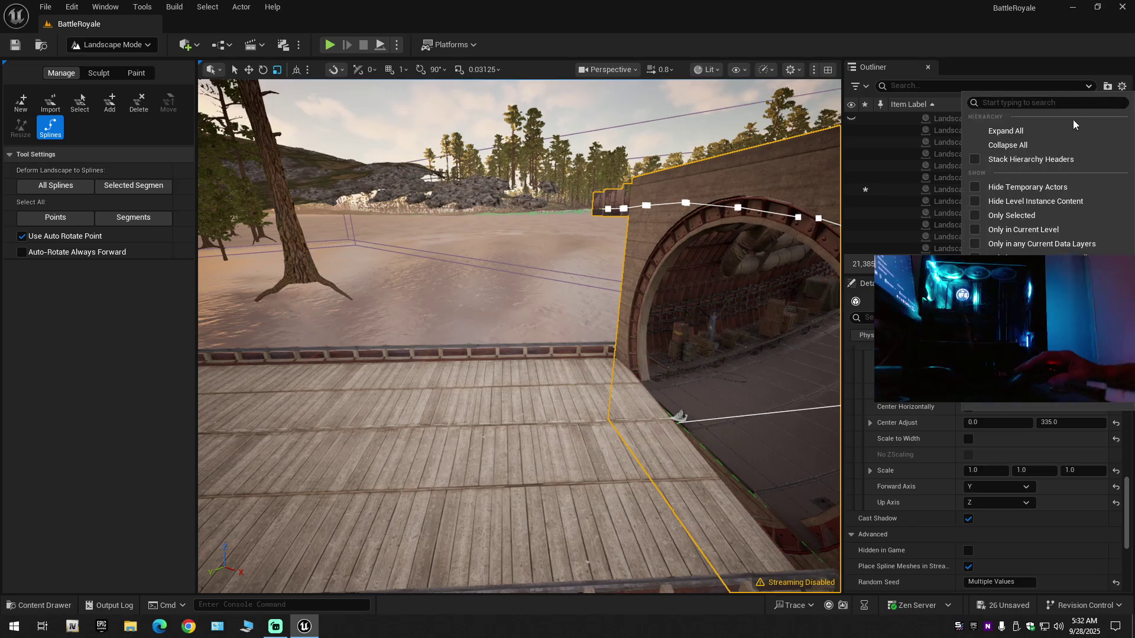
Collapse the Outliner to top-level folders, unhide the Landscape, and open the content drawer.
left_click(999, 134)
left_click(895, 118)
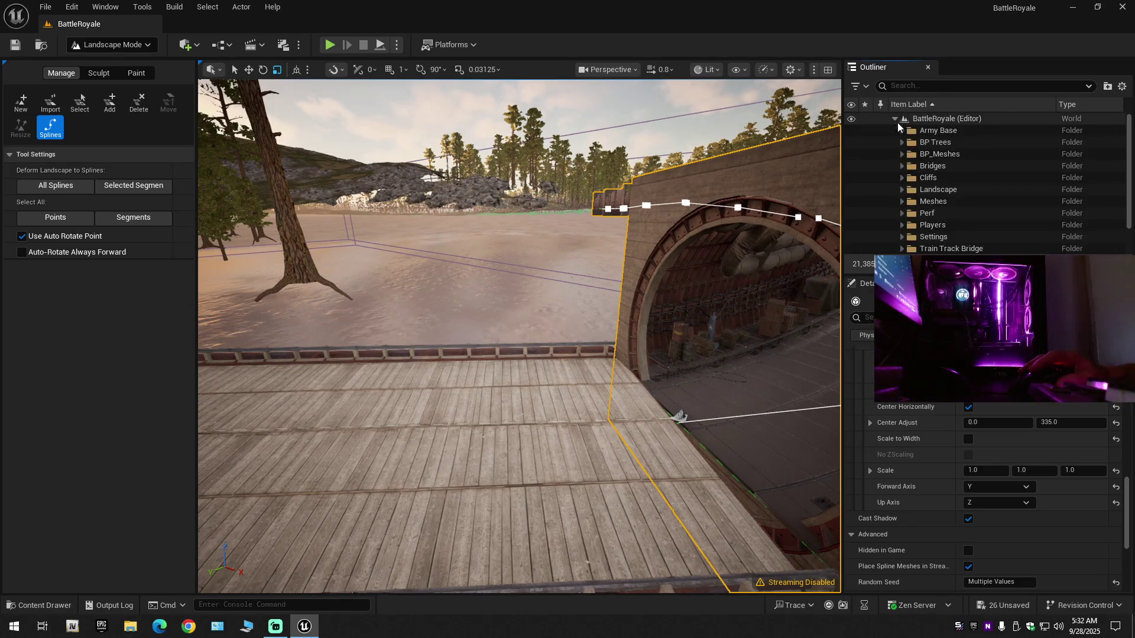
left_click(852, 190)
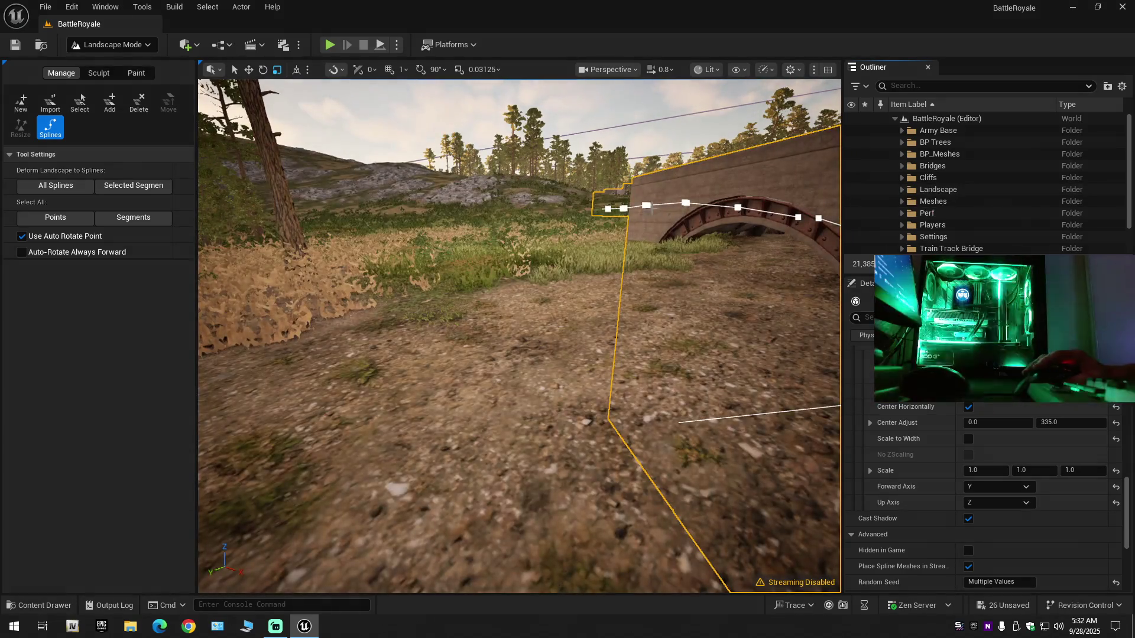
mouse_move(520, 337)
left_mouse_down()
mouse_move(449, 337)
mouse_move(461, 301)
mouse_move(420, 301)
mouse_move(435, 299)
mouse_move(410, 275)
left_mouse_up()
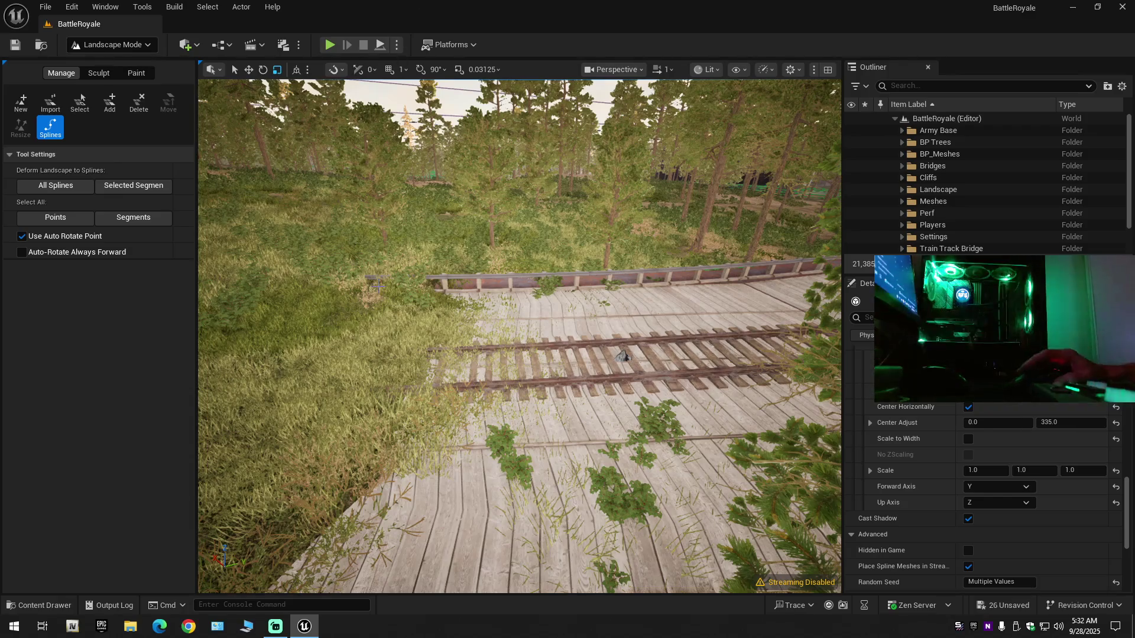
left_click(42, 603)
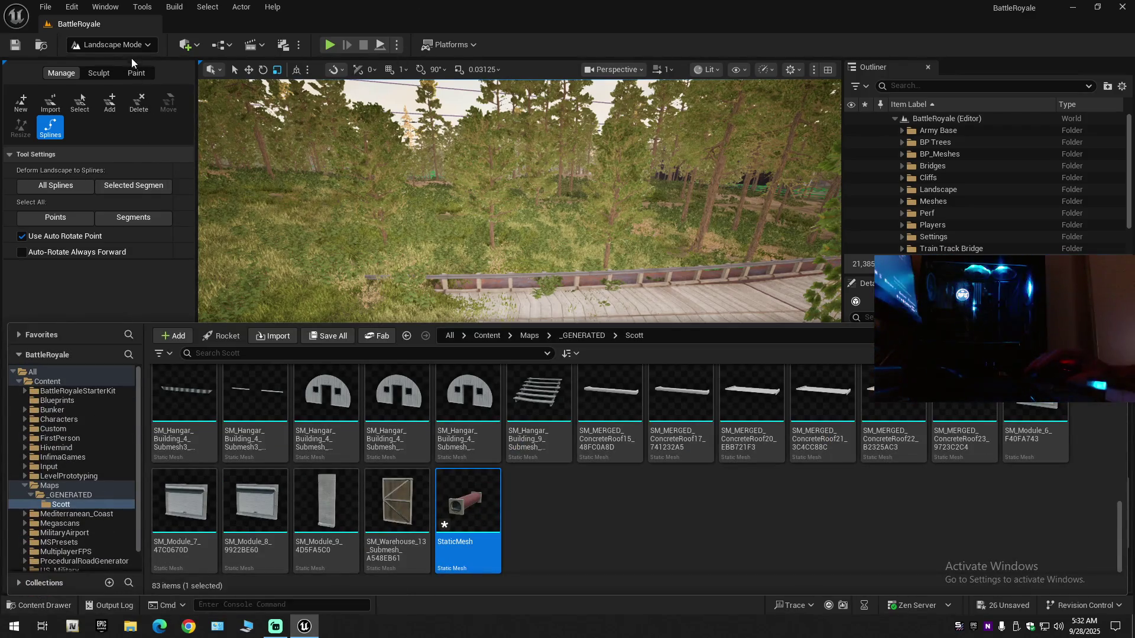
Leave landscape editing for Selection Mode and drop SM_Warehouse_13 onto the railway tracks.
left_click(131, 52)
key("Escape")
key("shift+1")
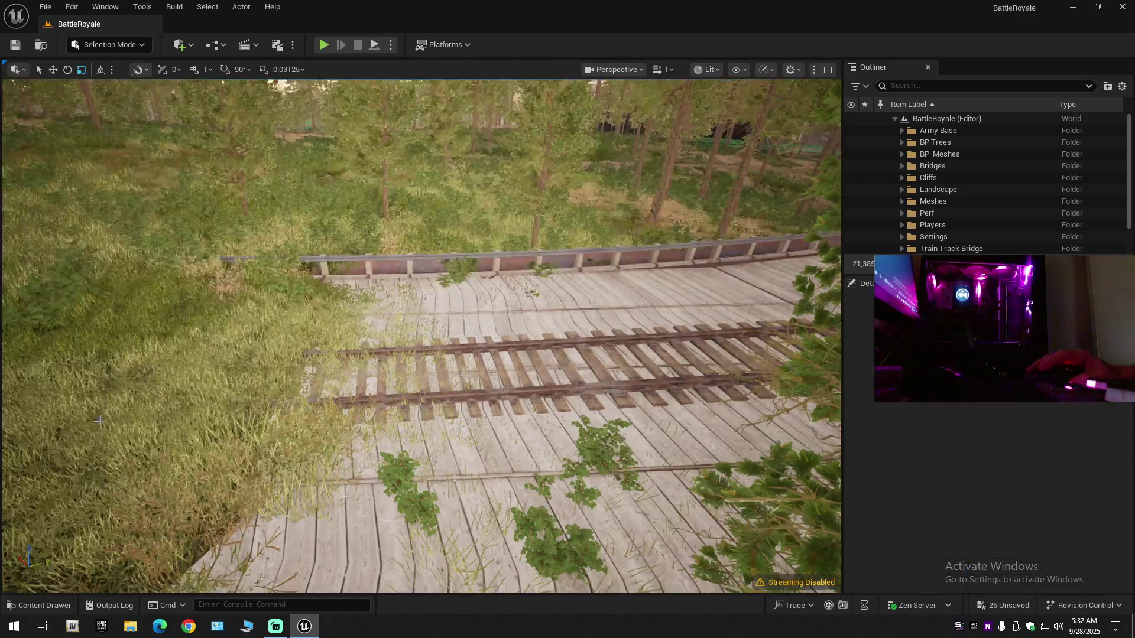
left_click(41, 604)
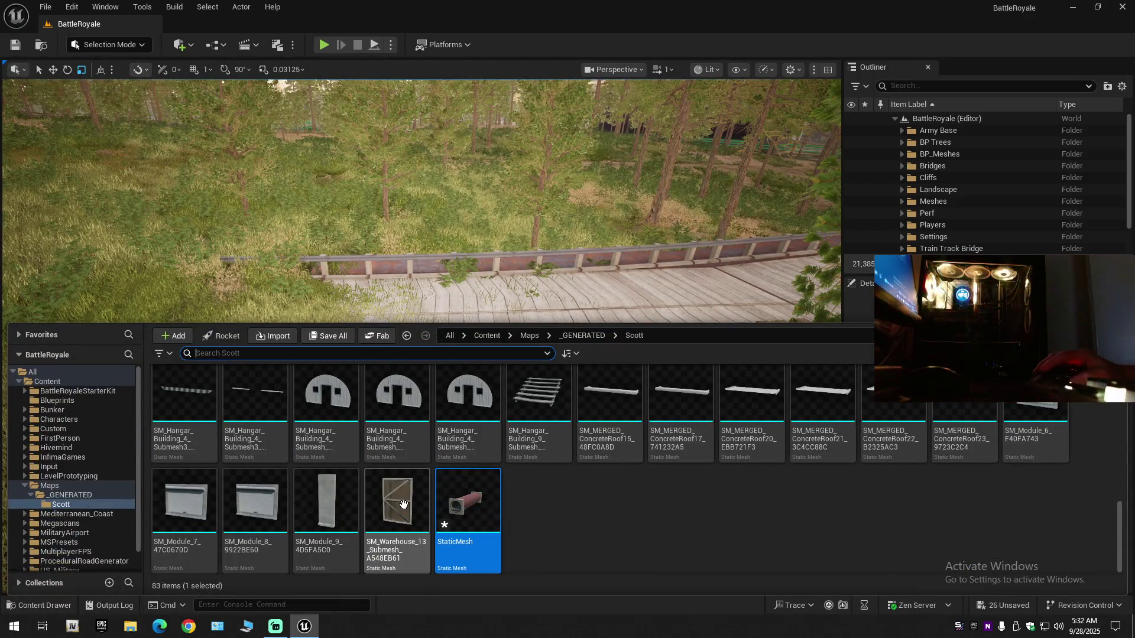
mouse_move(393, 511)
left_mouse_down()
mouse_move(394, 284)
mouse_move(391, 345)
left_mouse_up()
mouse_move(461, 409)
left_mouse_down()
mouse_move(461, 390)
mouse_move(467, 437)
left_mouse_up()
Rotate the warehouse wall 22.55°, scale it to about 6.55, and shift it across the tracks.
key("e")
key("f")
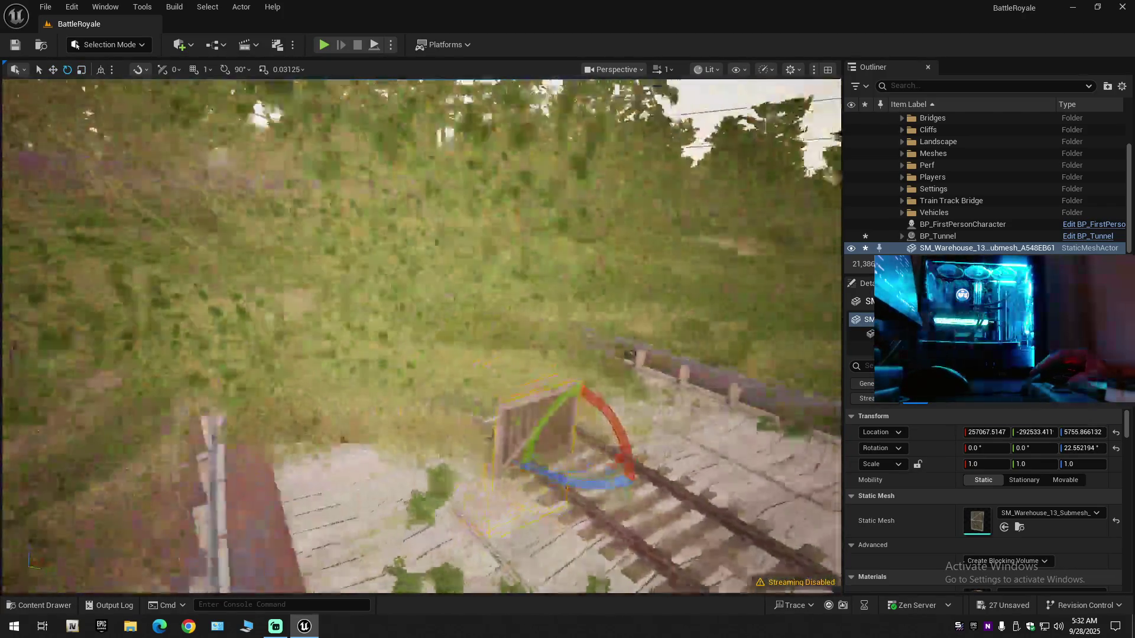
key("w")
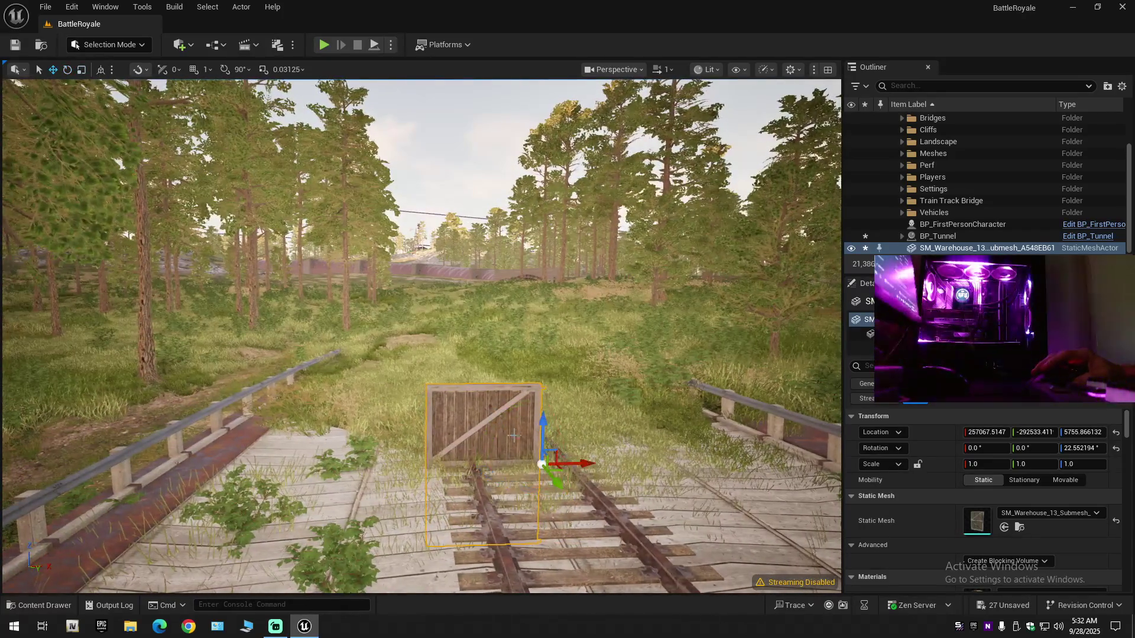
key("r")
mouse_move(543, 464)
left_mouse_down()
mouse_move(552, 439)
mouse_move(822, 460)
left_mouse_up()
key("w")
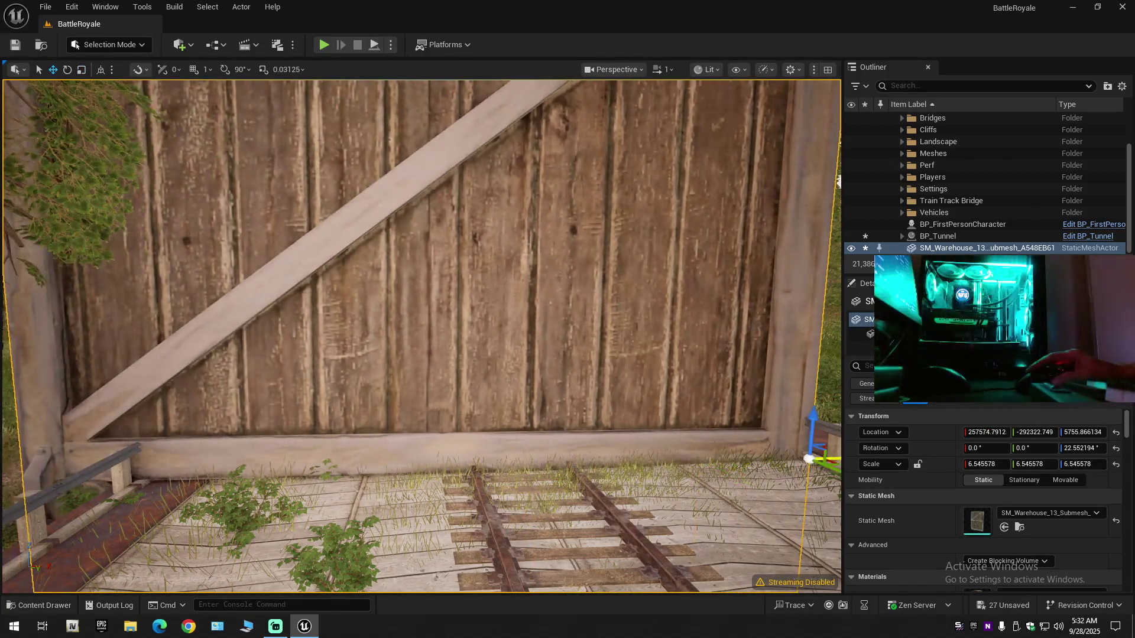
key("f")
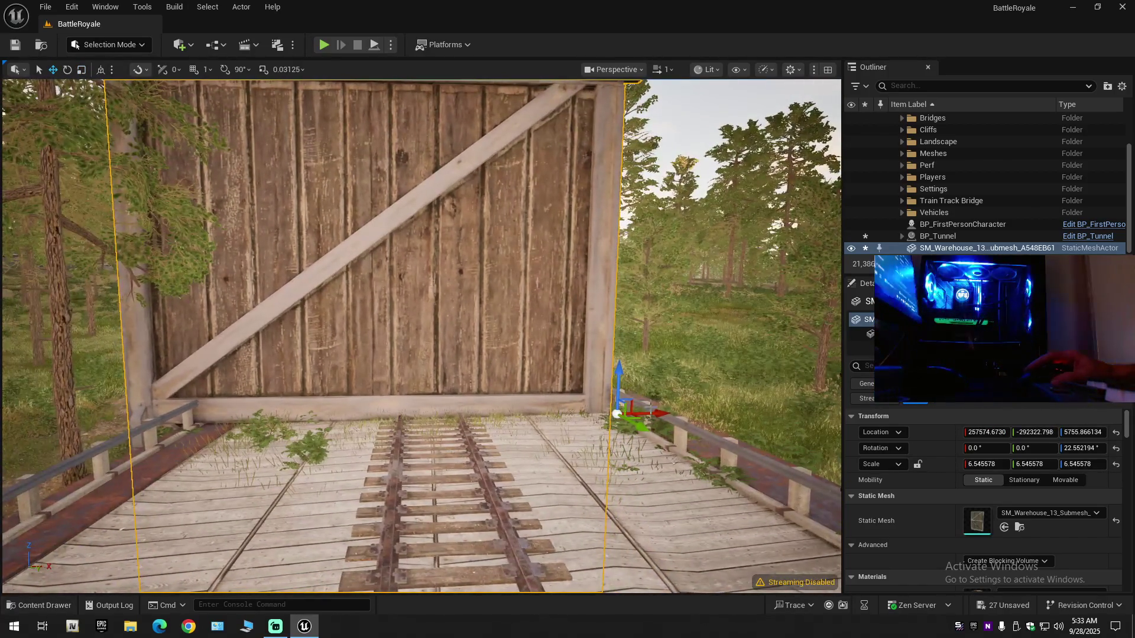
mouse_move(655, 416)
left_mouse_down()
mouse_move(701, 415)
mouse_move(701, 400)
mouse_move(777, 591)
left_mouse_up()
scroll(422, 337, "up", 2)
key("s")
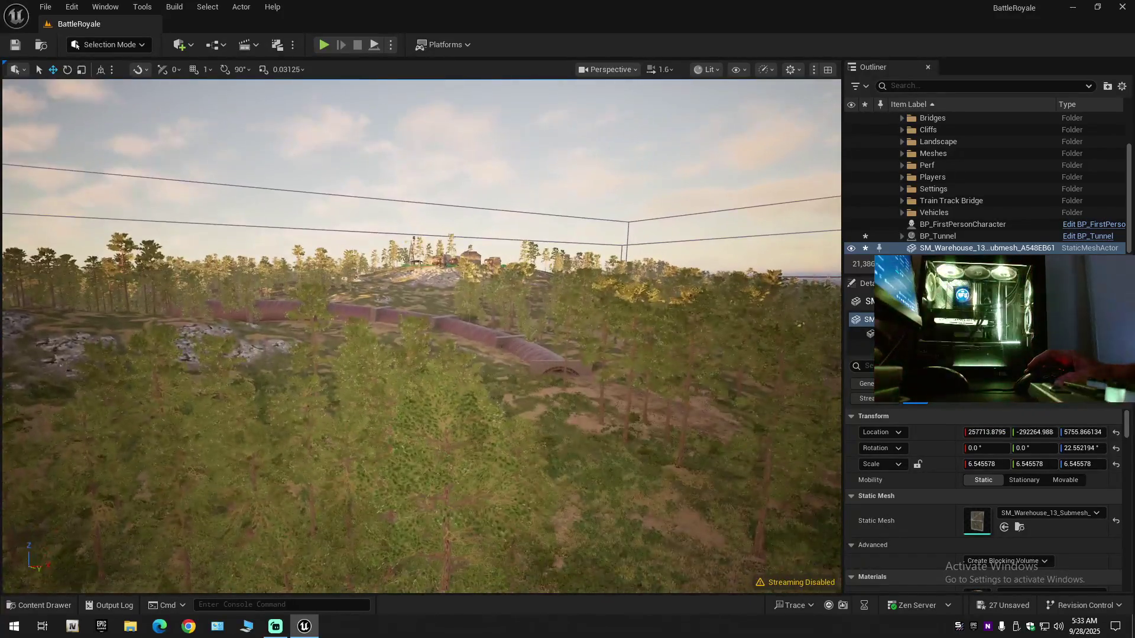
scroll(422, 337, "up", 1)
key("s")
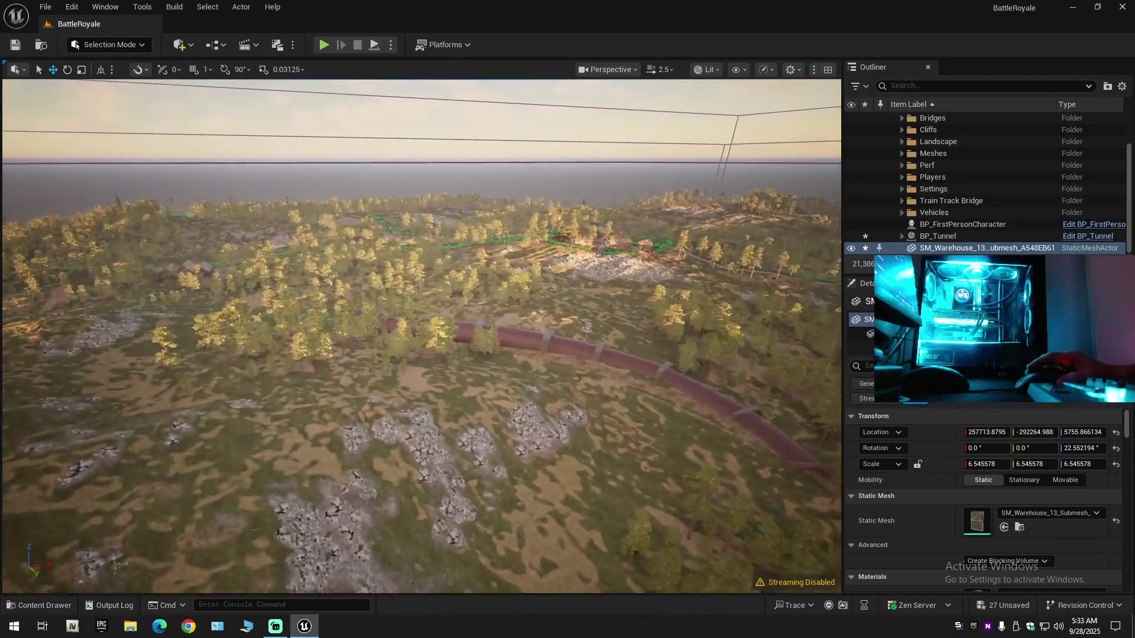
scroll(421, 337, "up", 1)
key("w")
scroll(421, 337, "down", 1)
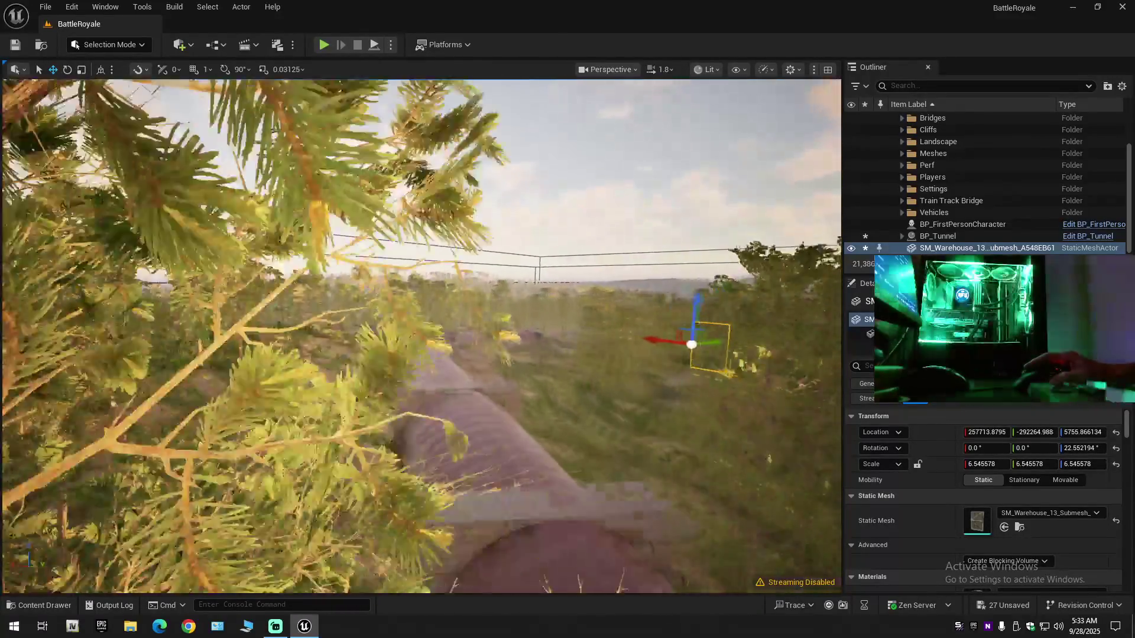
key("a")
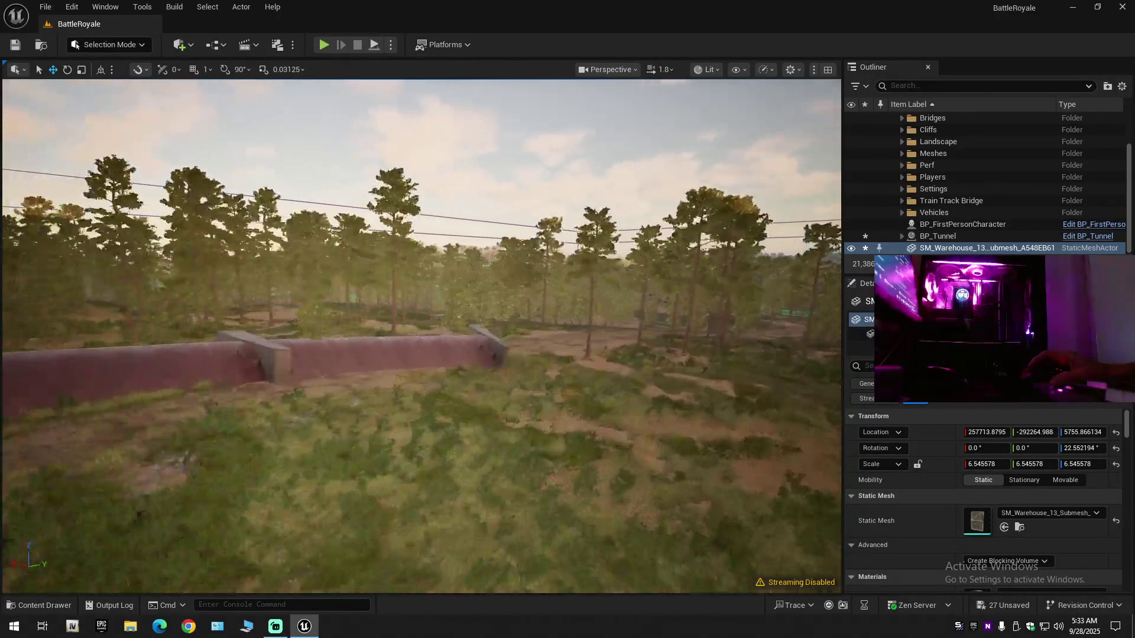
key("w")
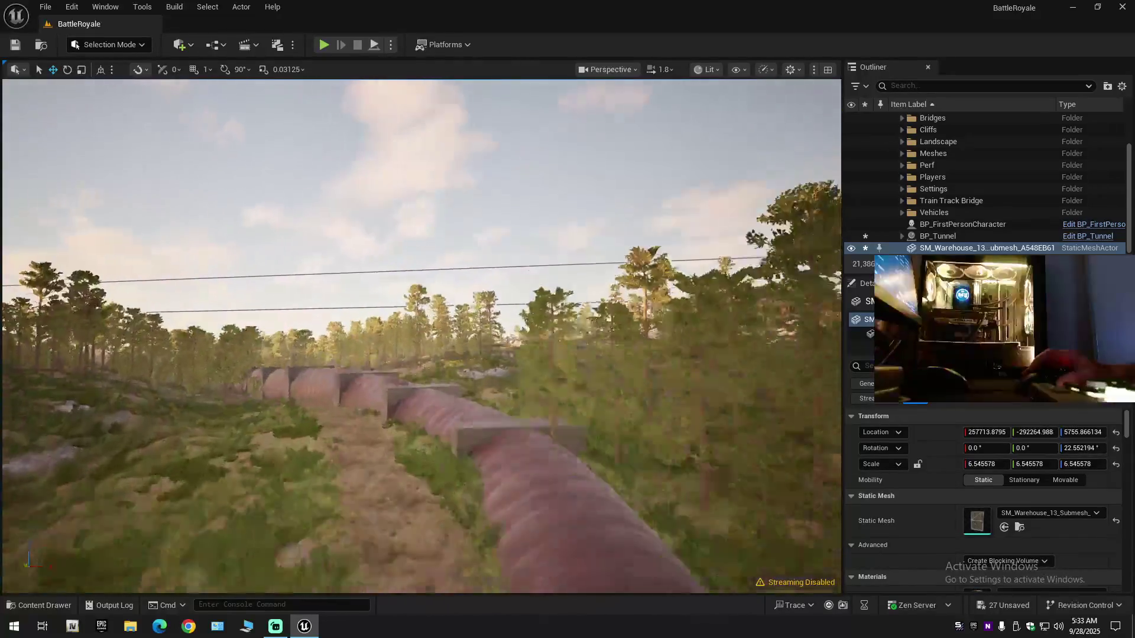
key("a")
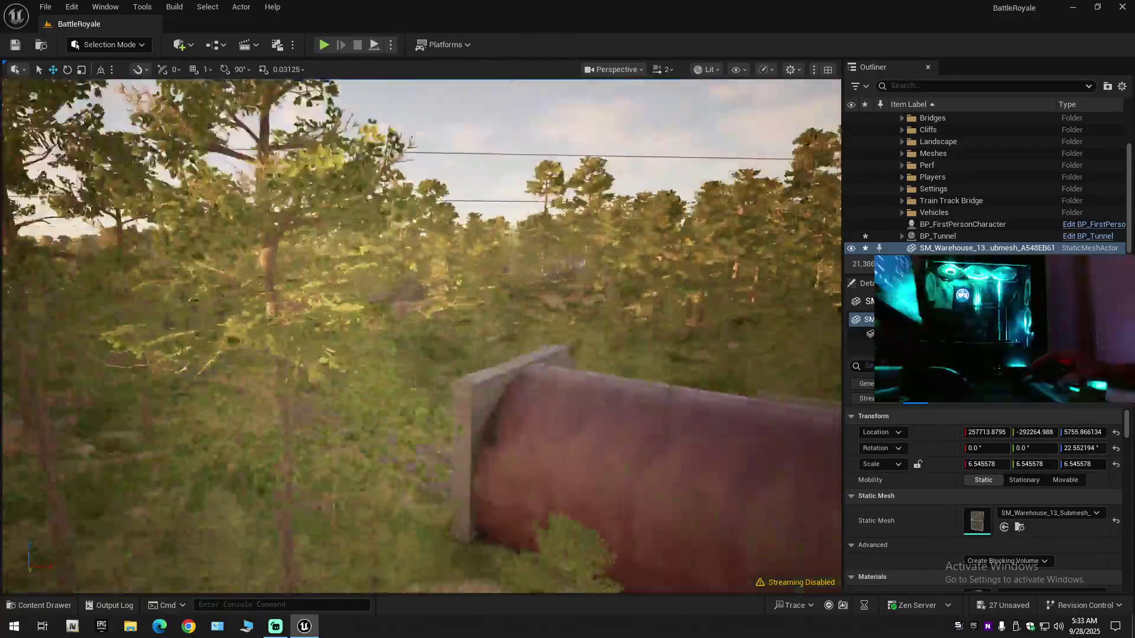
key("w")
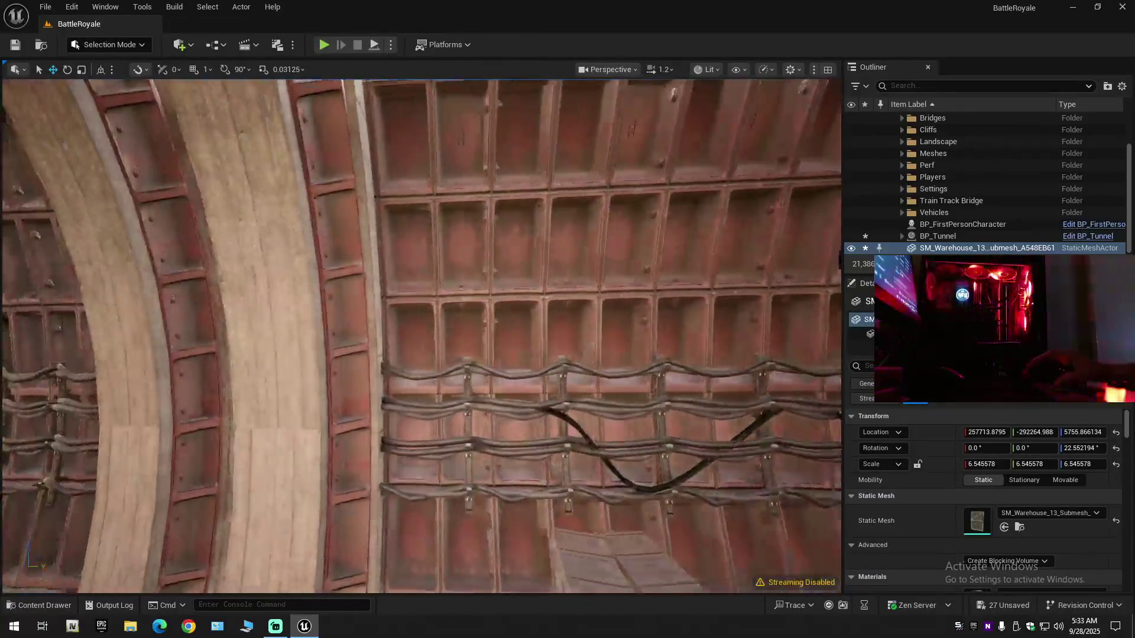
key("w")
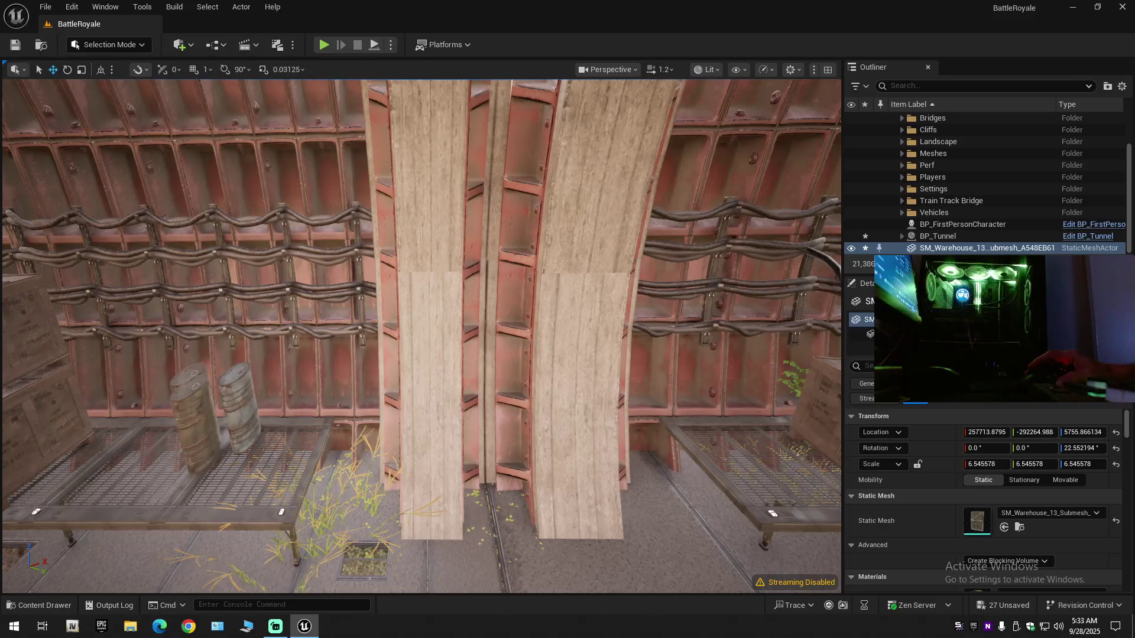
key("w")
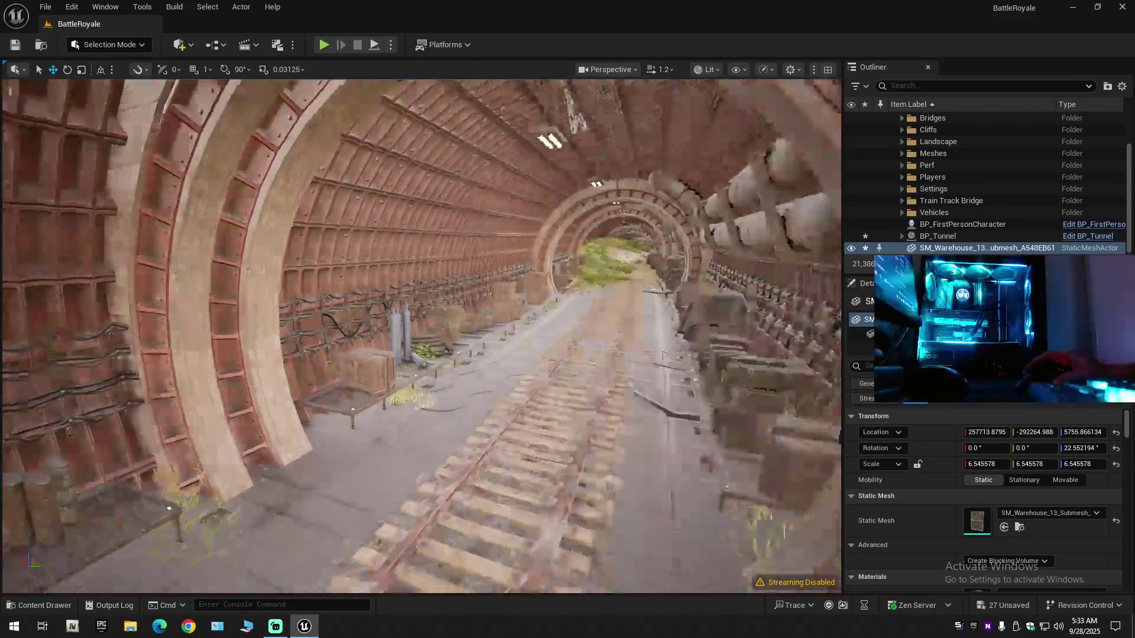
key("w")
scroll(421, 336, "down", 1)
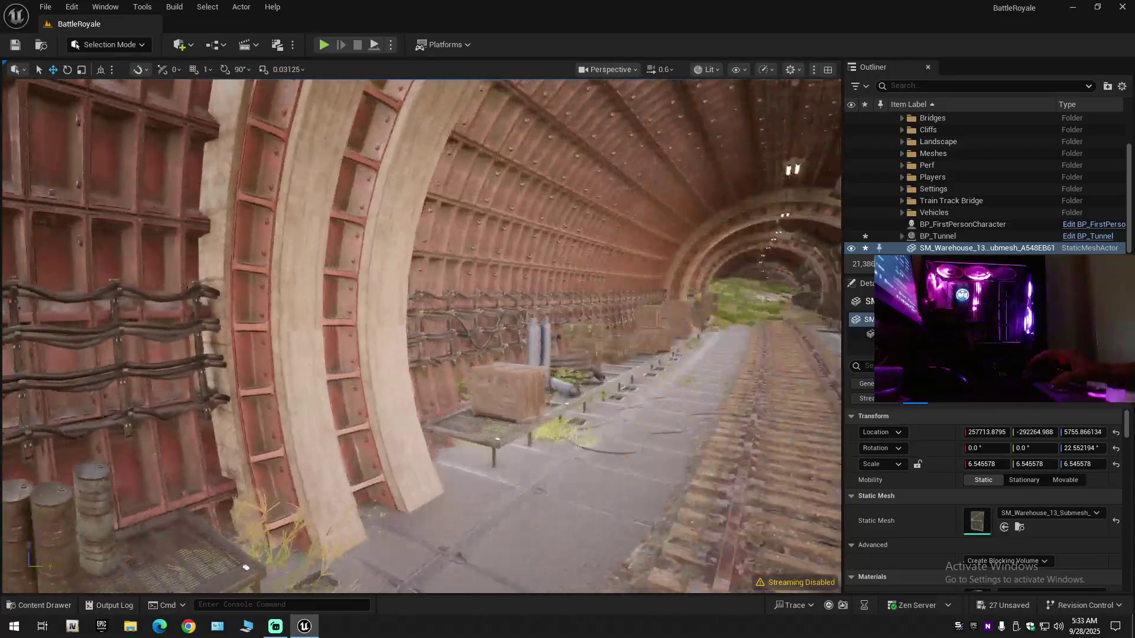
key("w")
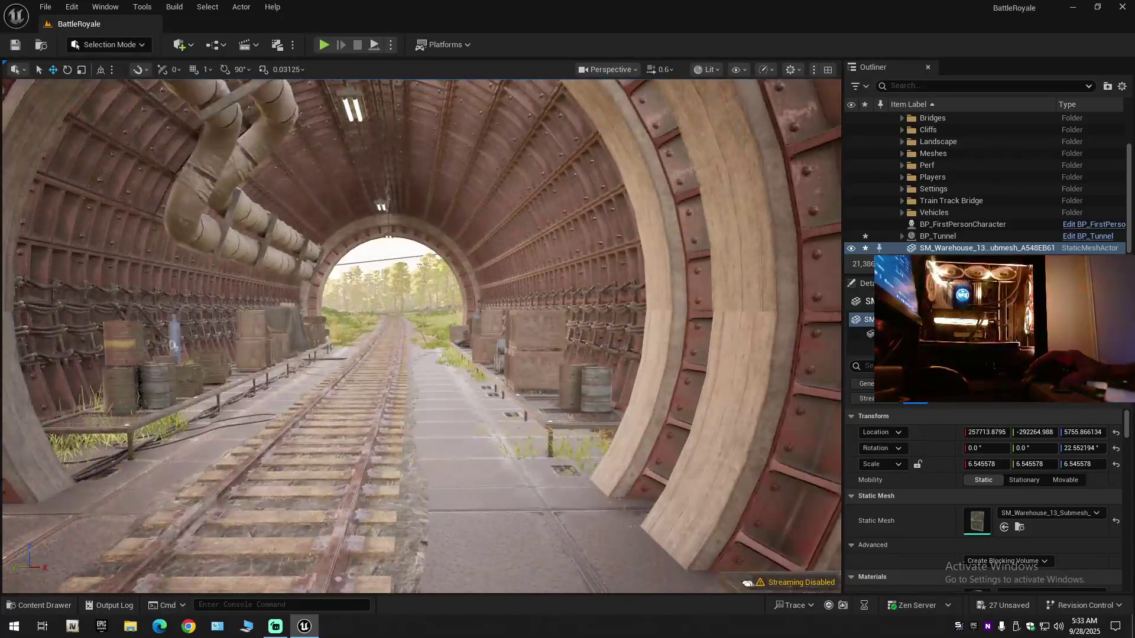
key("a")
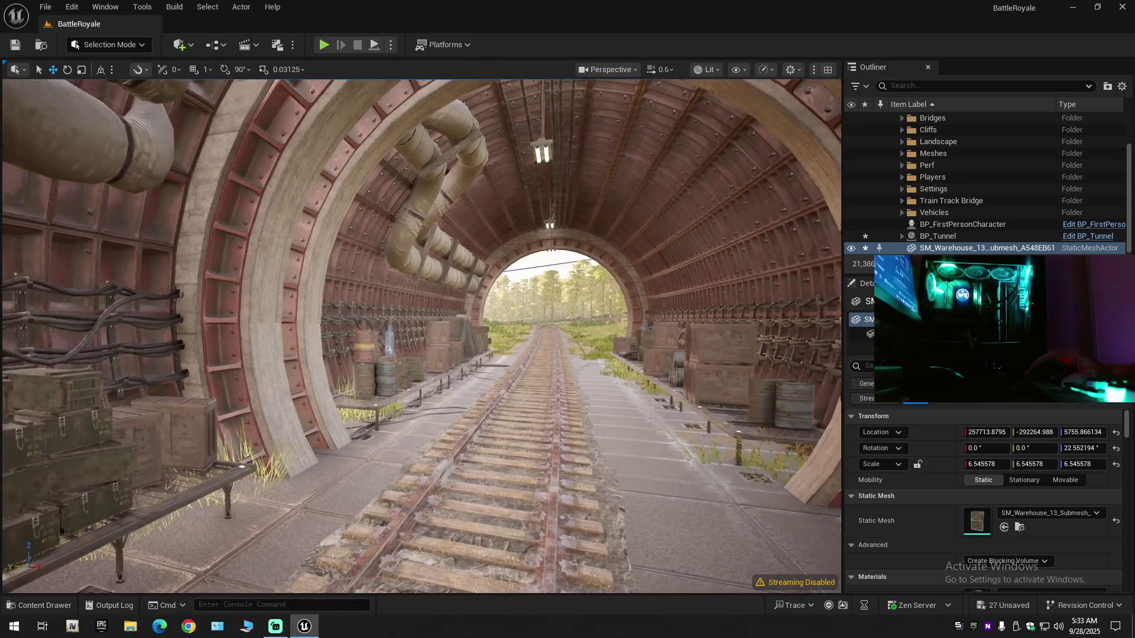
key("a")
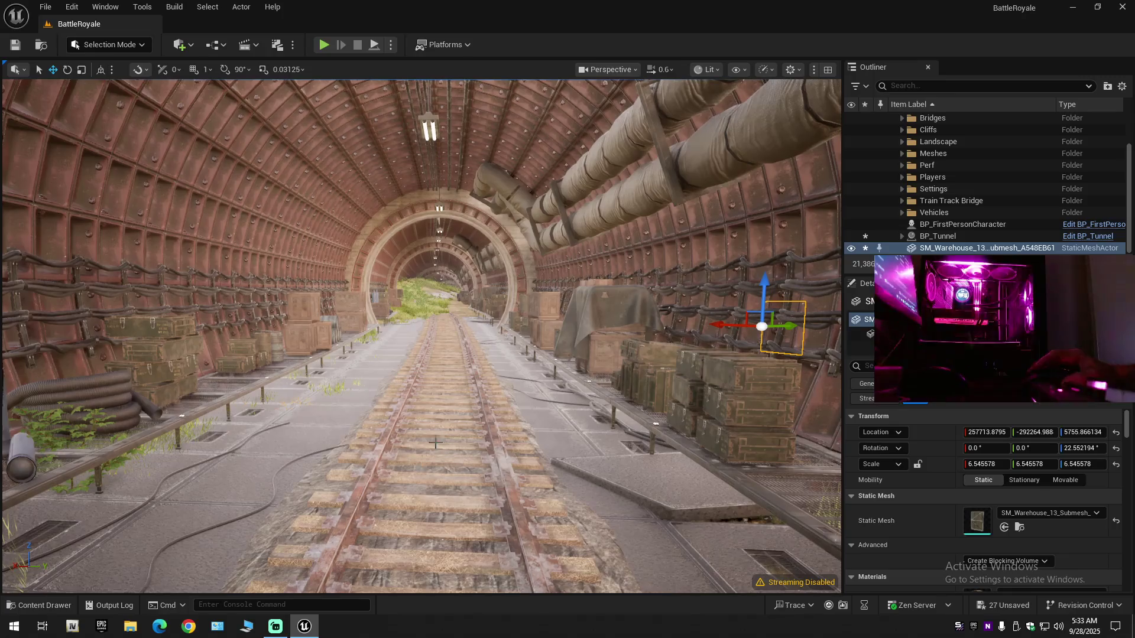
key("d")
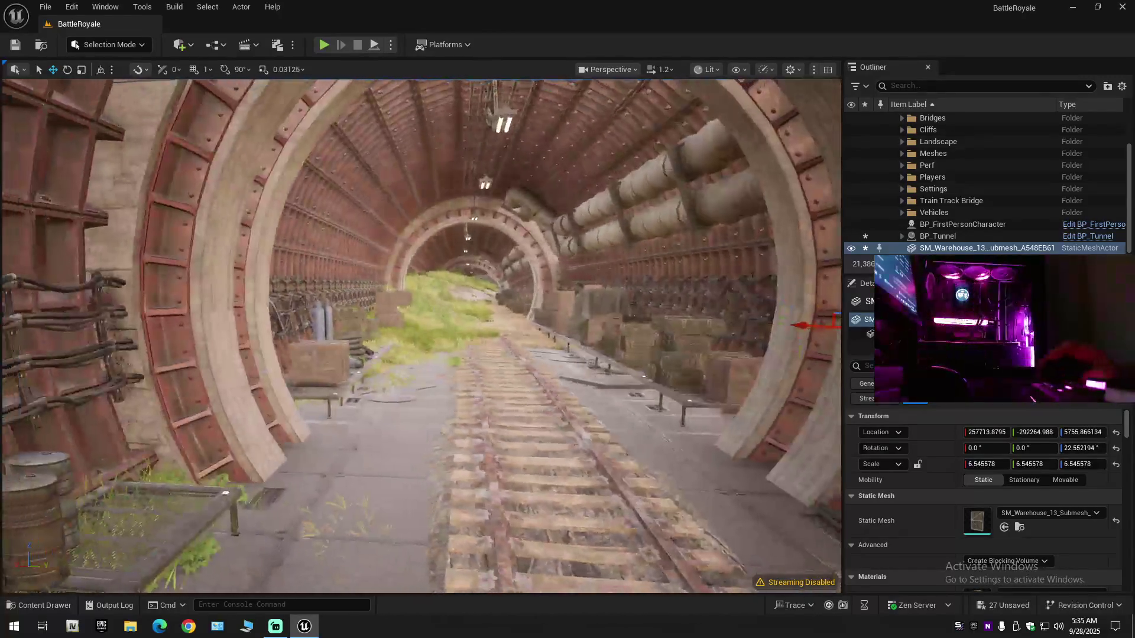
scroll(441, 323, "up", 2)
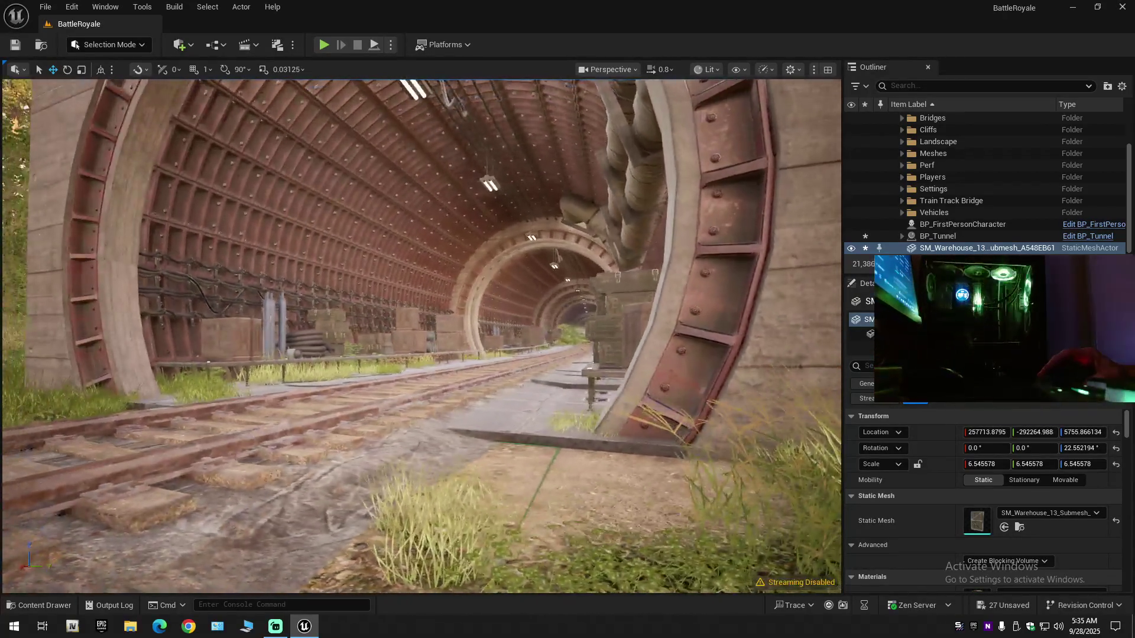
key("f")
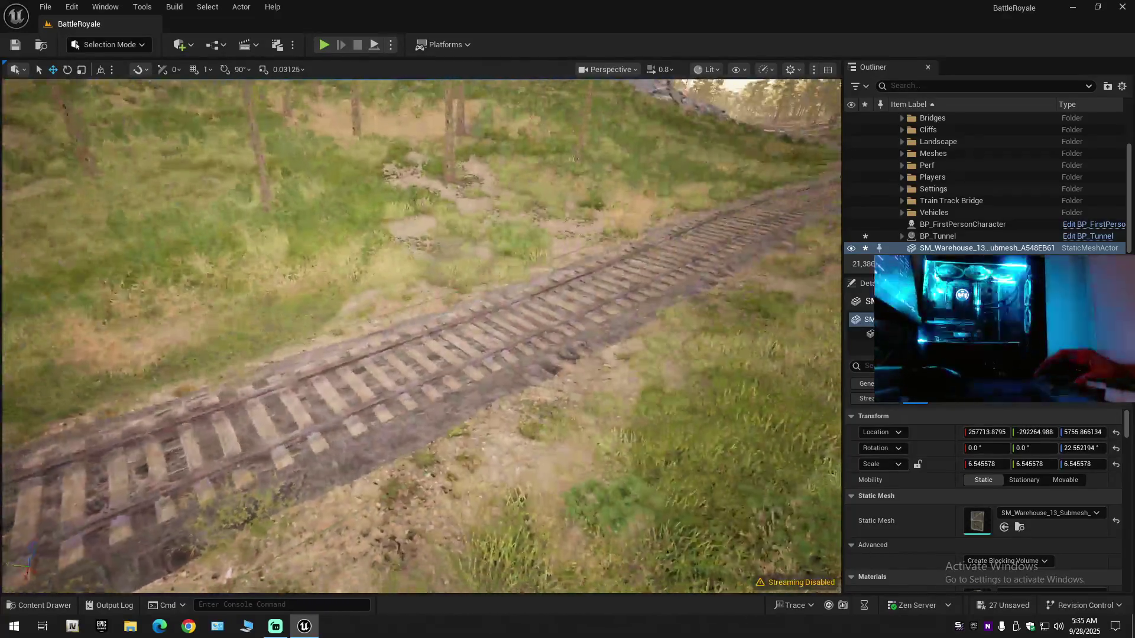
key("w")
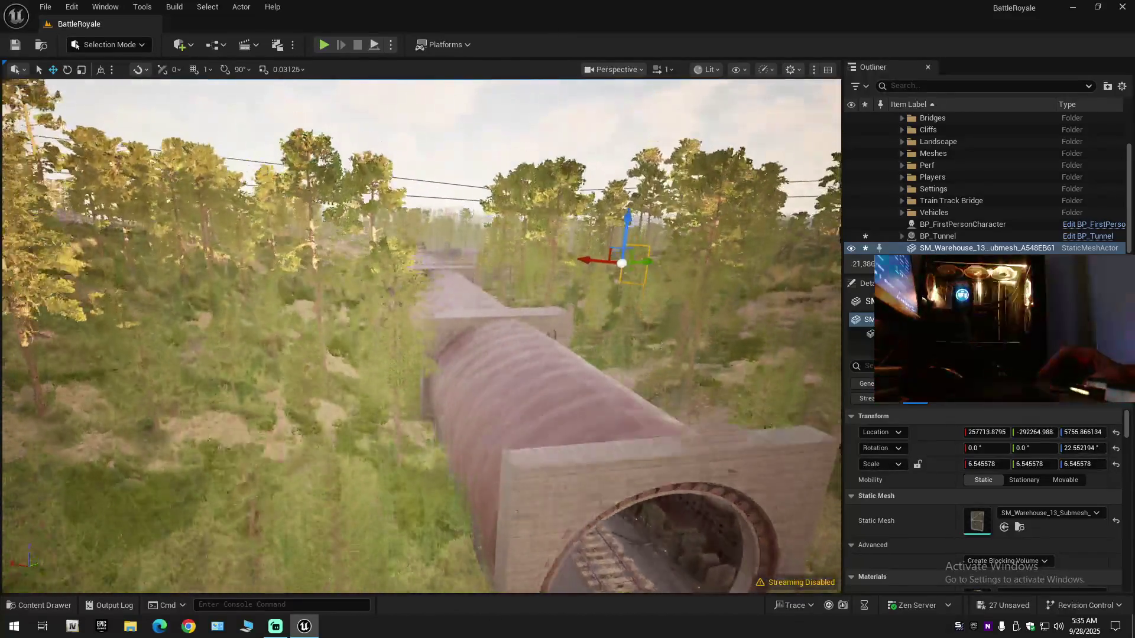
key("w")
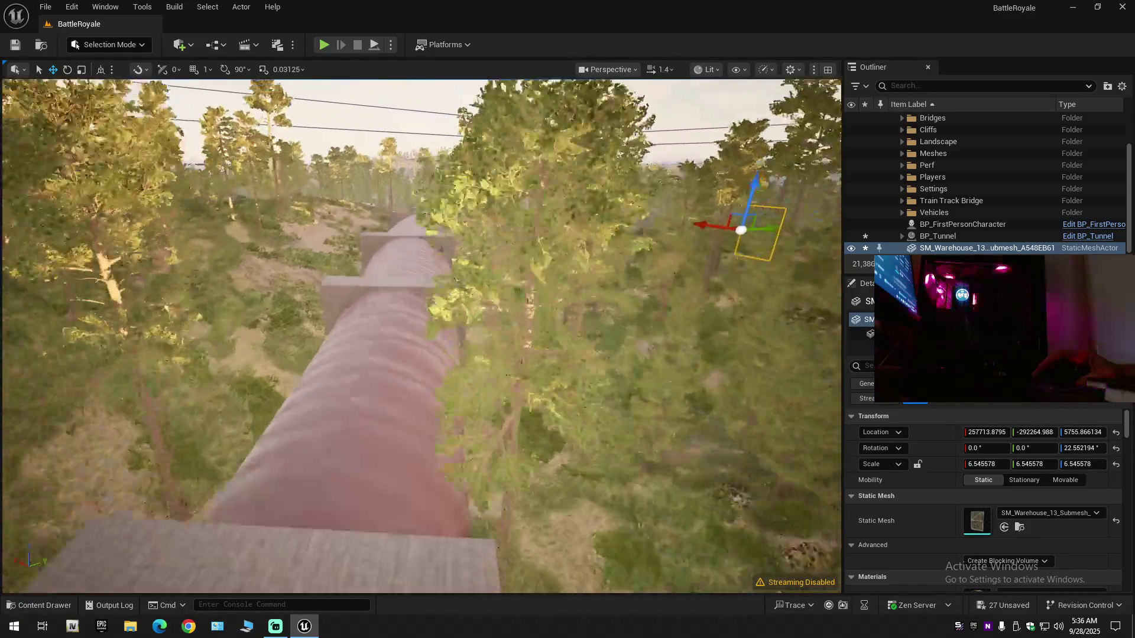
key("s")
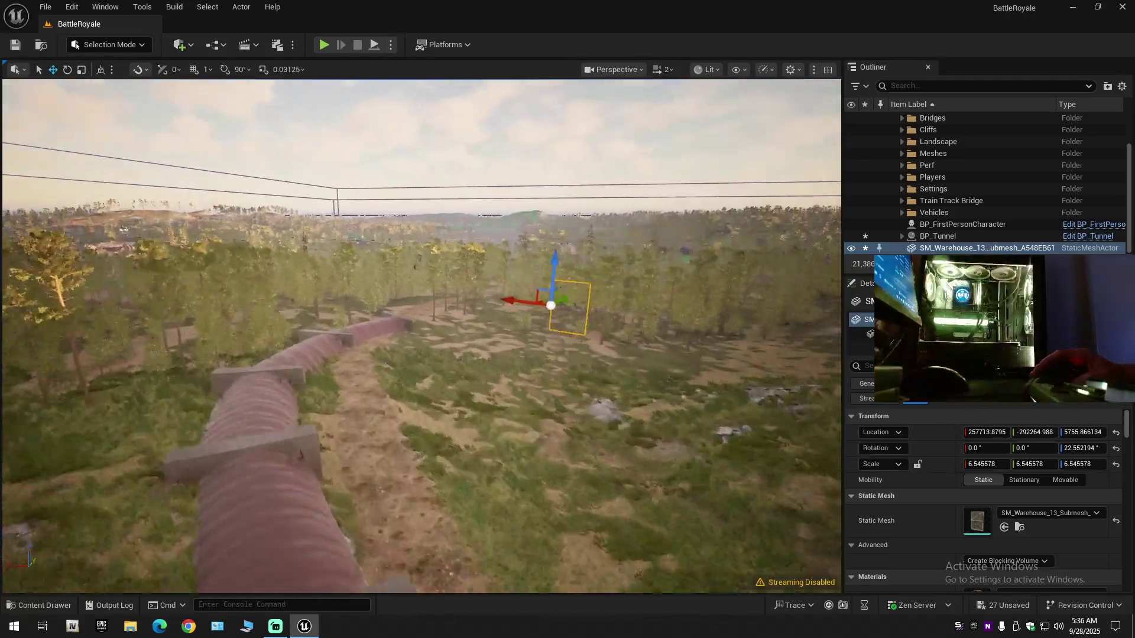
key("w")
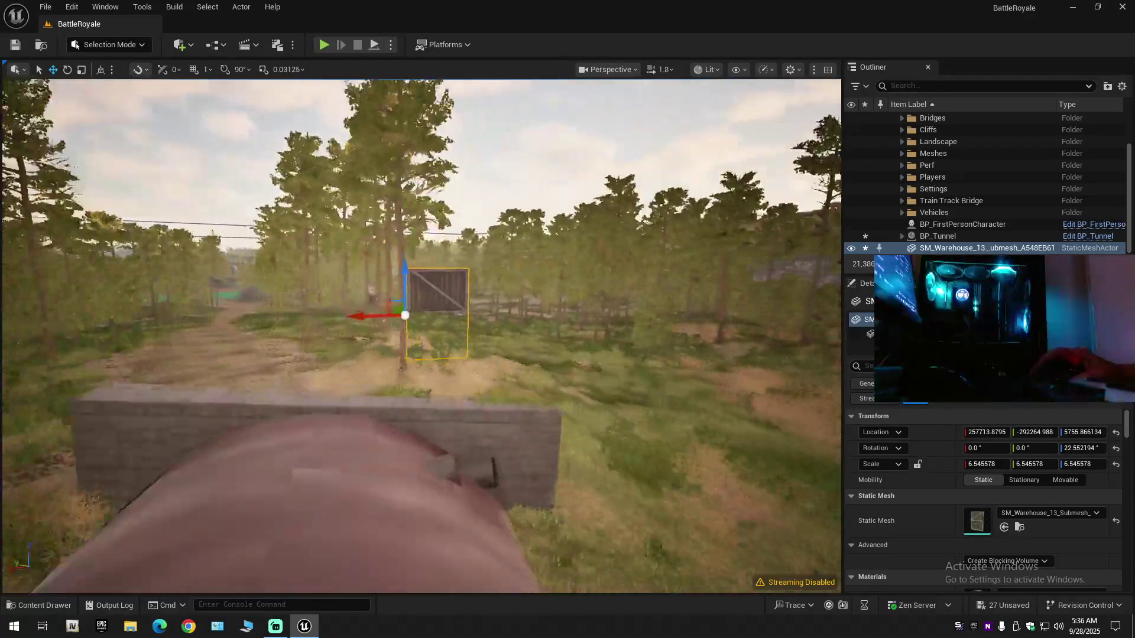
key("w")
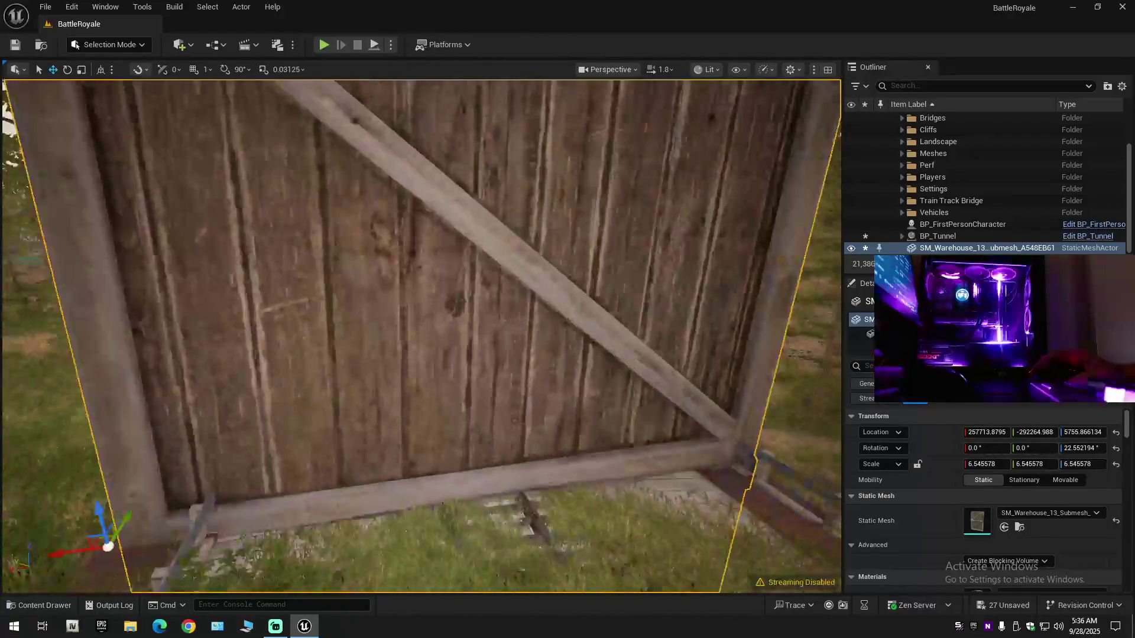
key("s")
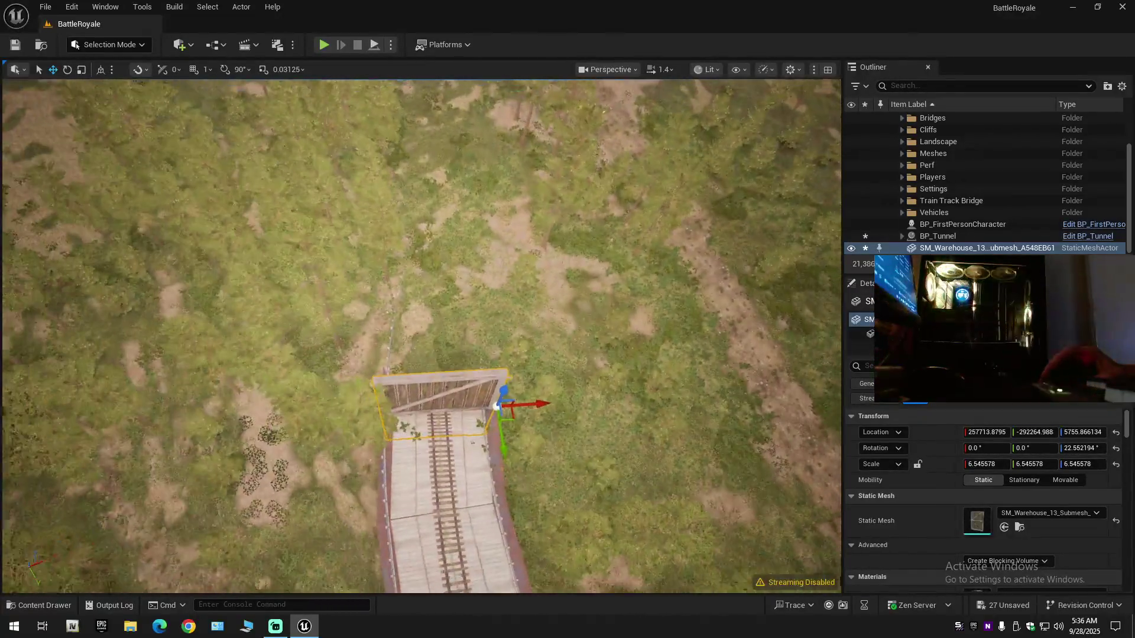
left_click_drag(421, 355, 421, 189)
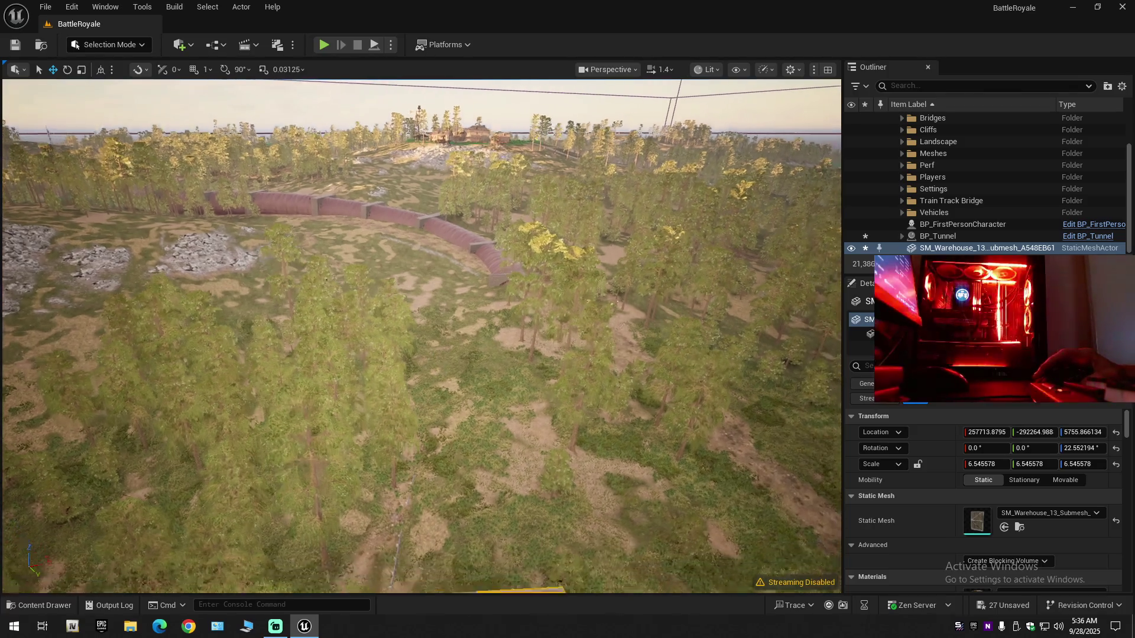
mouse_move(421, 319)
left_mouse_down()
mouse_move(421, 355)
mouse_move(421, 296)
mouse_move(402, 319)
mouse_move(384, 319)
mouse_move(421, 283)
left_mouse_up()
scroll(421, 295, "down", 1)
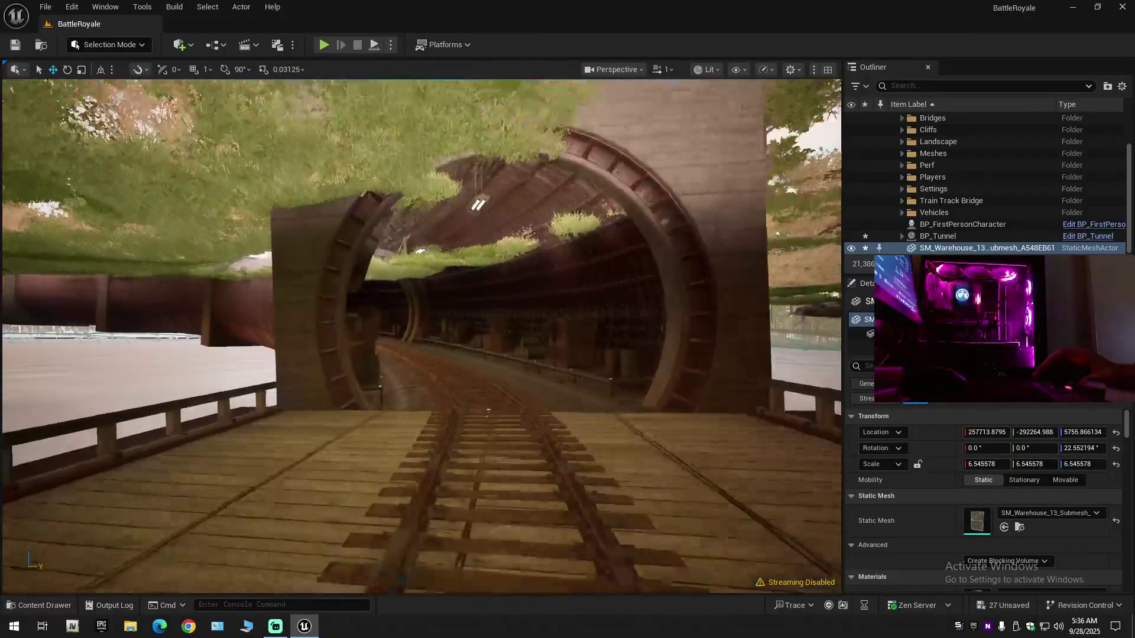
left_click_drag(421, 320, 421, 272)
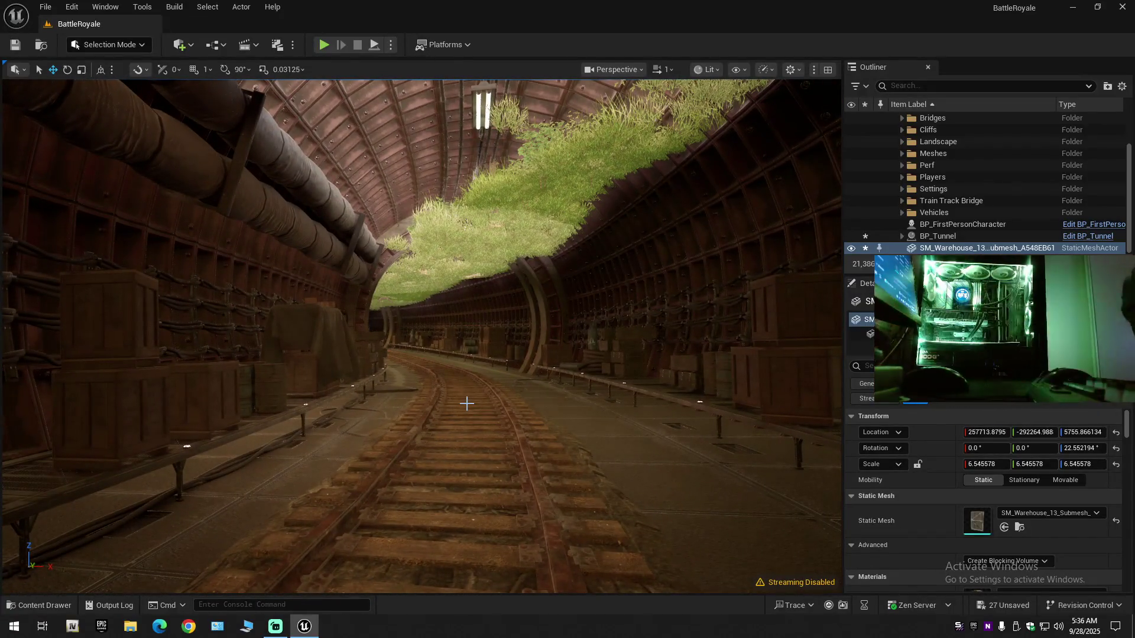
mouse_move(421, 319)
left_mouse_down()
mouse_move(310, 307)
mouse_move(323, 299)
left_mouse_up()
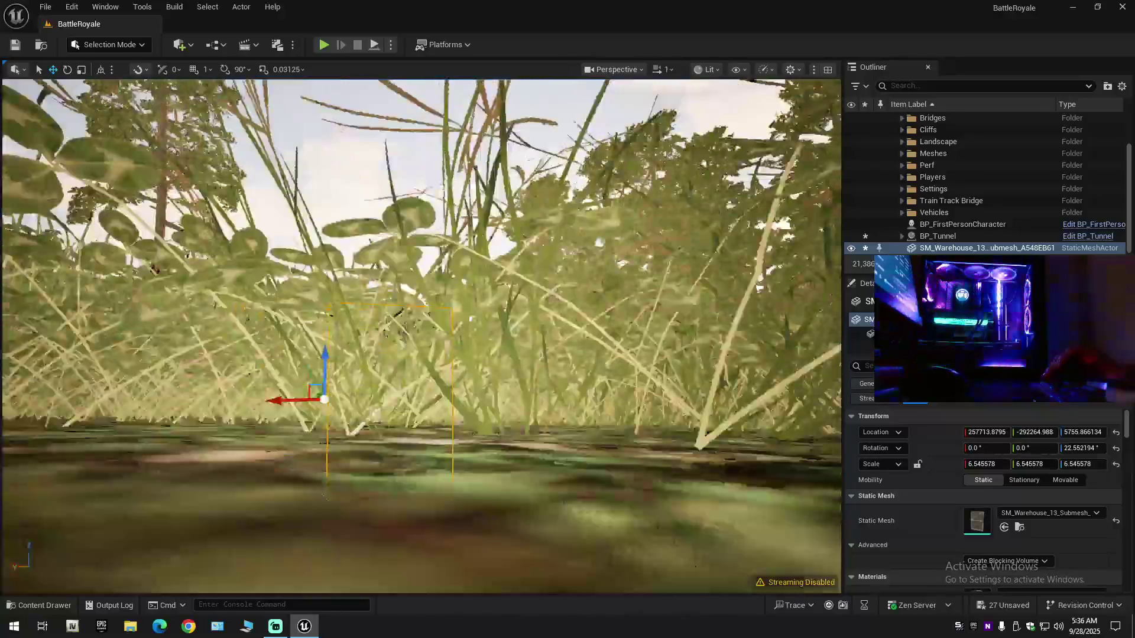
left_click_drag(322, 298, 322, 290)
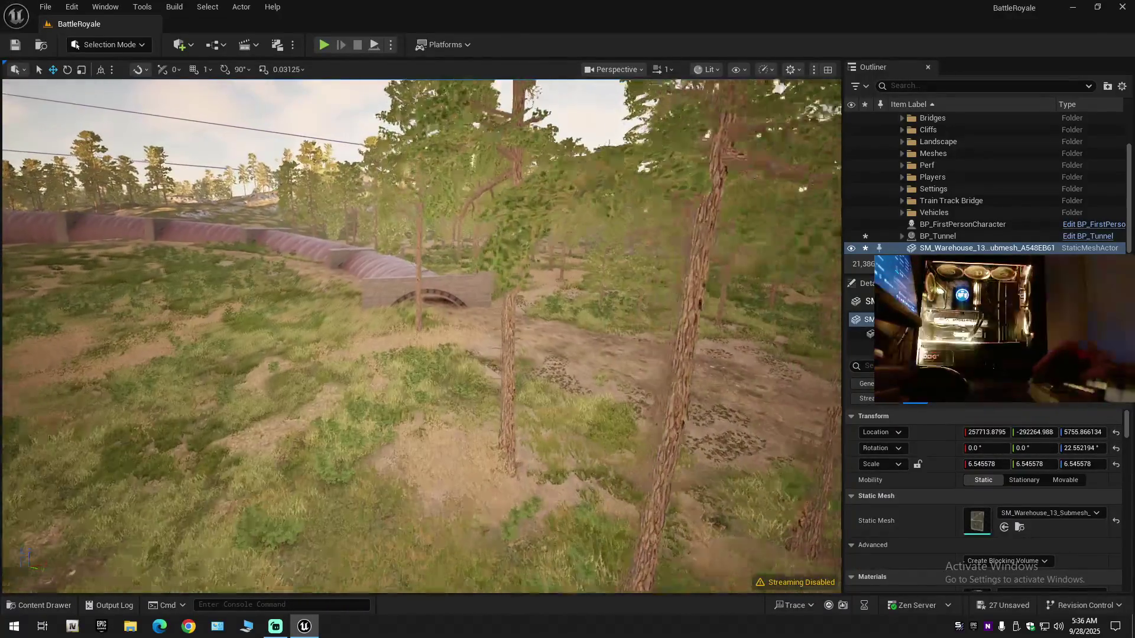
left_click_drag(322, 290, 322, 237)
mouse_move(453, 437)
left_mouse_down()
mouse_move(391, 436)
mouse_move(461, 436)
left_mouse_up()
scroll(426, 436, "down", 1)
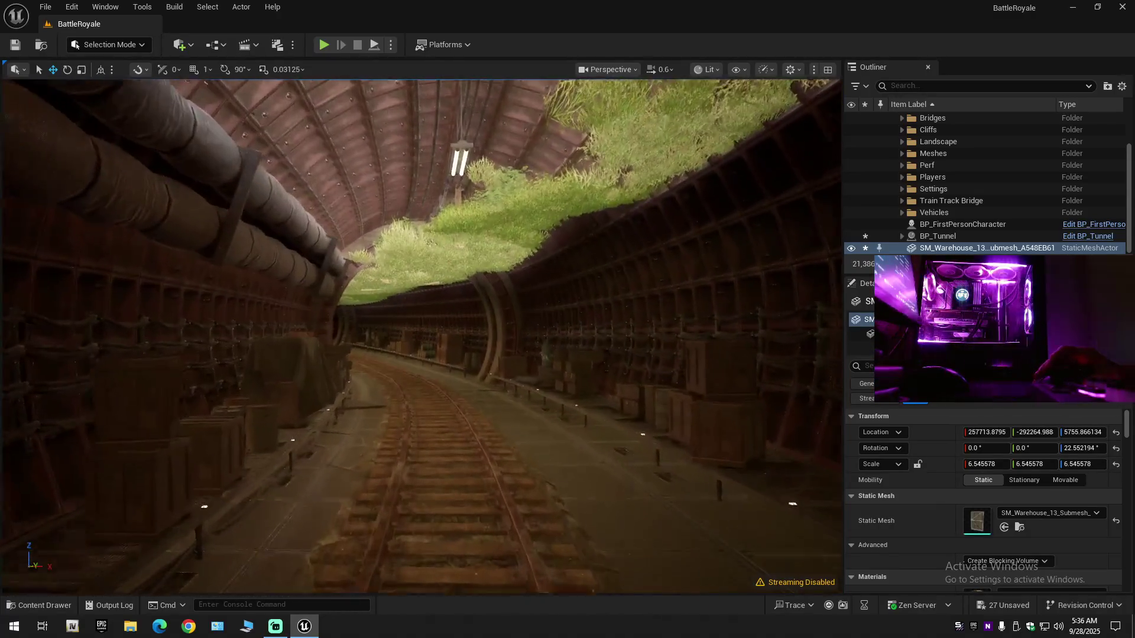
scroll(461, 437, "up", 1)
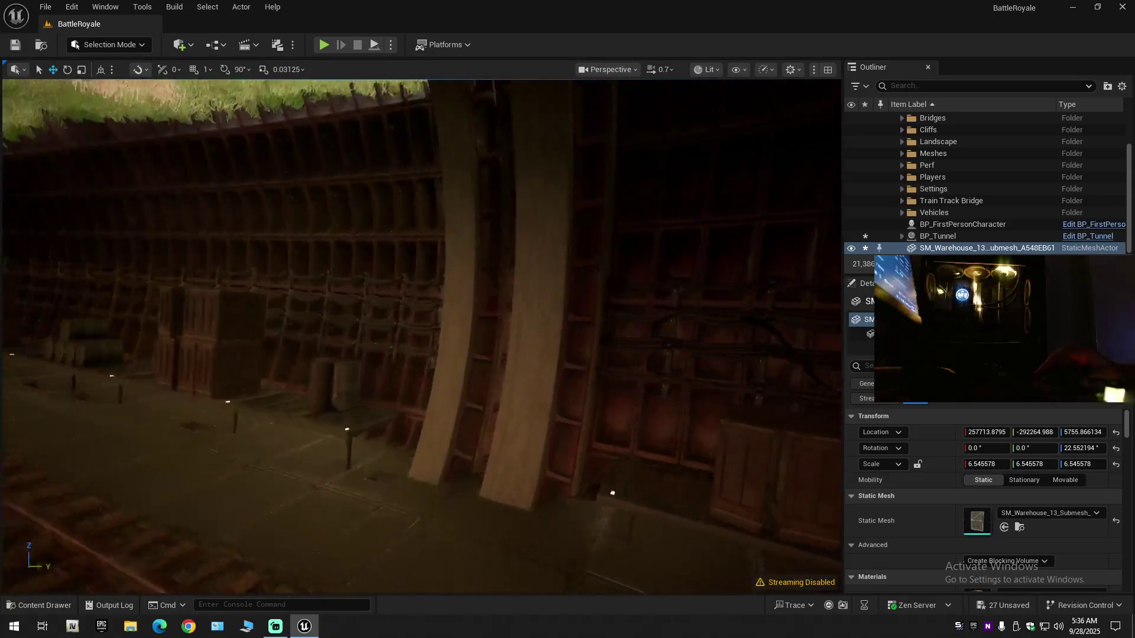
mouse_move(461, 436)
left_mouse_down()
mouse_move(485, 414)
mouse_move(609, 414)
mouse_move(627, 387)
left_mouse_up()
scroll(422, 336, "up", 1)
scroll(422, 336, "down", 1)
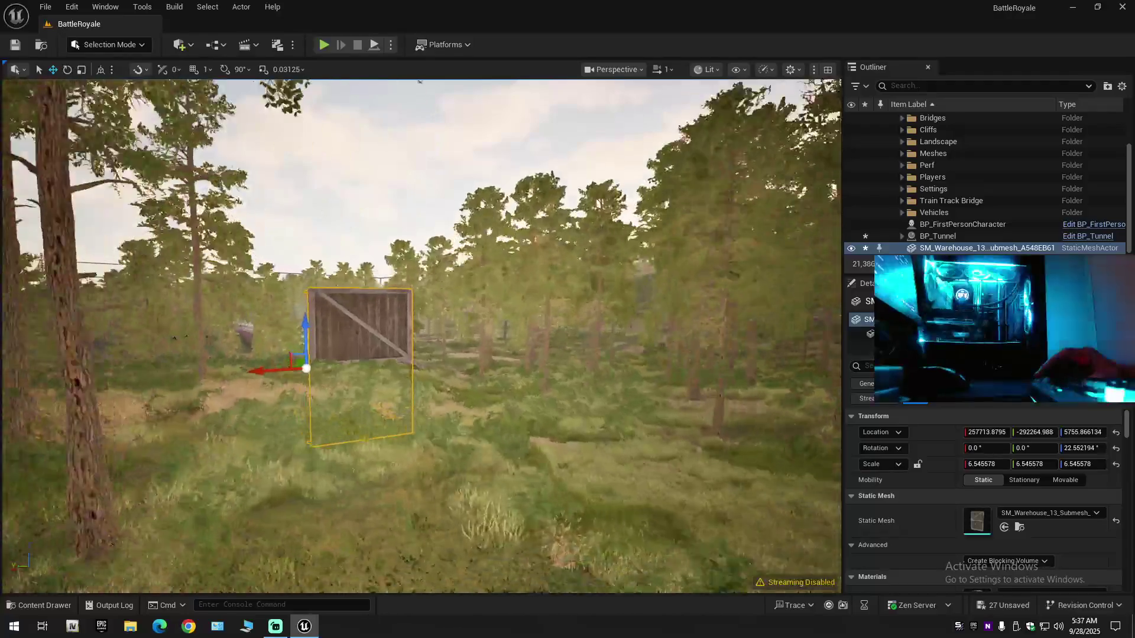
key("Escape")
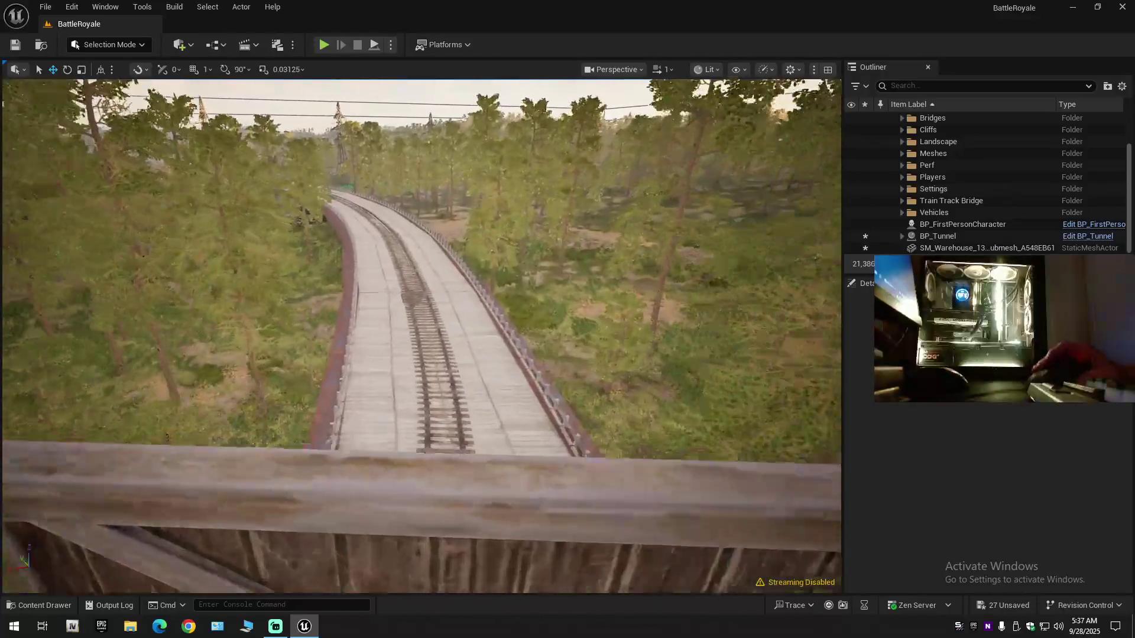
mouse_move(421, 336)
left_mouse_down()
mouse_move(378, 340)
mouse_move(421, 331)
left_mouse_up()
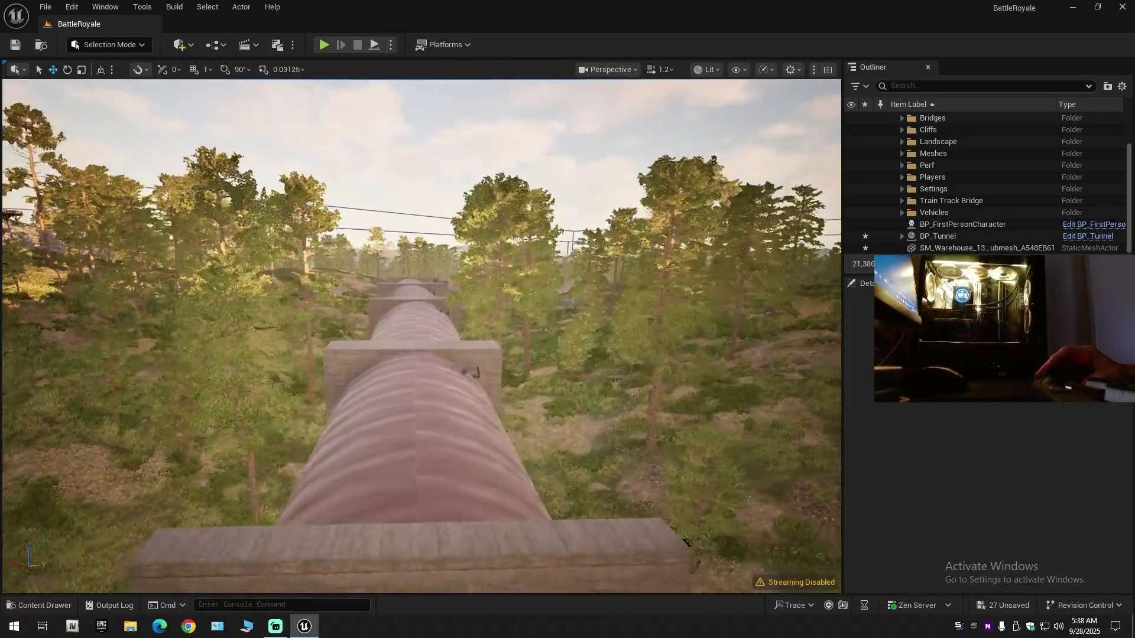
scroll(421, 336, "up", 1)
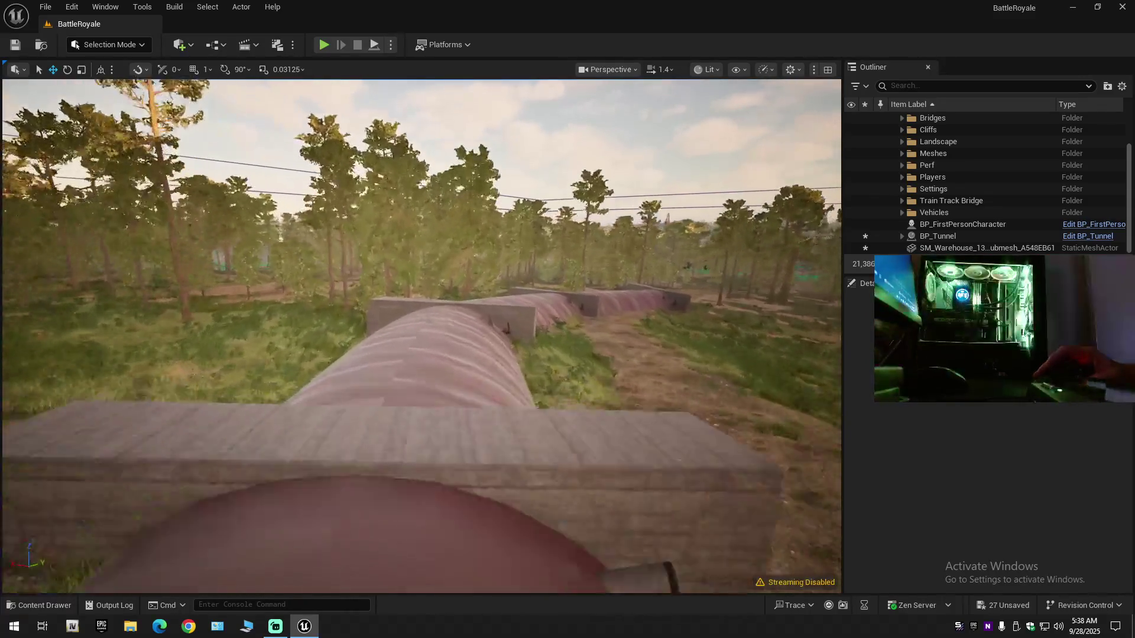
scroll(421, 335, "down", 1)
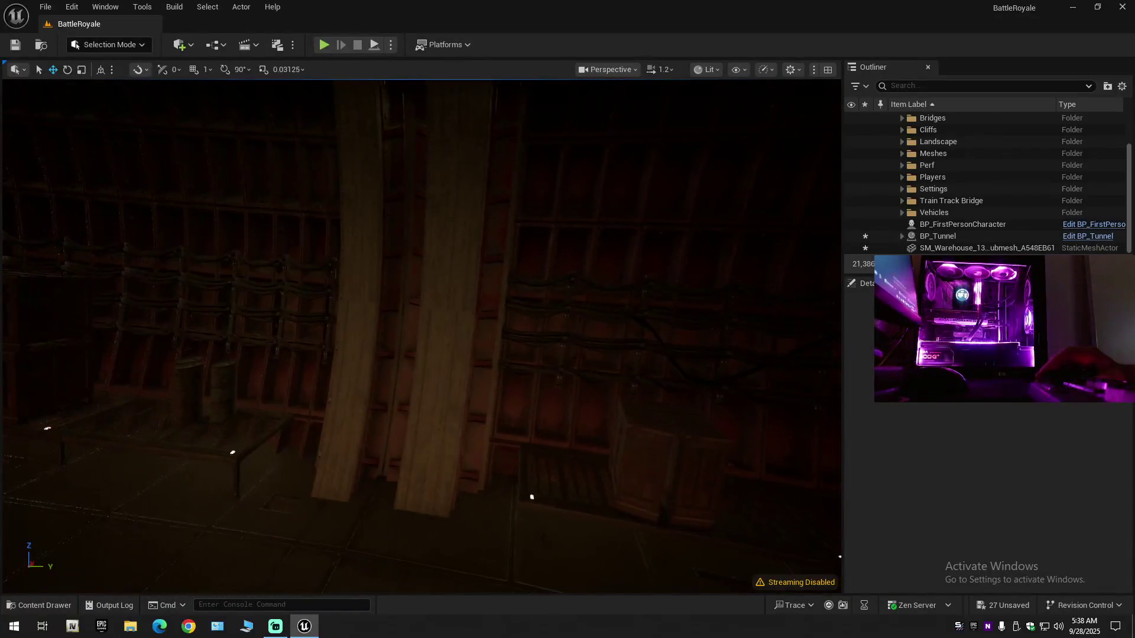
scroll(421, 336, "up", 2)
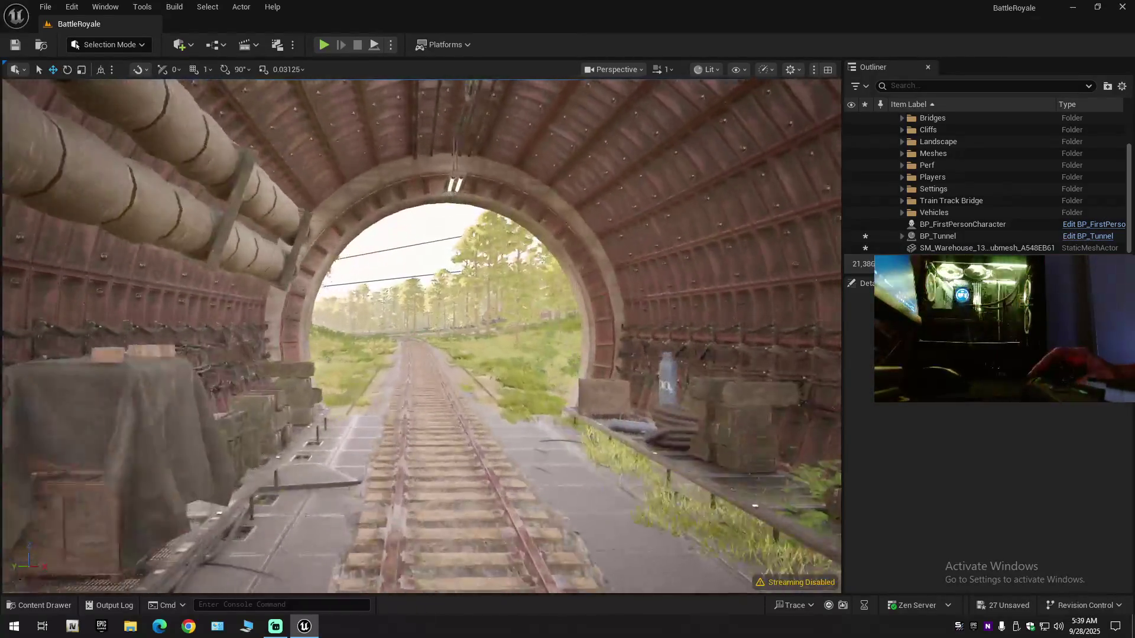
key("w")
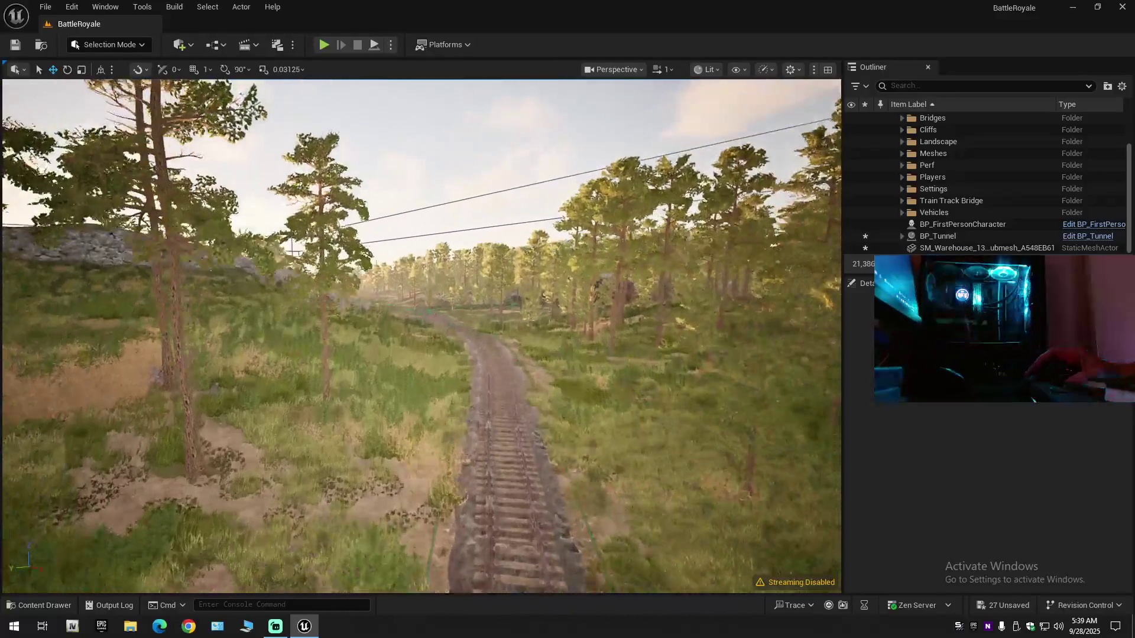
scroll(421, 336, "down", 1)
key("w")
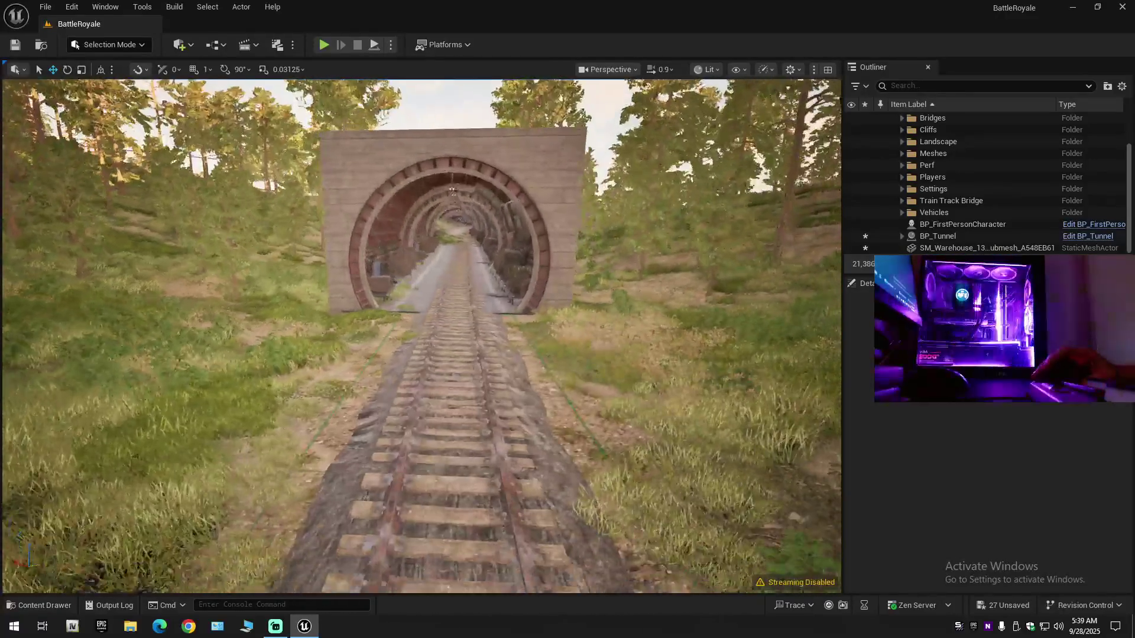
key("w")
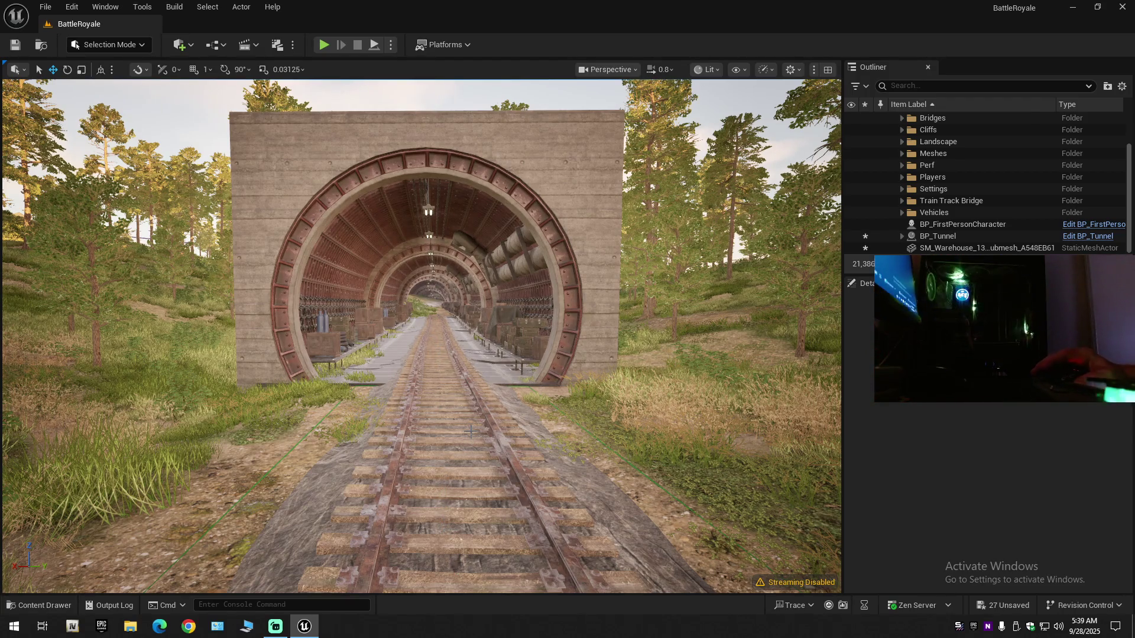
mouse_move(470, 430)
left_mouse_down()
mouse_move(471, 393)
mouse_move(460, 472)
mouse_move(460, 402)
mouse_move(310, 384)
left_mouse_up()
scroll(471, 405, "up", 2)
left_click(460, 471)
Fly the camera over the island to survey the yellow railway spline and the west coast.
scroll(460, 438, "up", 3)
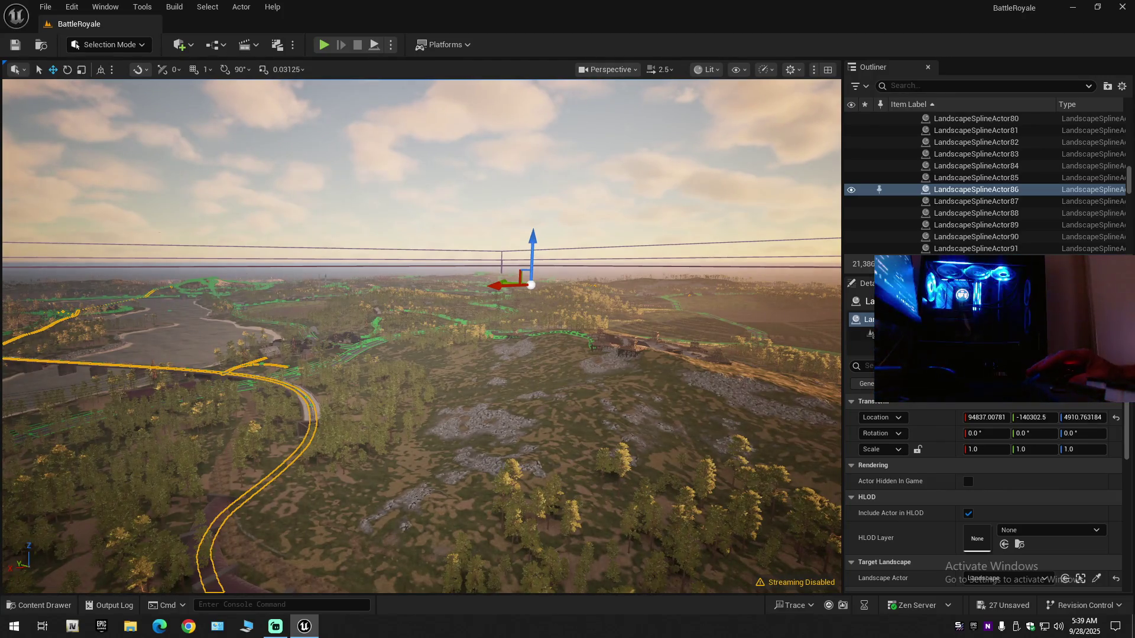
scroll(421, 336, "up", 2)
key("w")
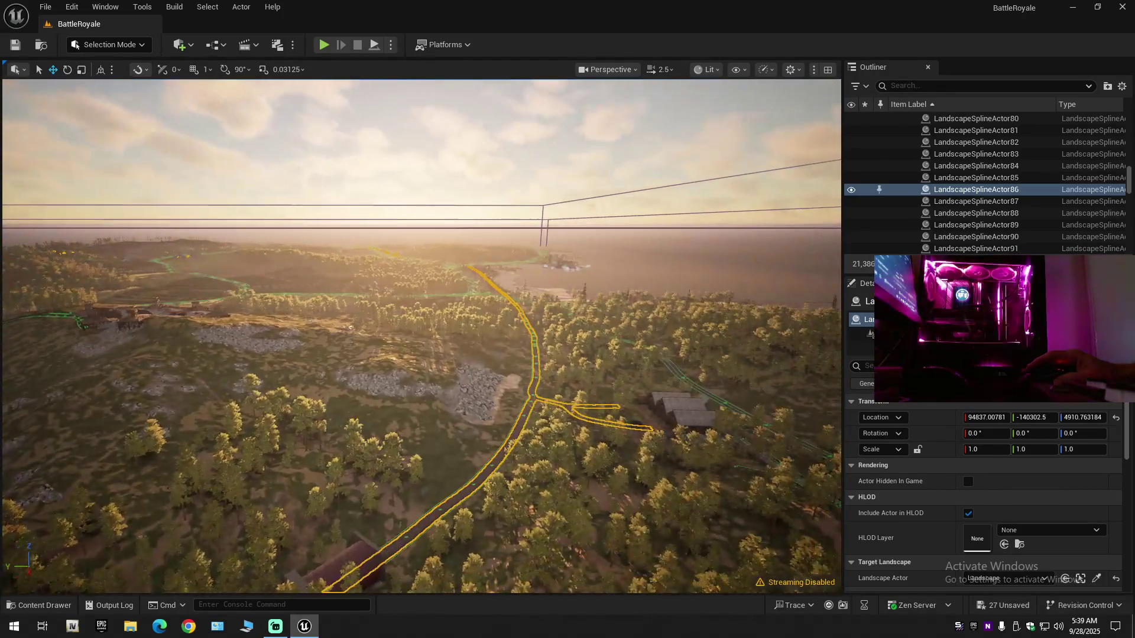
scroll(421, 336, "up", 1)
key("s")
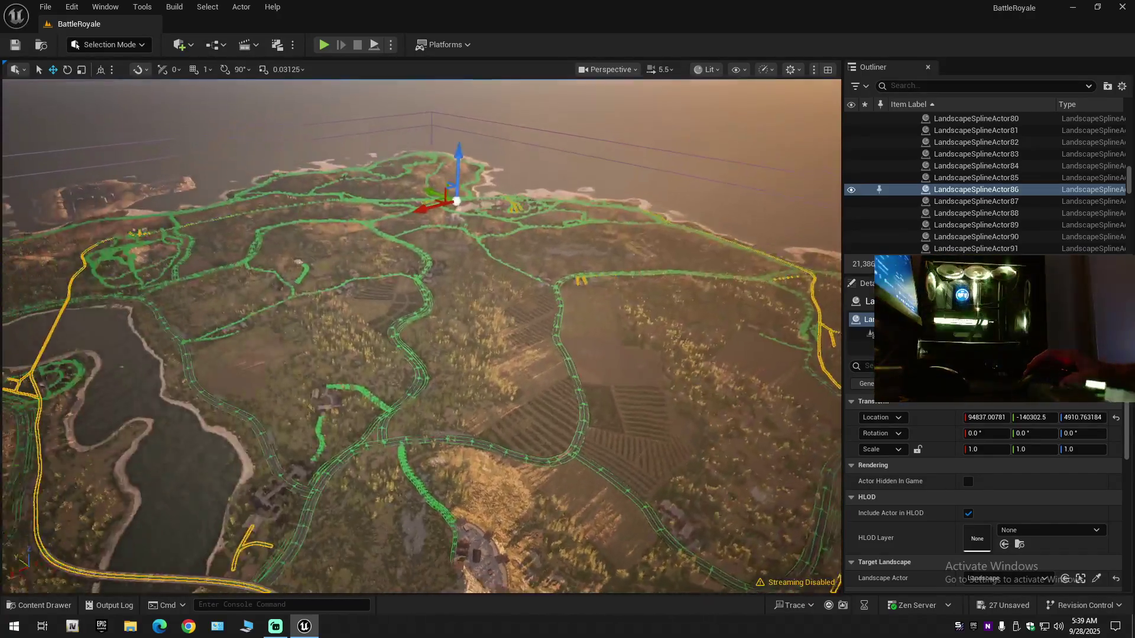
key("w")
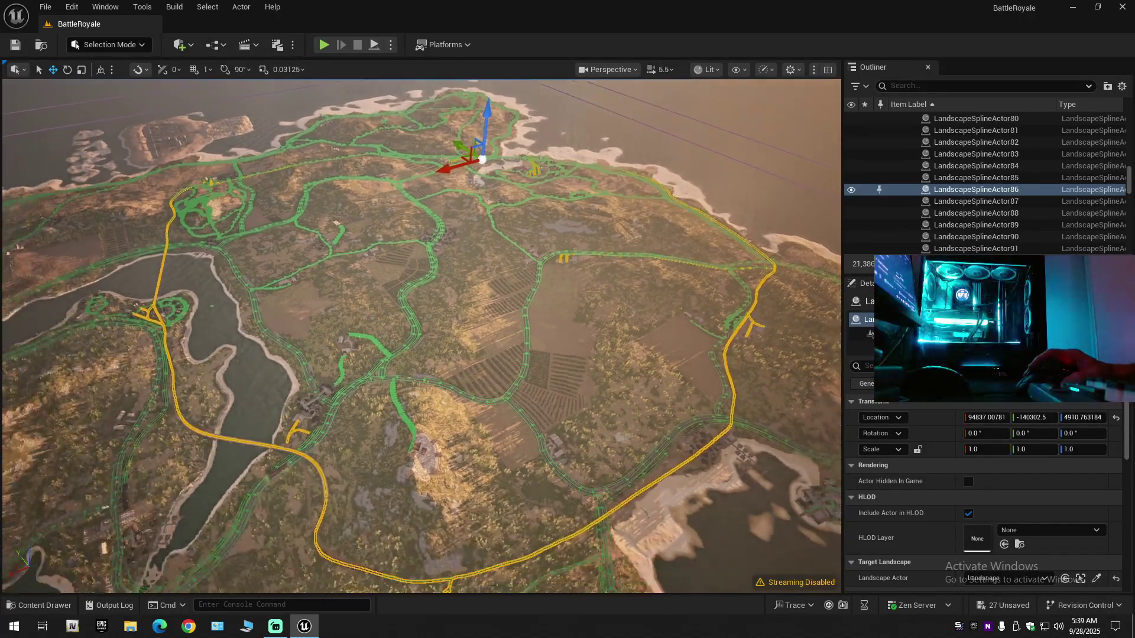
key("s")
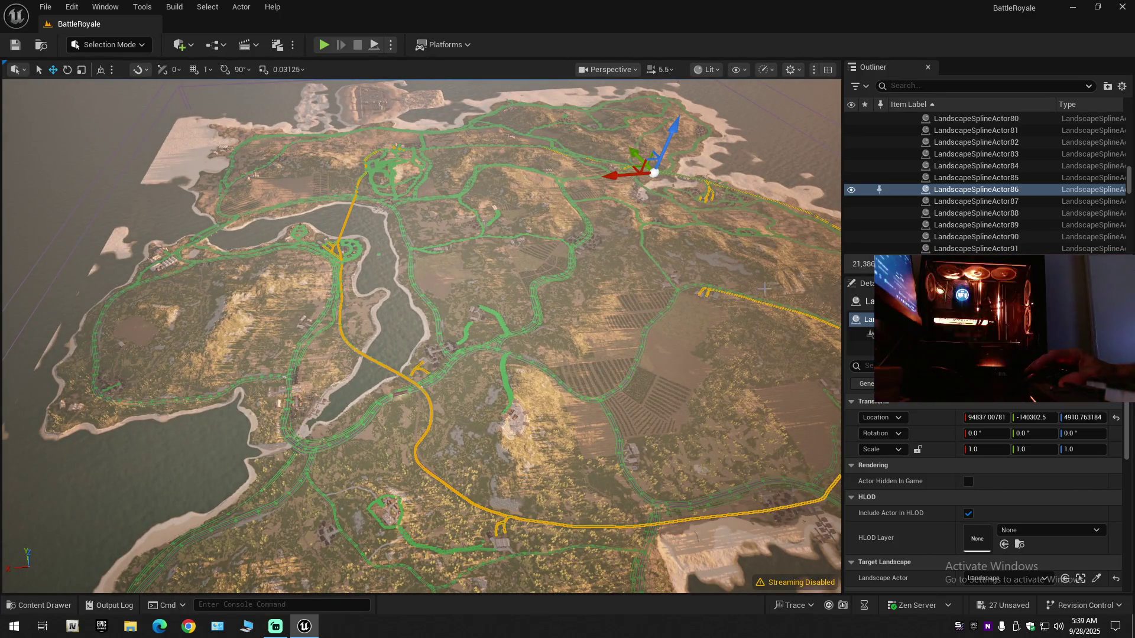
key("d")
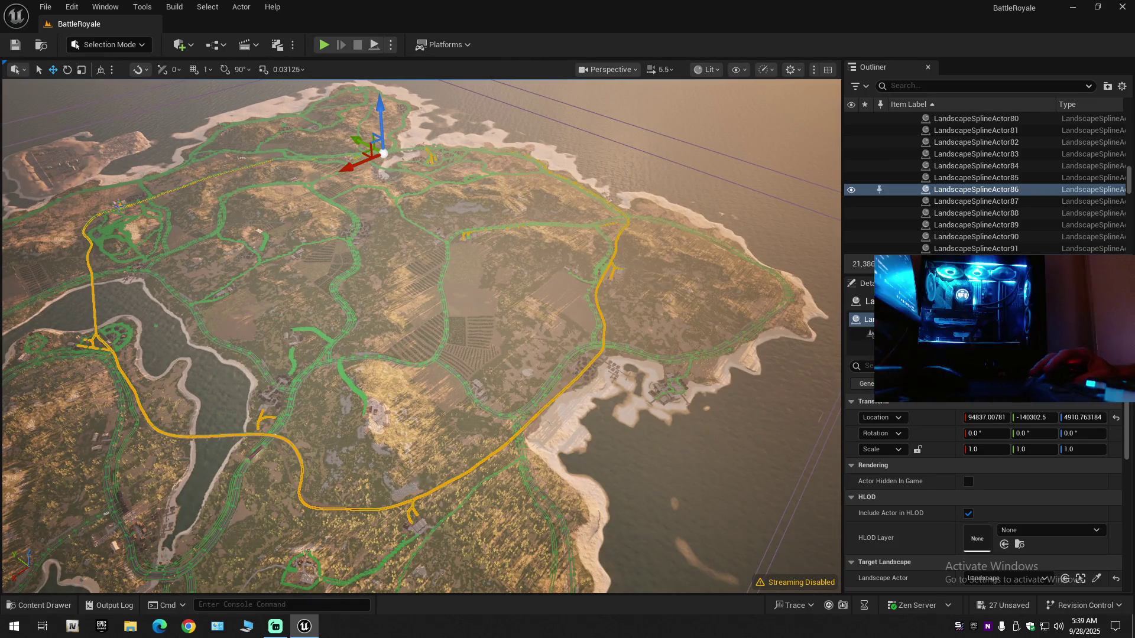
key("w")
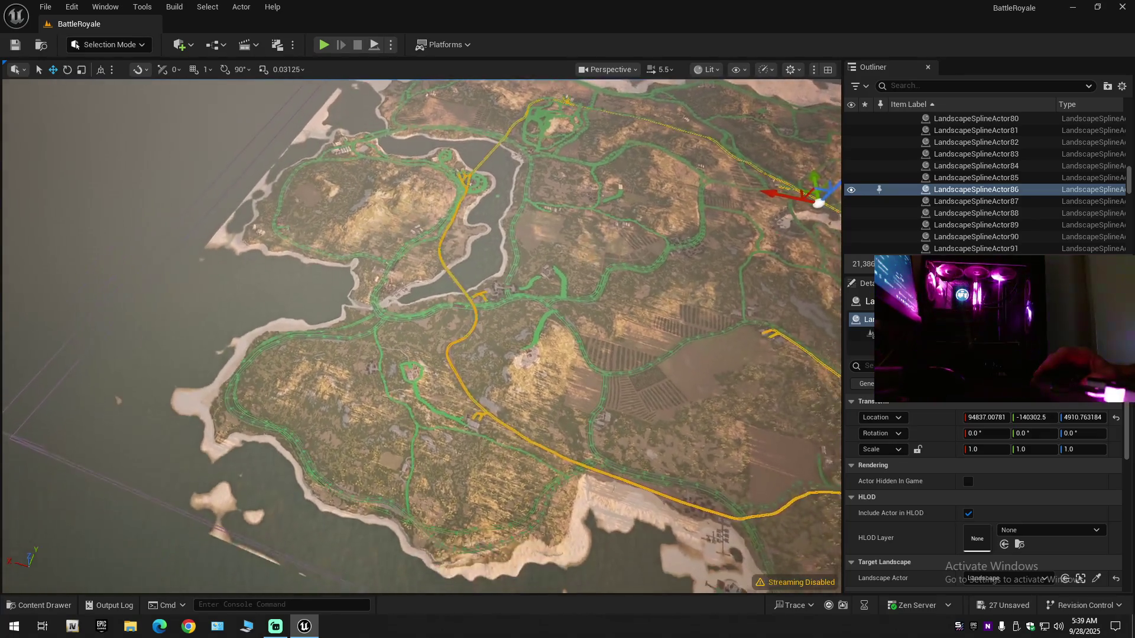
key("s")
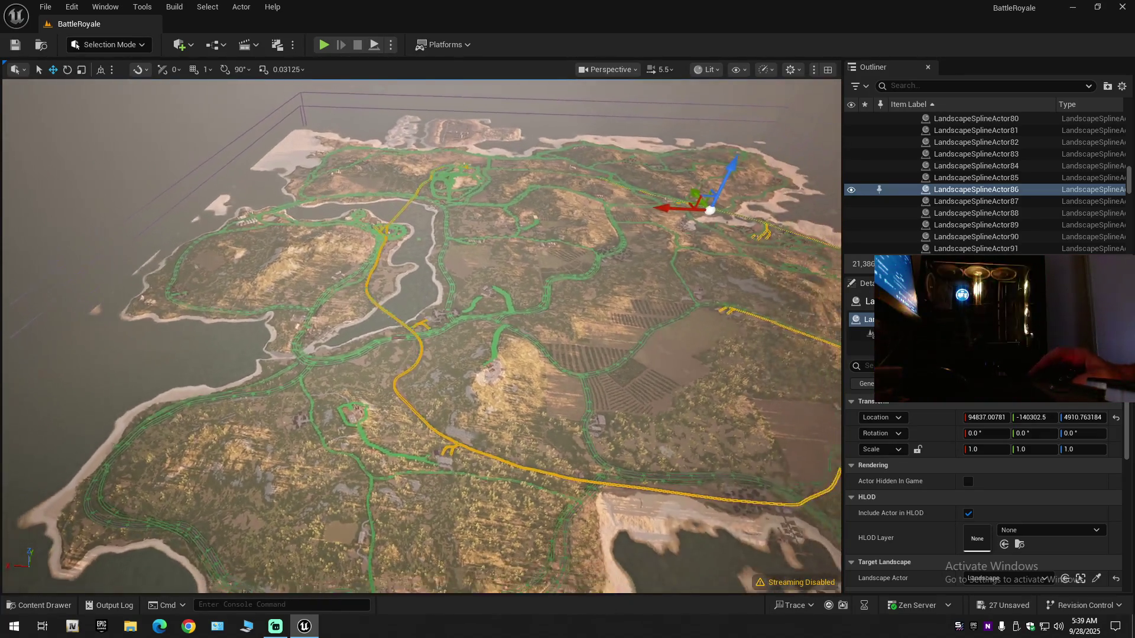
key("a")
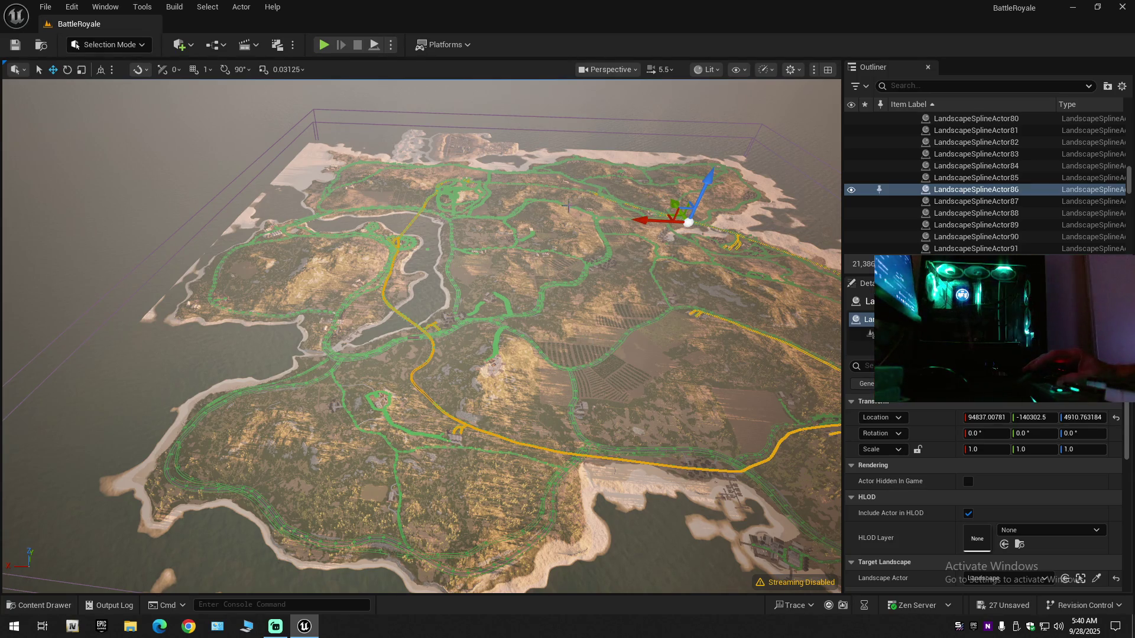
key("w")
key("s")
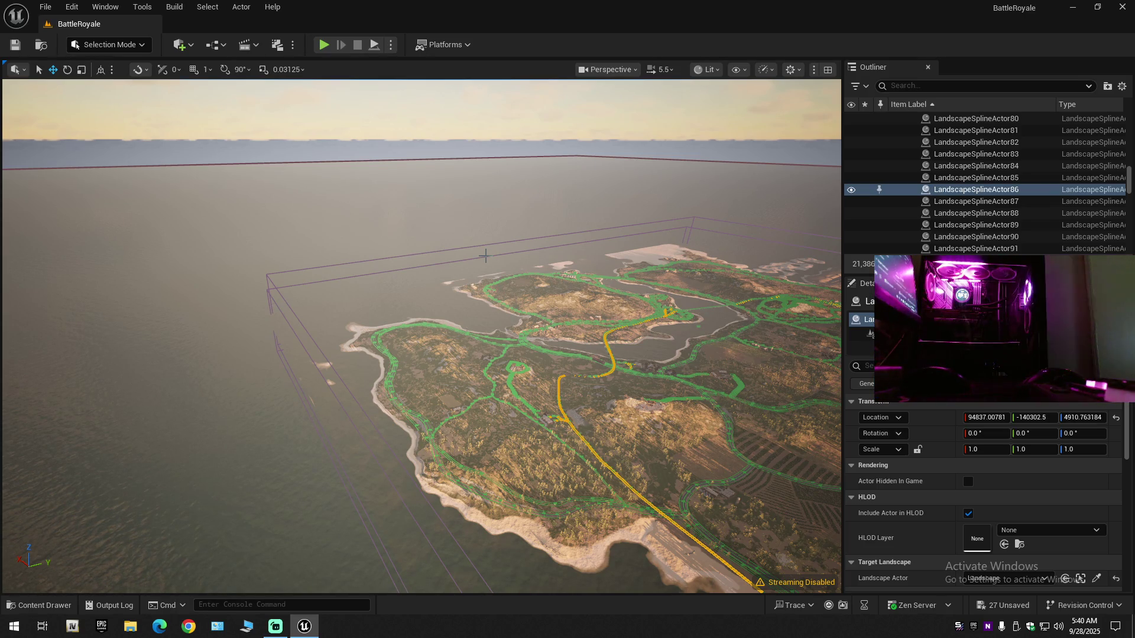
Follow the road past the power pylons, then show the Scott folder's generated mesh assets.
scroll(467, 203, "up", 5)
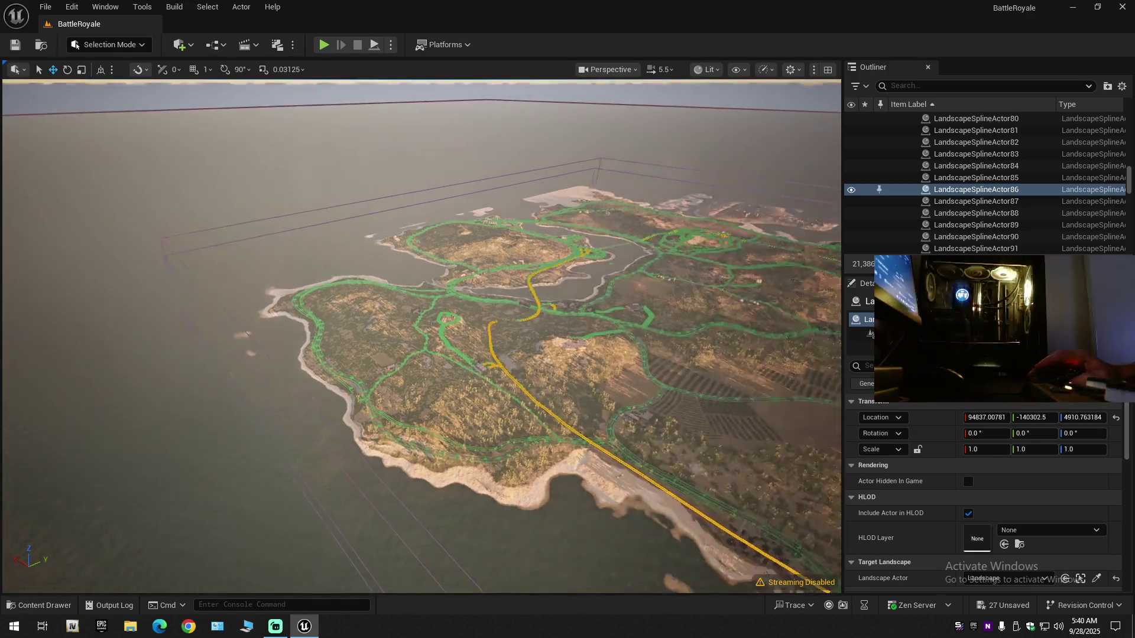
scroll(423, 337, "up", 10)
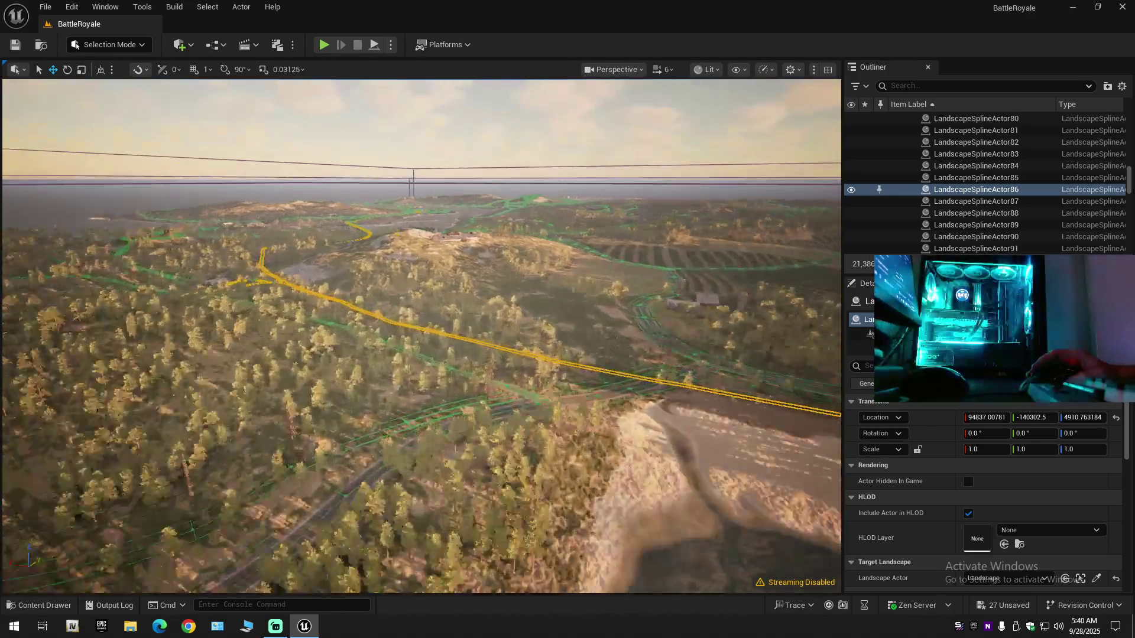
scroll(422, 337, "down", 5)
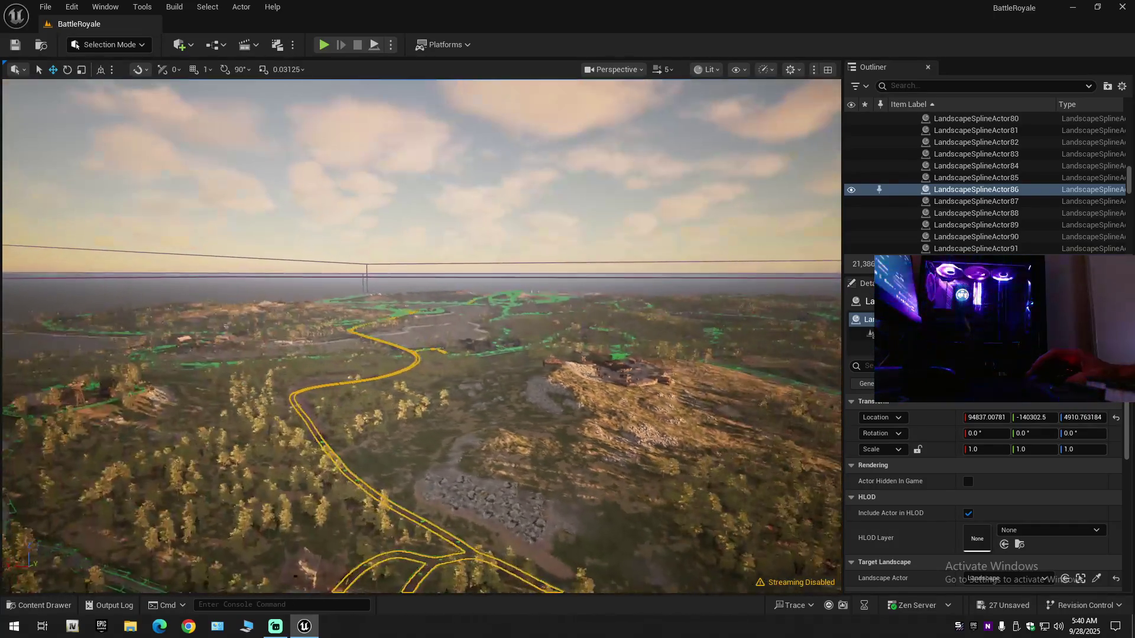
left_click_drag(465, 395, 502, 355)
scroll(422, 337, "up", 10)
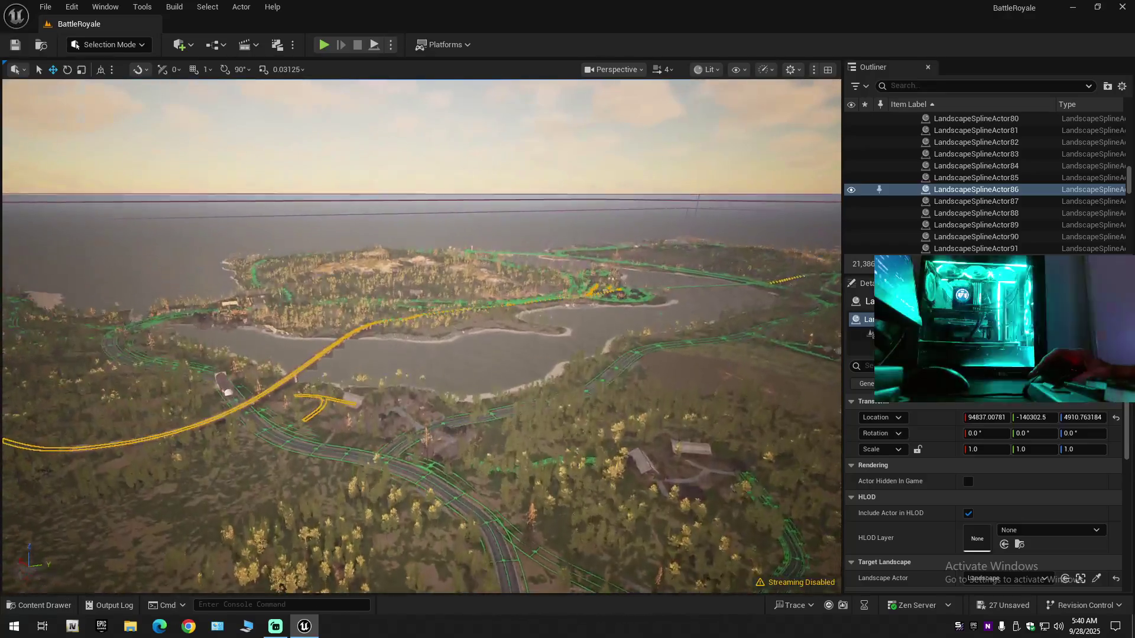
scroll(422, 337, "up", 8)
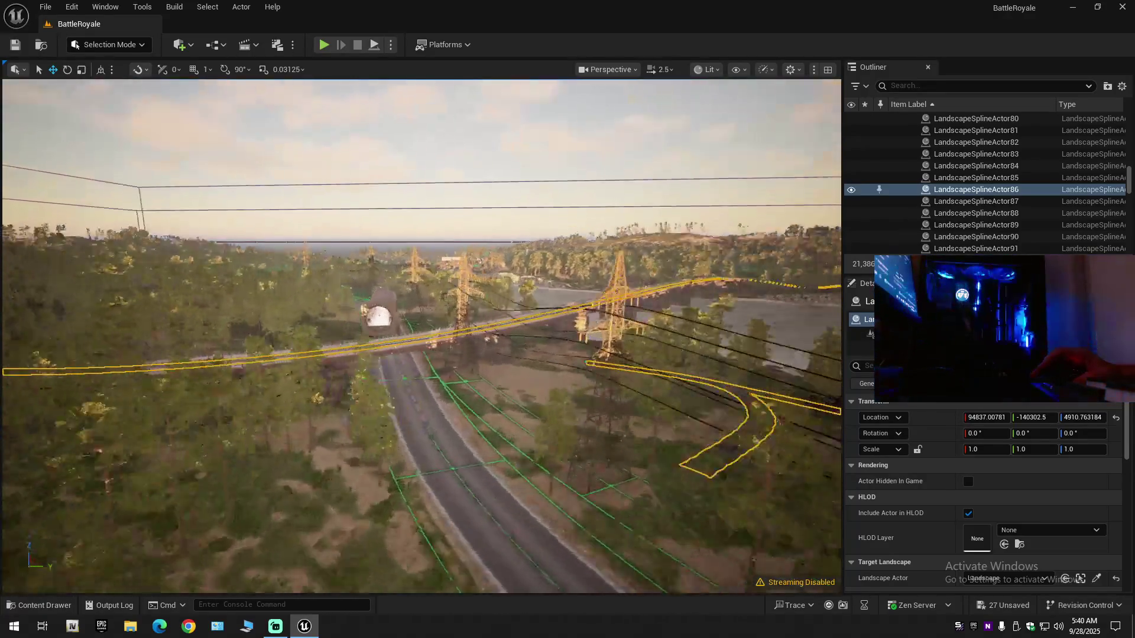
scroll(422, 337, "down", 2)
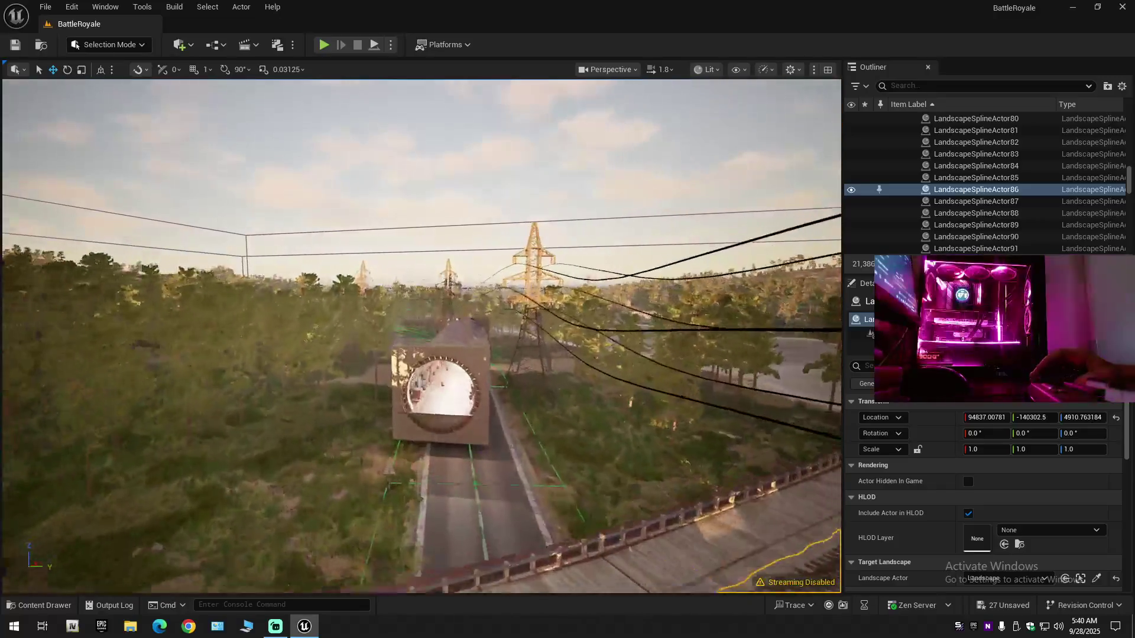
scroll(422, 337, "up", 1)
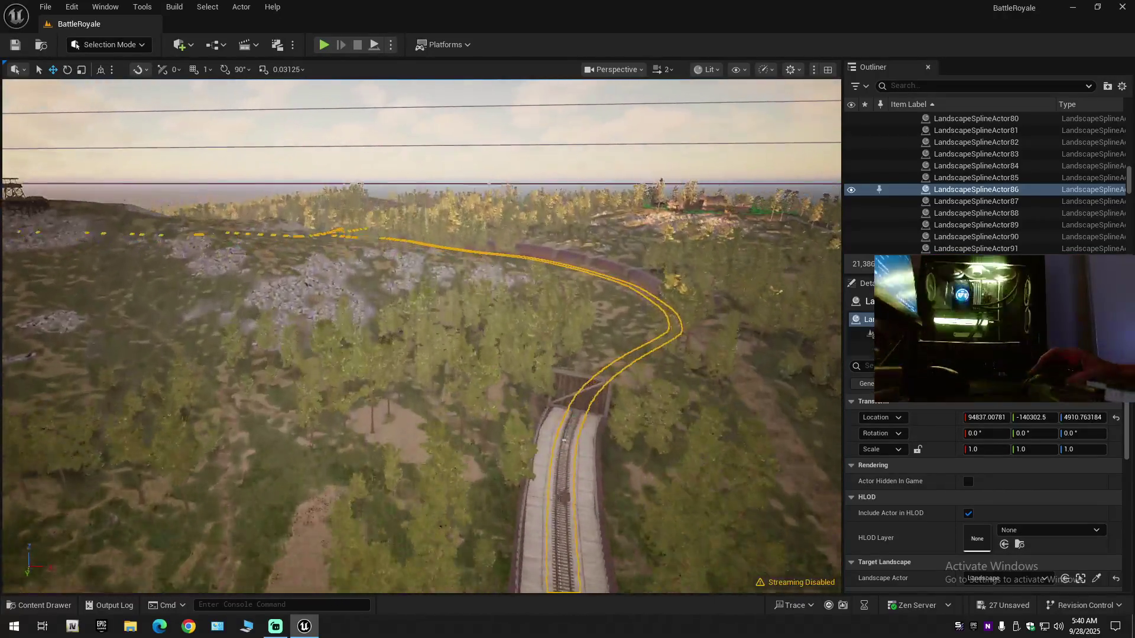
scroll(422, 337, "up", 2)
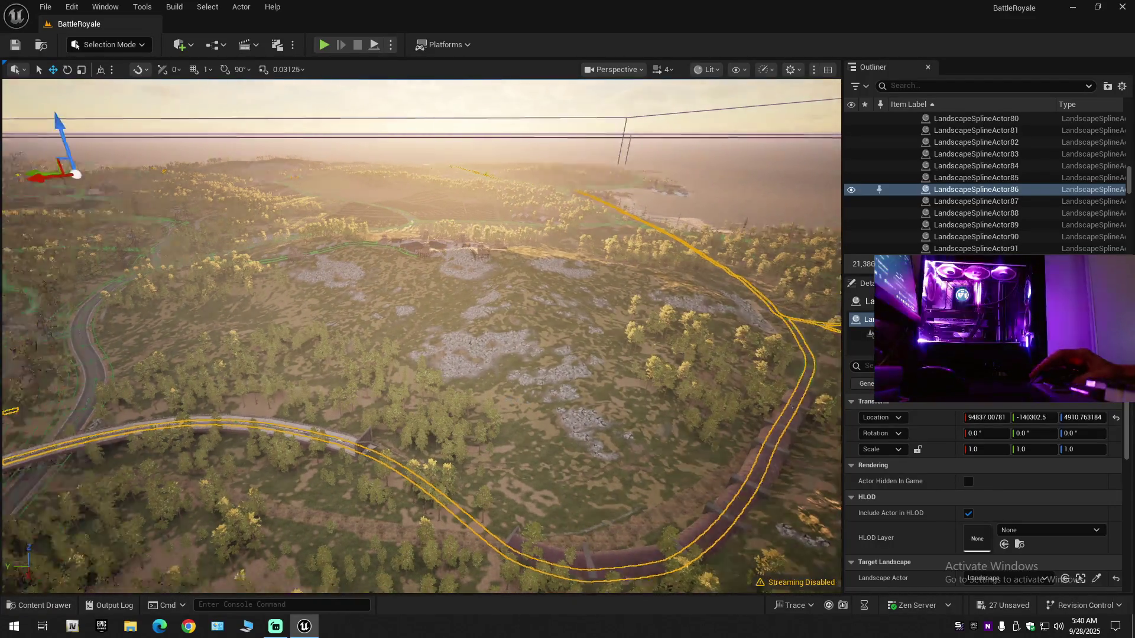
scroll(488, 399, "down", 1)
scroll(422, 337, "down", 1)
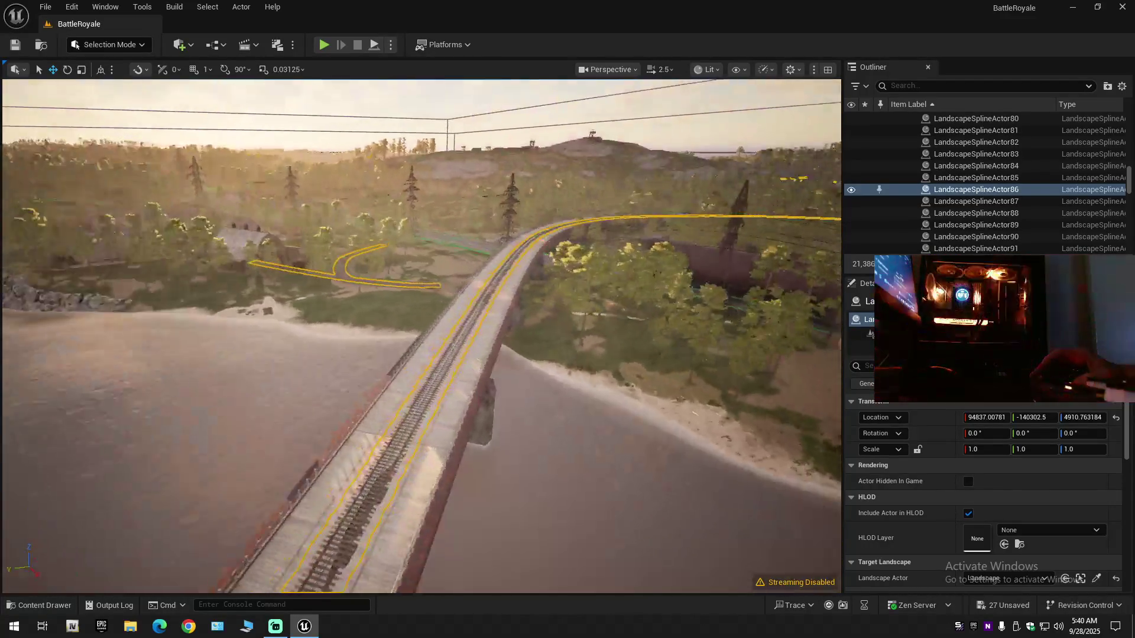
key("w")
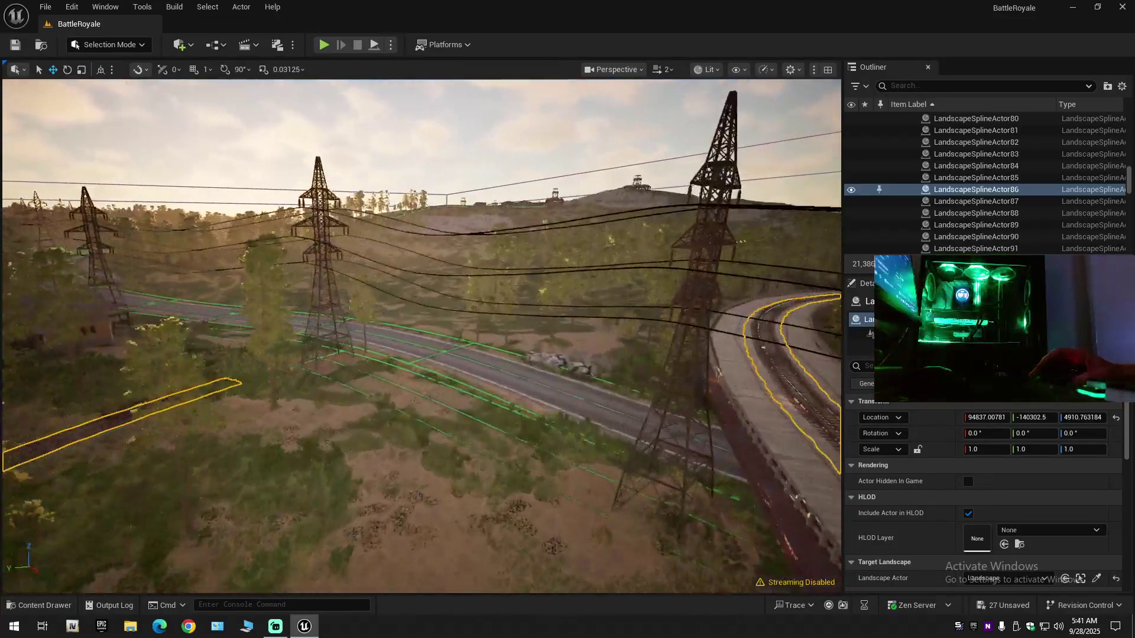
left_click(42, 605)
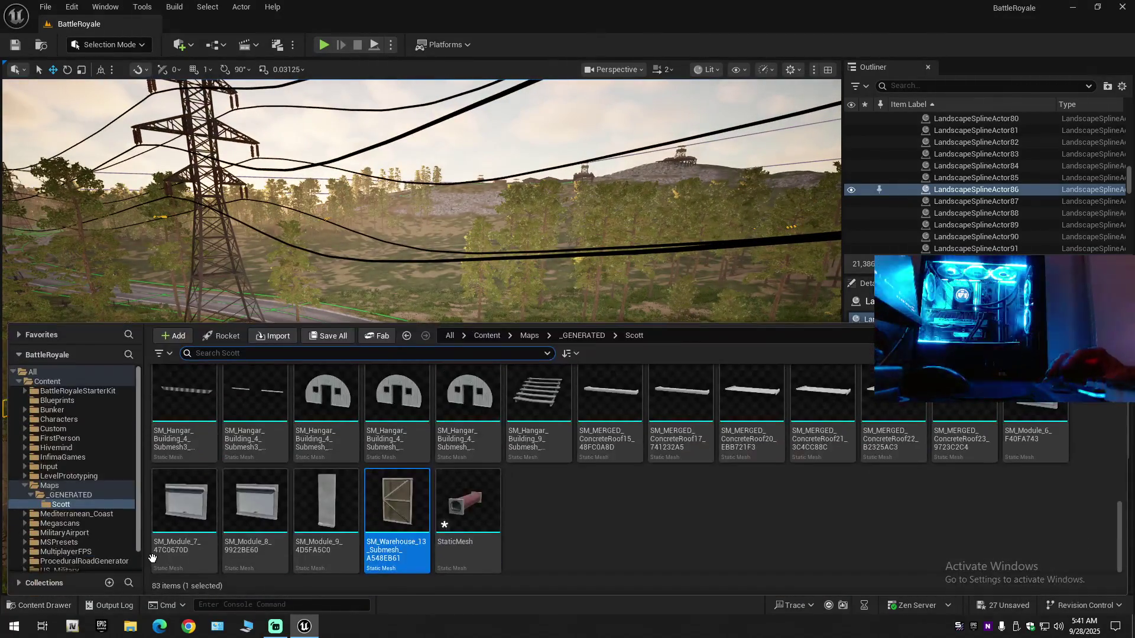
Browse the top-level Content folders, expanding and collapsing Maps and Custom, while reviewing the railway view.
left_click(49, 382)
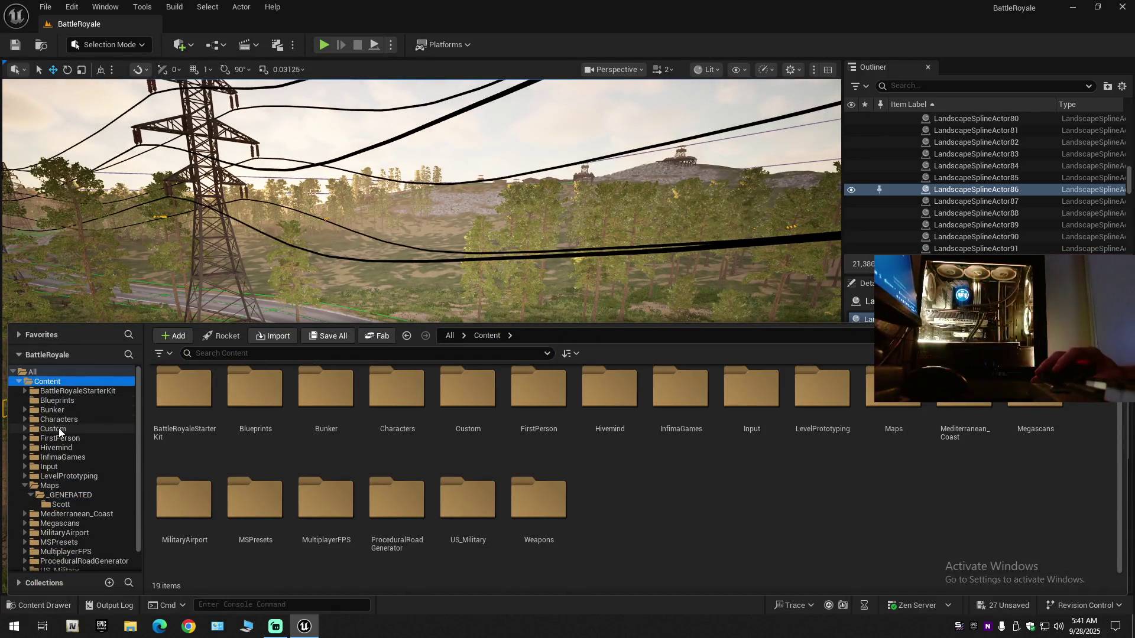
left_click(25, 486)
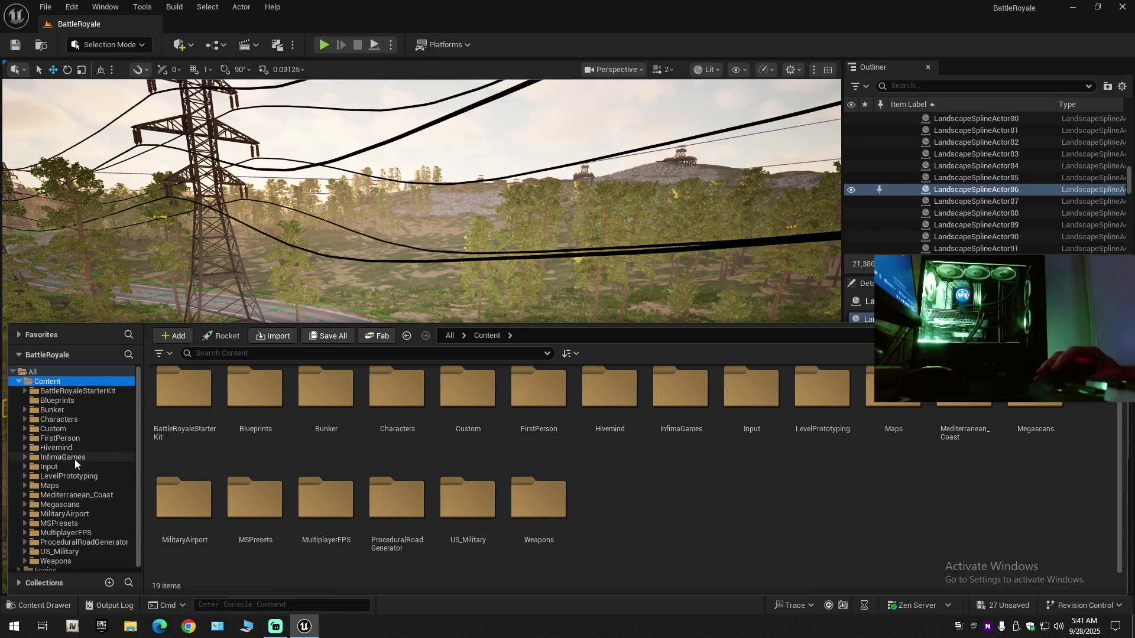
left_click(25, 429)
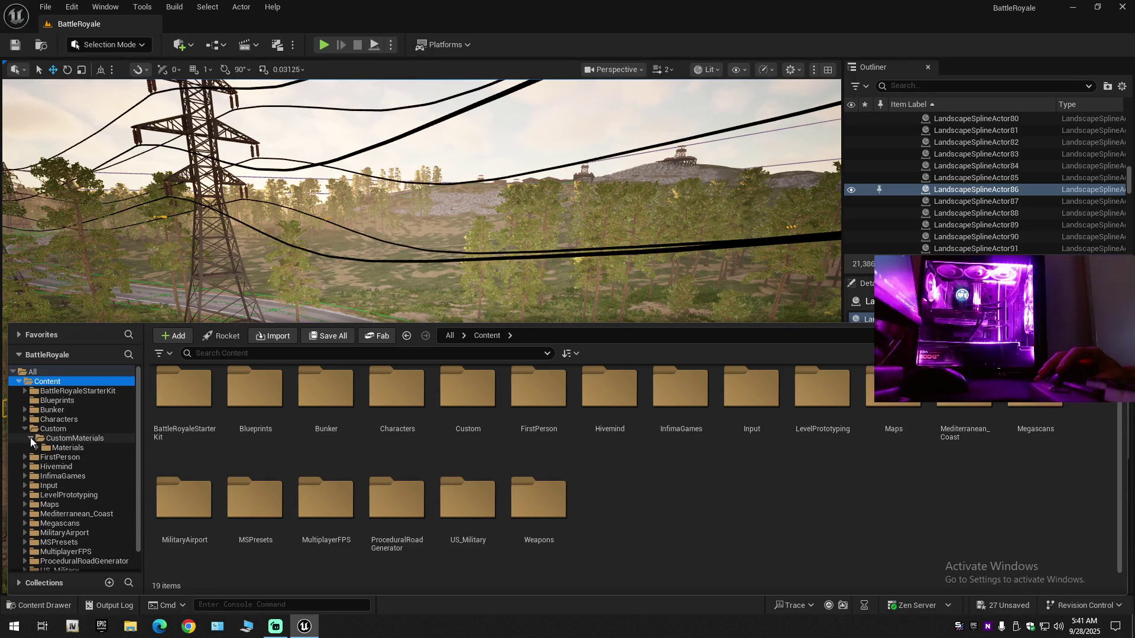
left_click(31, 437)
left_click(24, 428)
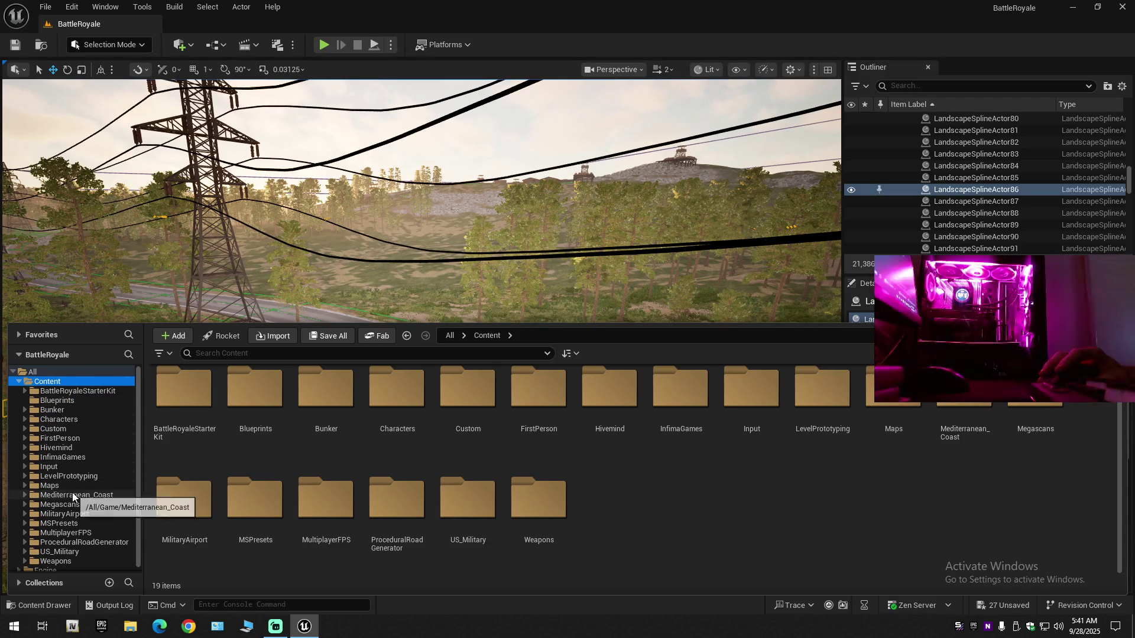
left_click_drag(406, 246, 409, 189)
left_click_drag(87, 502, 88, 541)
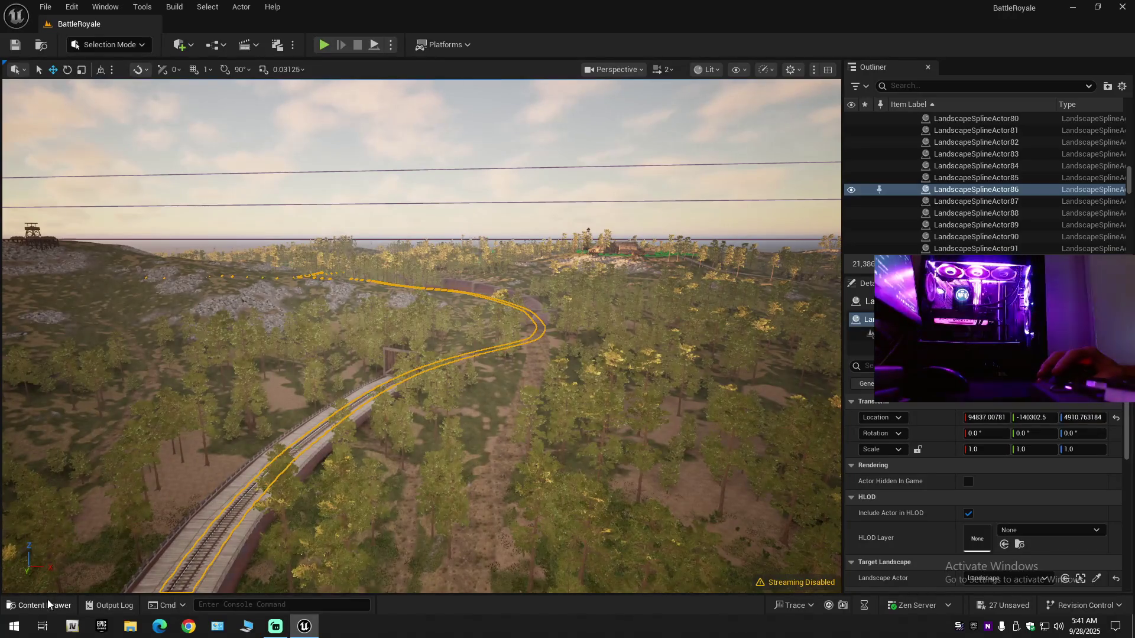
left_click(47, 599)
left_click(47, 600)
left_click_drag(413, 355, 414, 331)
left_click_drag(105, 548, 105, 517)
Reload the BattleRoyale level from Content/Maps, discarding its 27 unsaved changes.
left_click(44, 605)
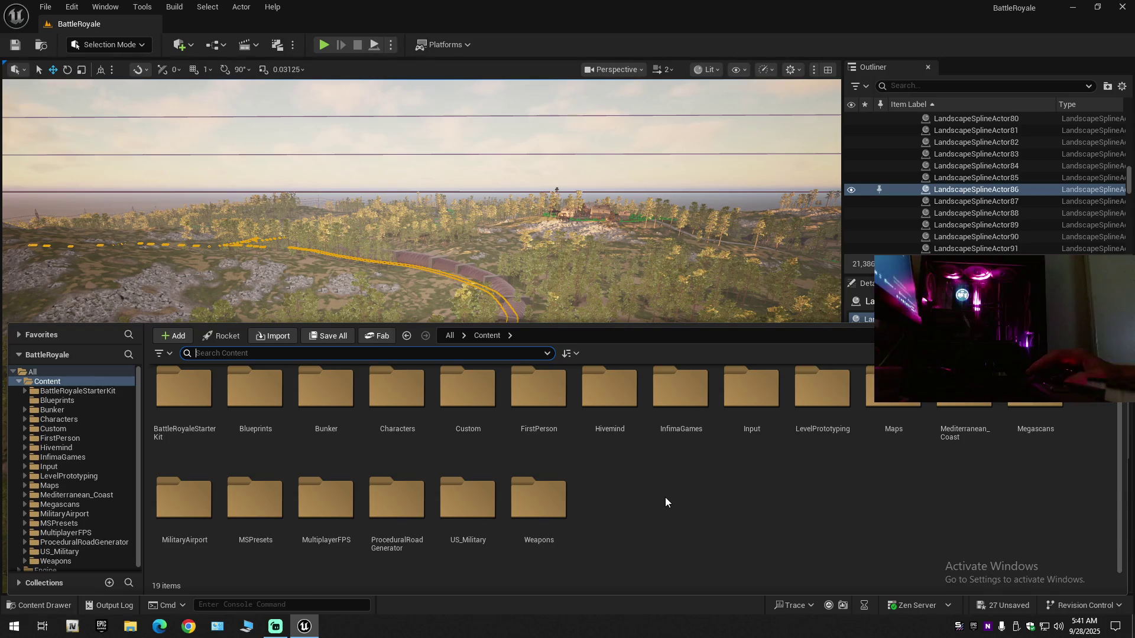
double_click(876, 412)
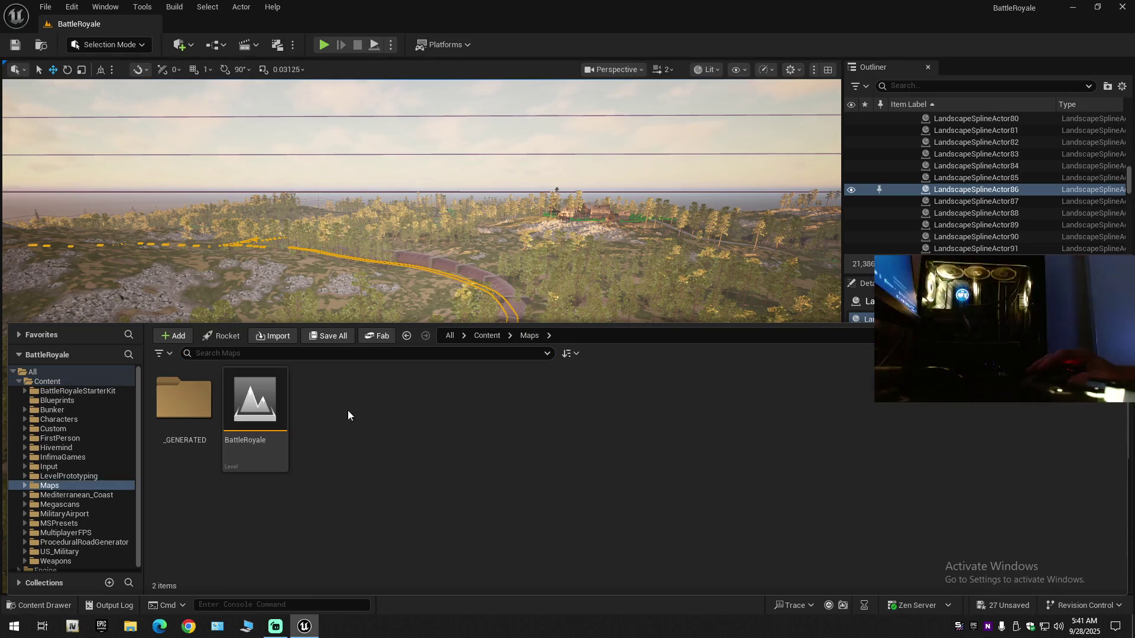
double_click(284, 414)
left_click(645, 447)
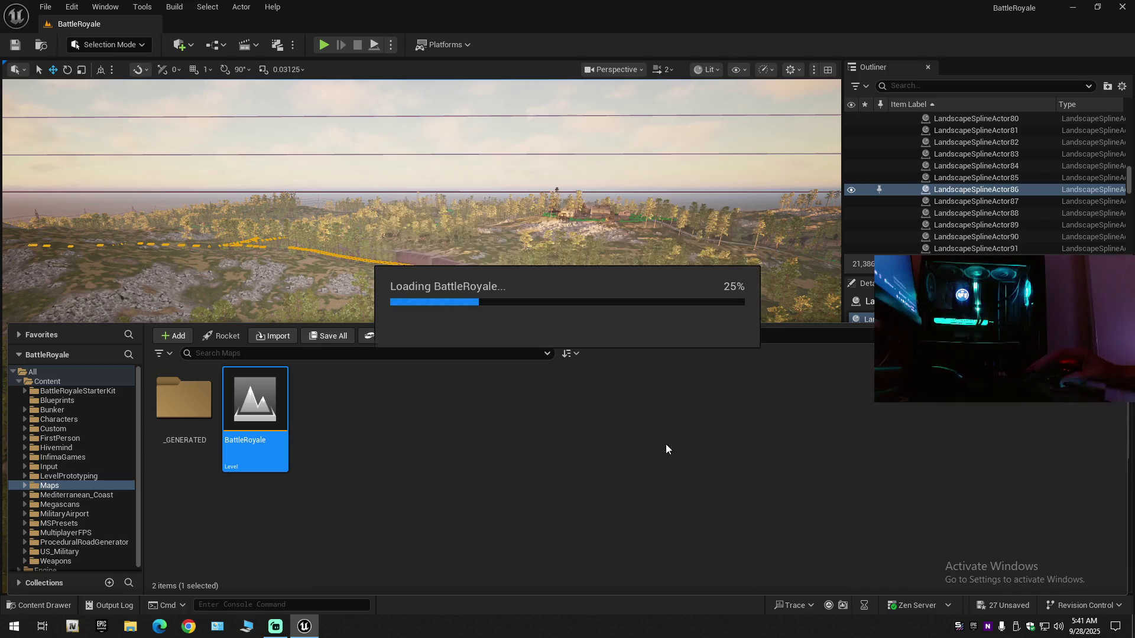
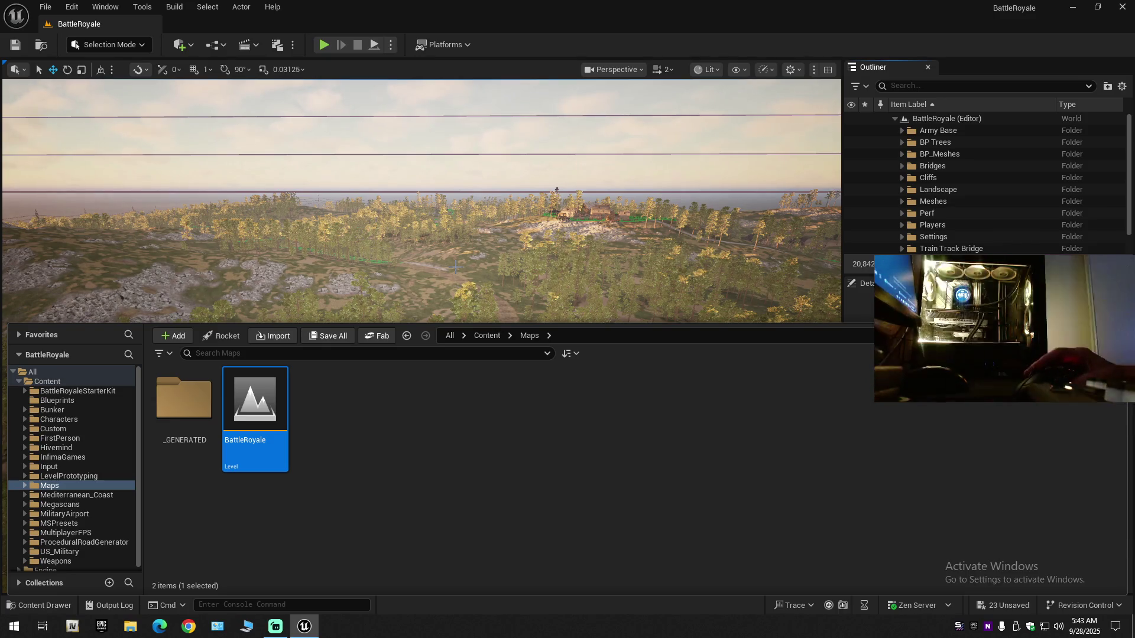
Fly the camera up over the forested terrain toward the hilltop army base watchtowers.
mouse_move(496, 267)
left_mouse_down()
mouse_move(496, 171)
mouse_move(461, 106)
mouse_move(461, 166)
mouse_move(503, 260)
left_mouse_up()
scroll(461, 118, "up", 2)
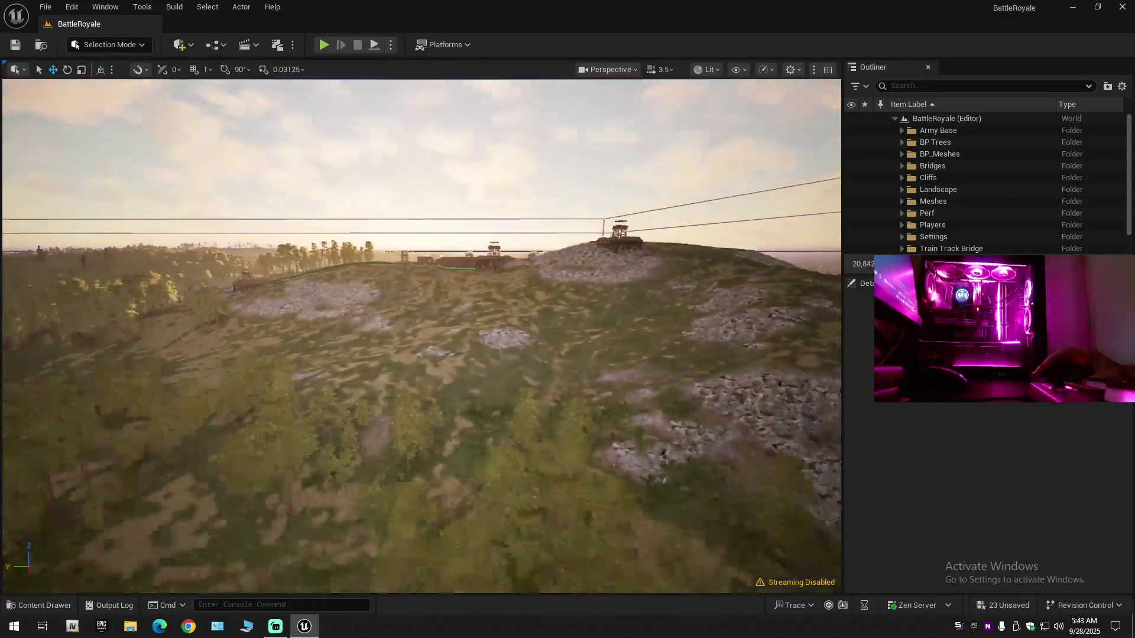
key("w")
scroll(421, 336, "down", 1)
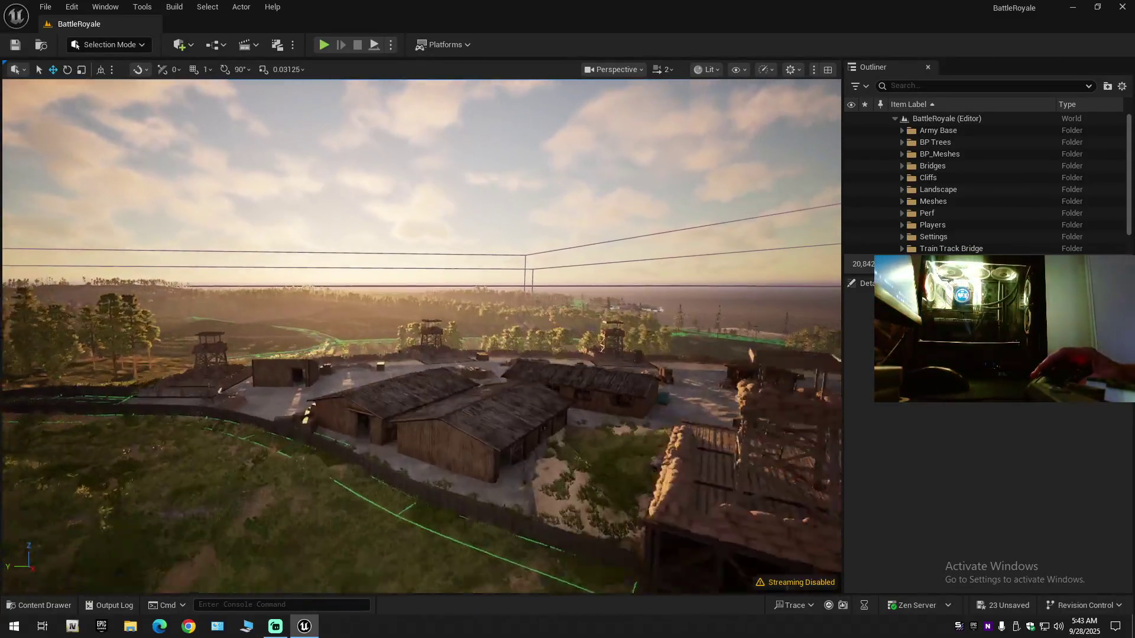
key("w")
scroll(421, 336, "down", 2)
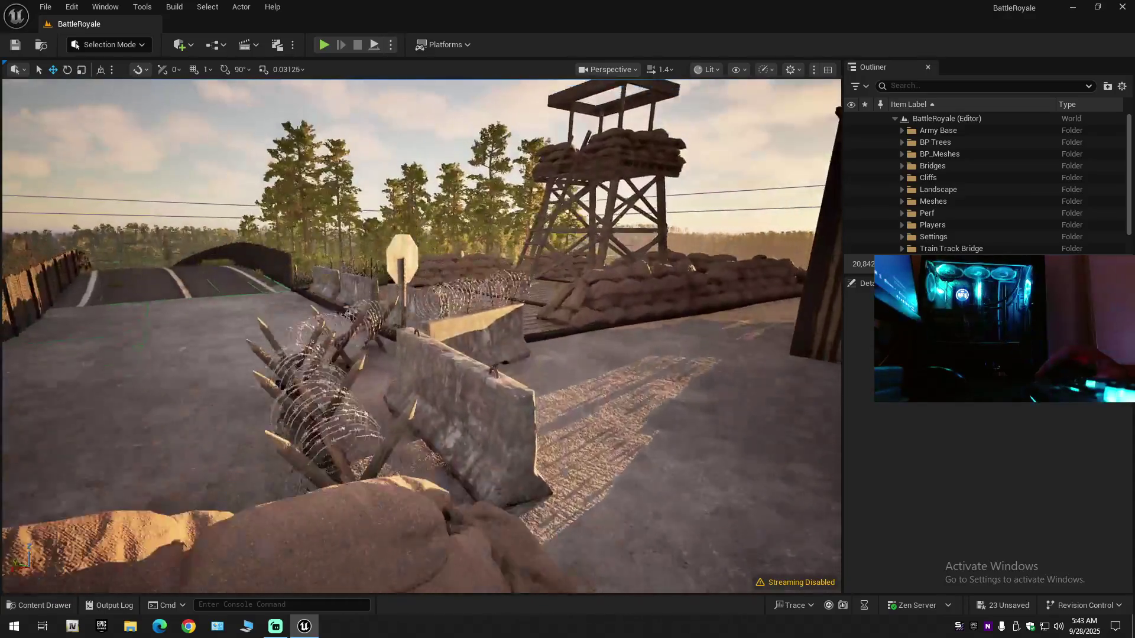
key("w")
scroll(421, 336, "down", 3)
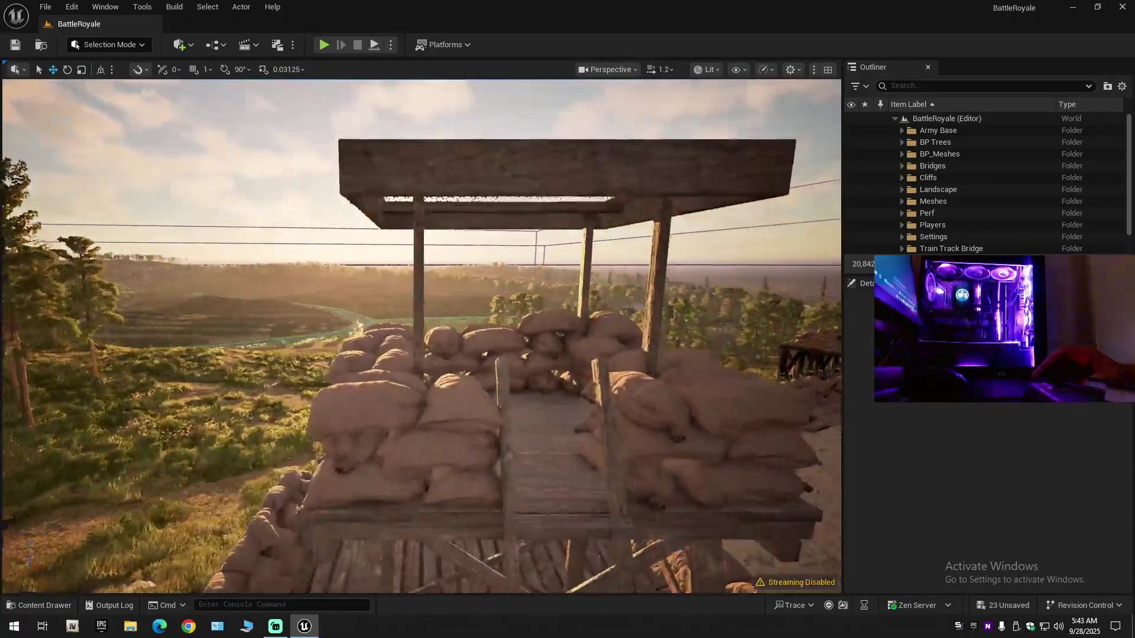
key("w")
scroll(392, 390, "down", 1)
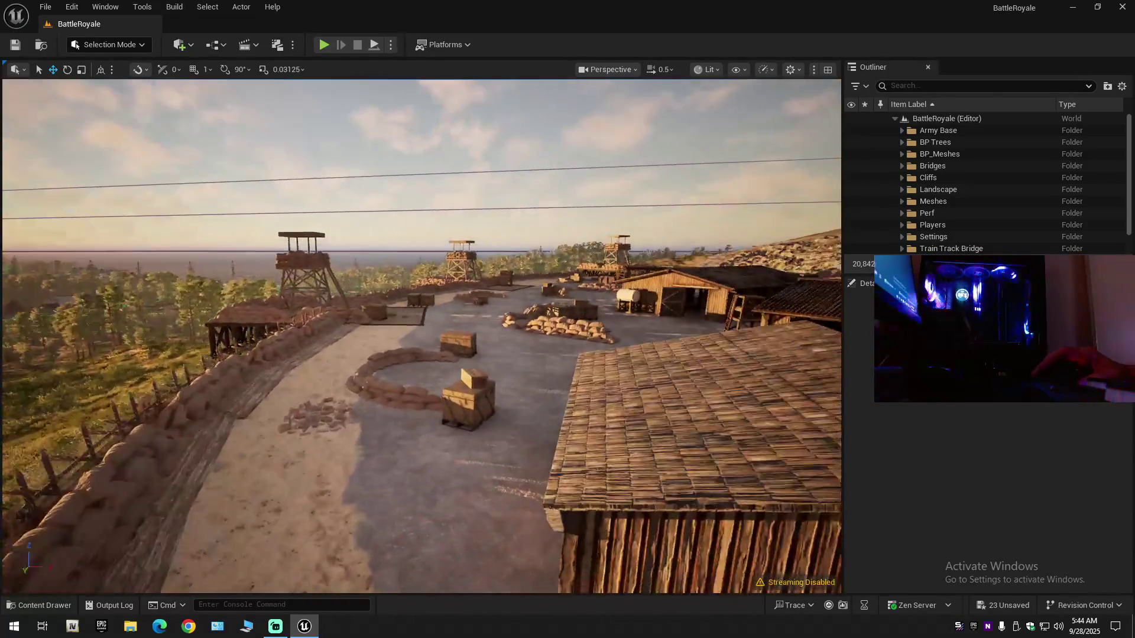
scroll(421, 336, "up", 1)
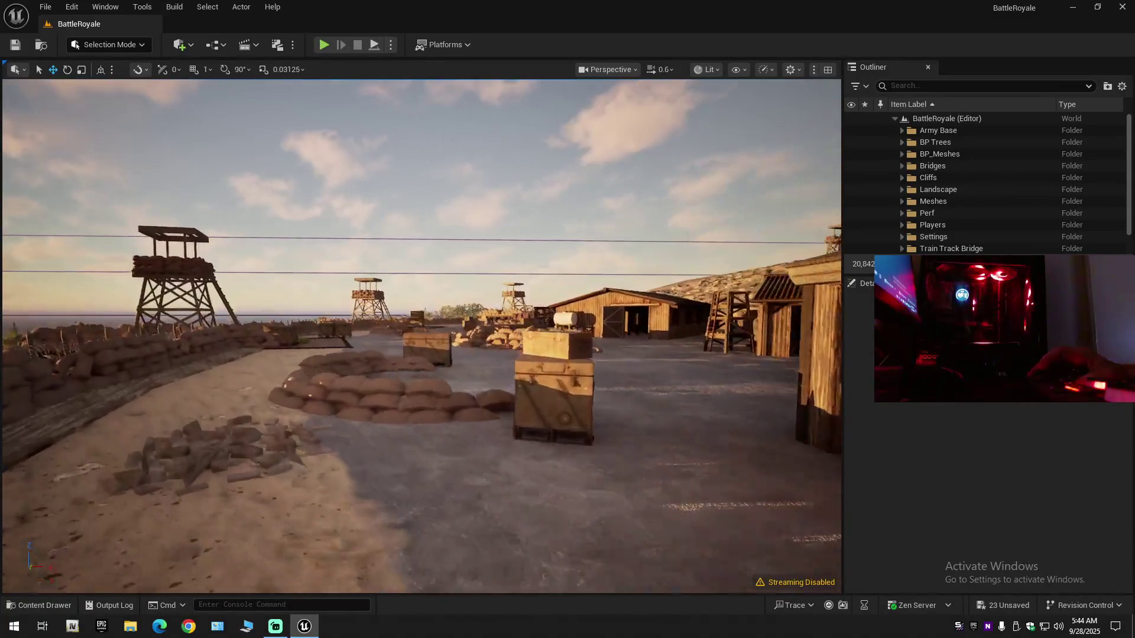
scroll(421, 335, "up", 3)
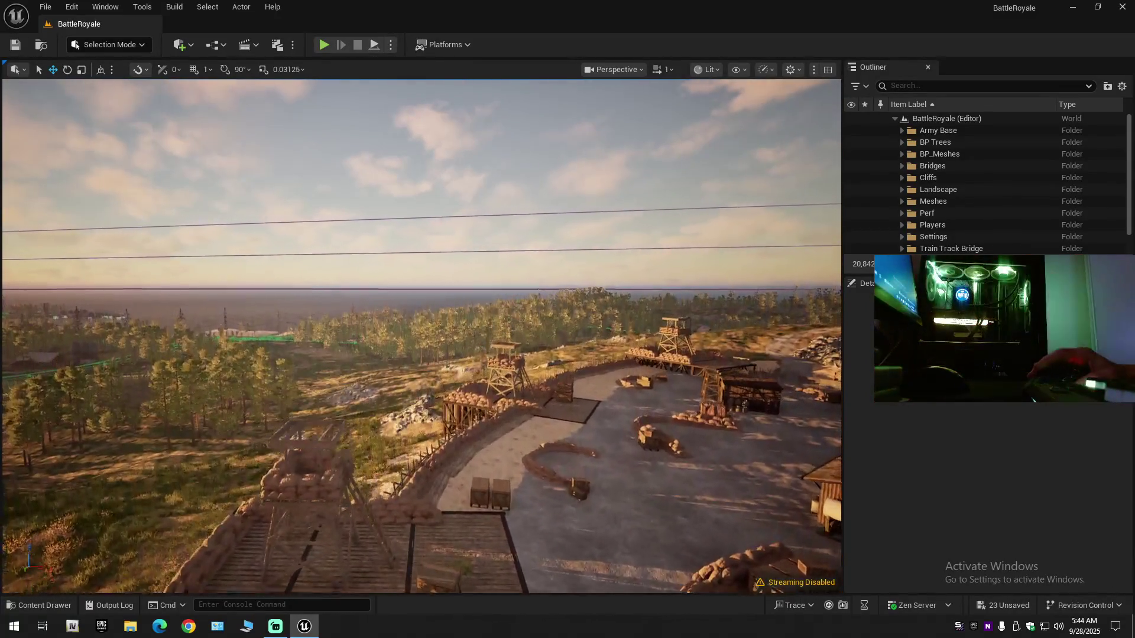
scroll(421, 336, "up", 3)
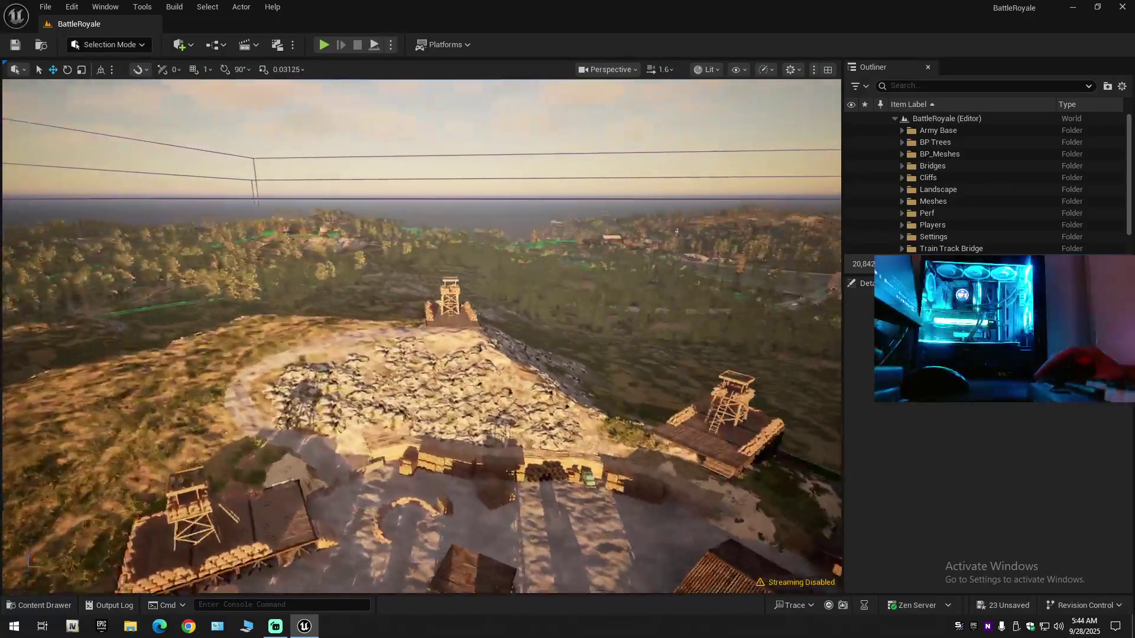
key("w")
scroll(421, 335, "down", 3)
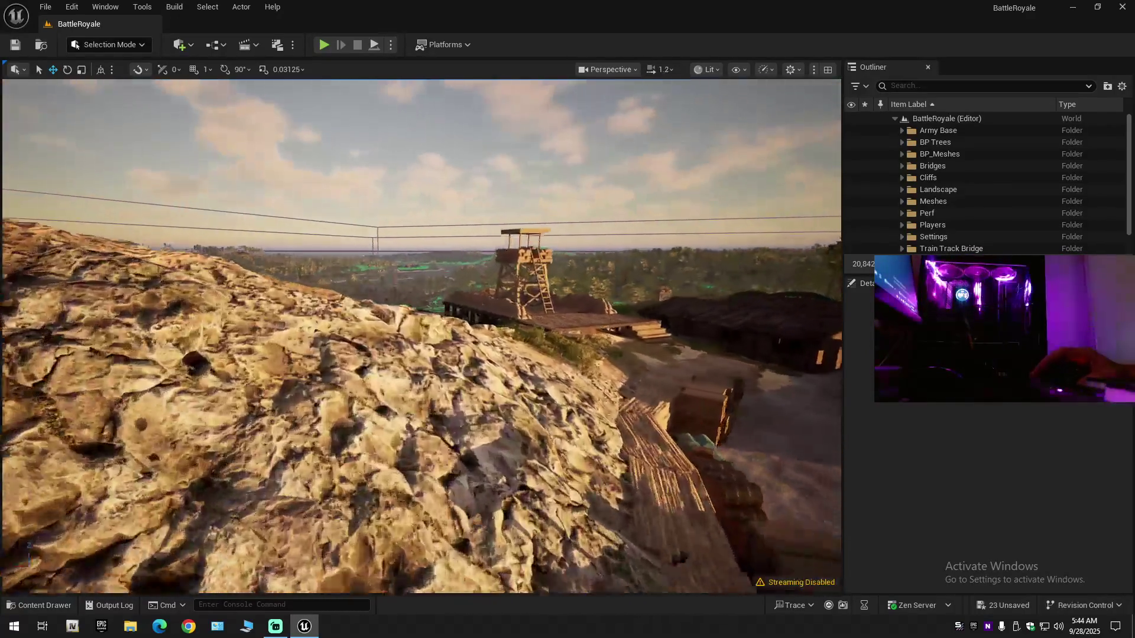
key("w")
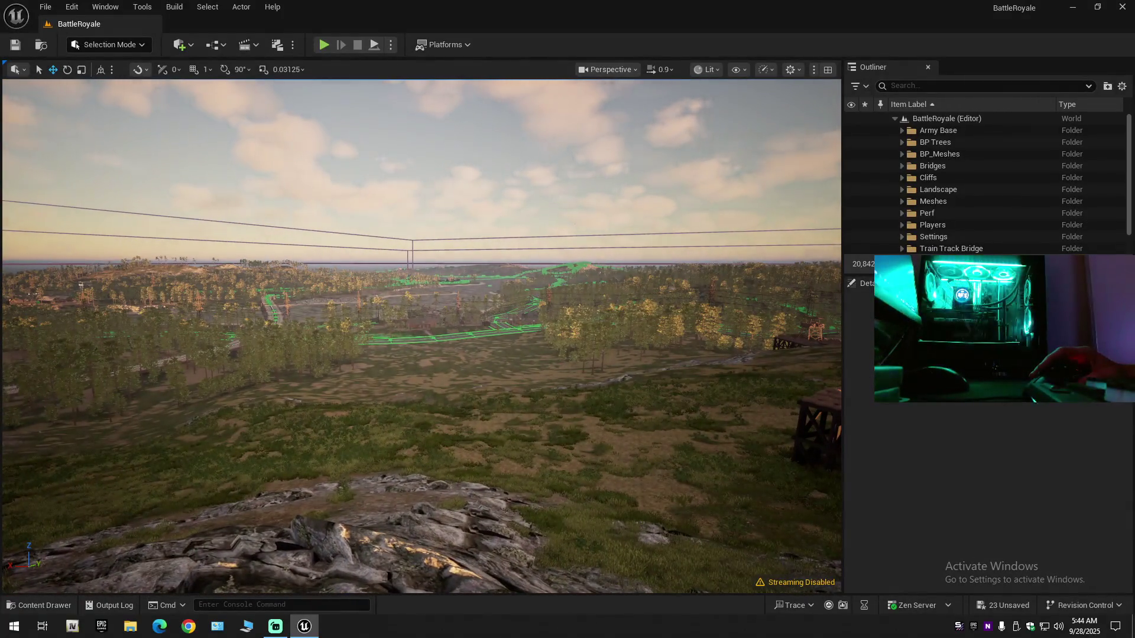
key("s")
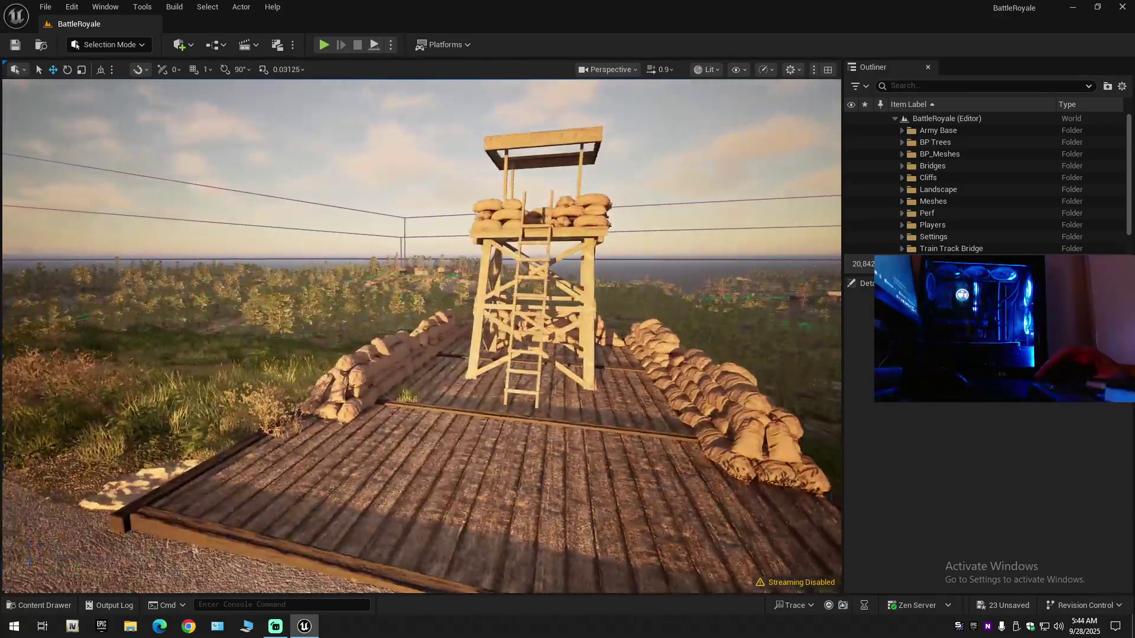
key("s")
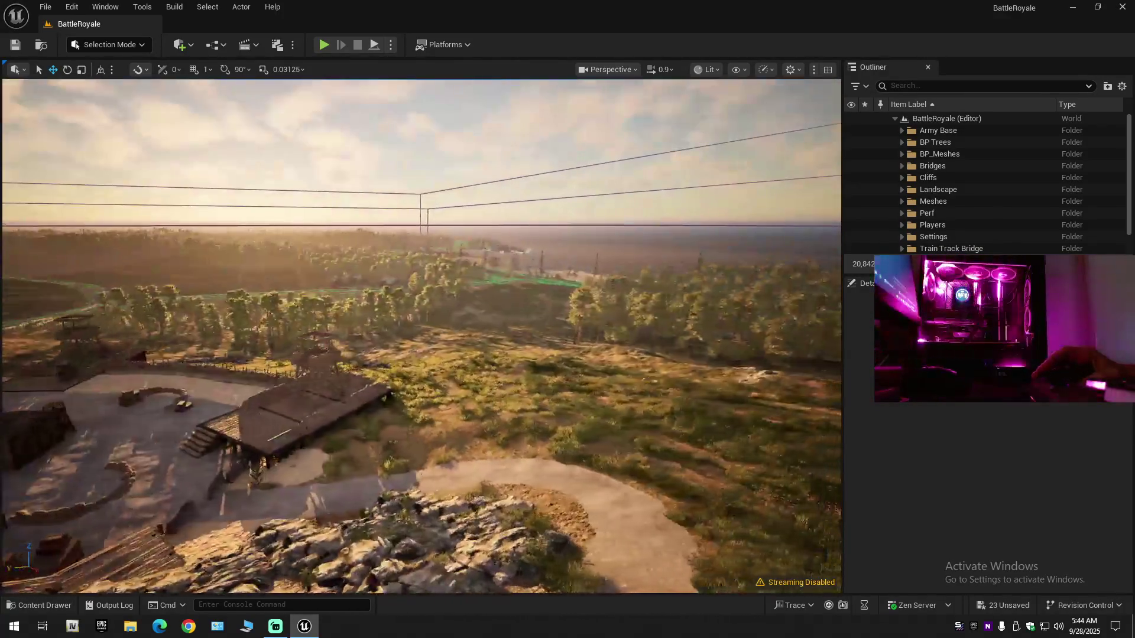
key("w")
scroll(421, 336, "up", 3)
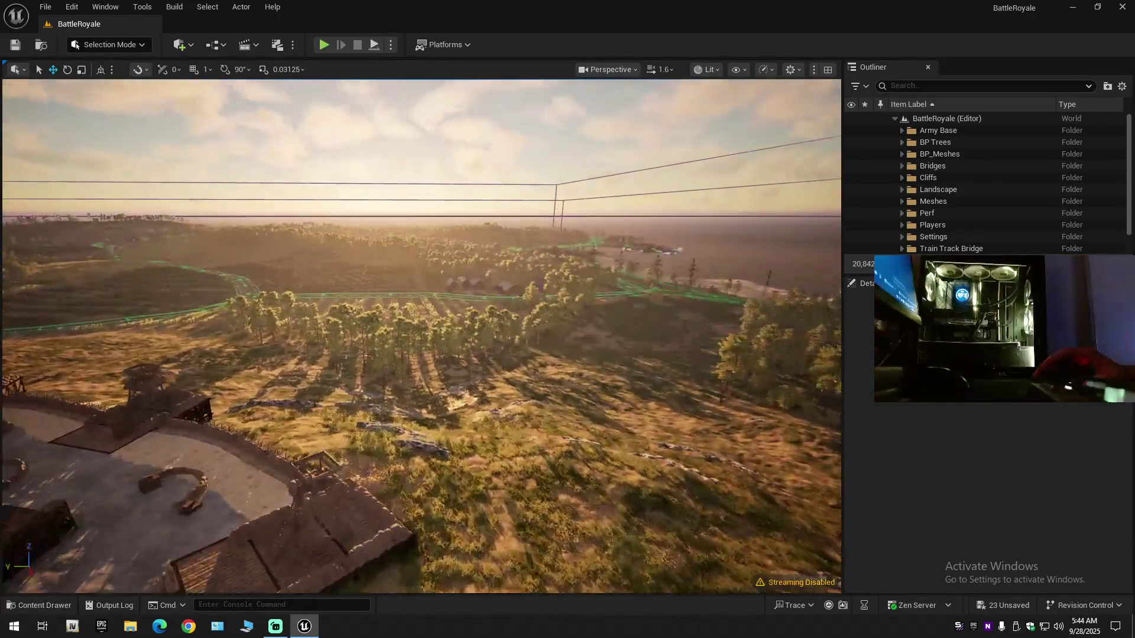
key("w")
scroll(422, 336, "up", 1)
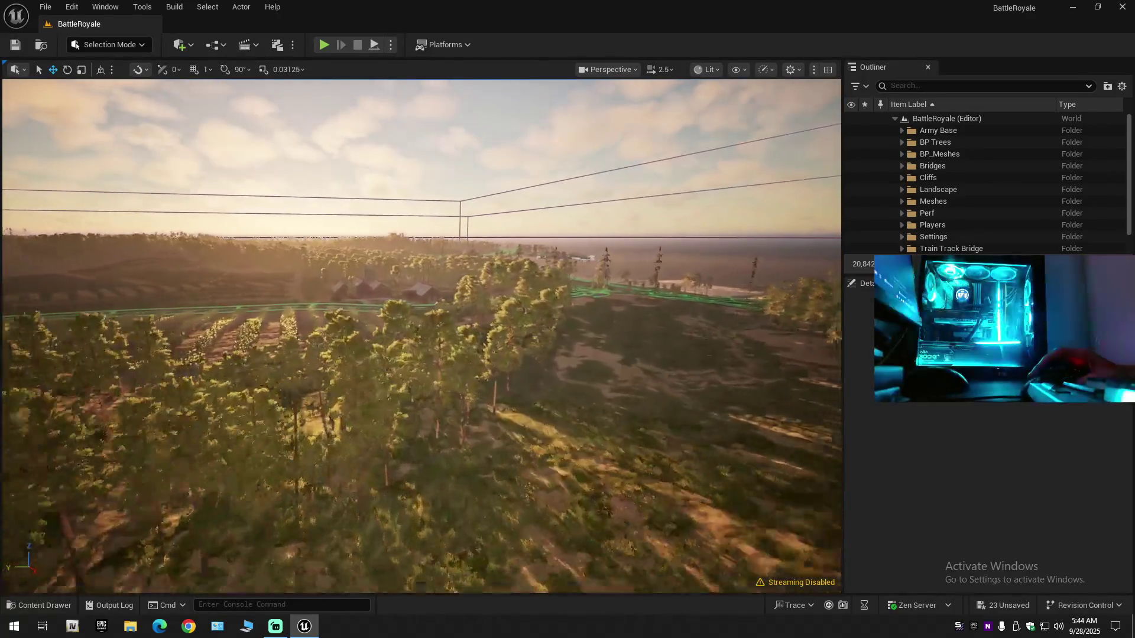
key("w")
scroll(422, 335, "down", 1)
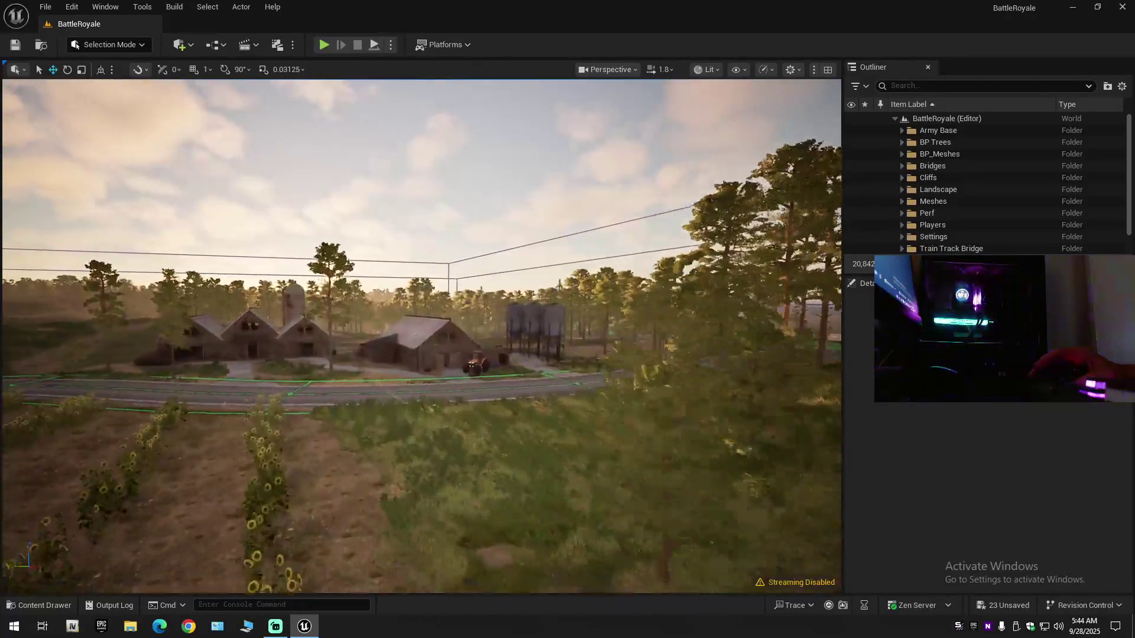
key("w")
scroll(422, 335, "down", 1)
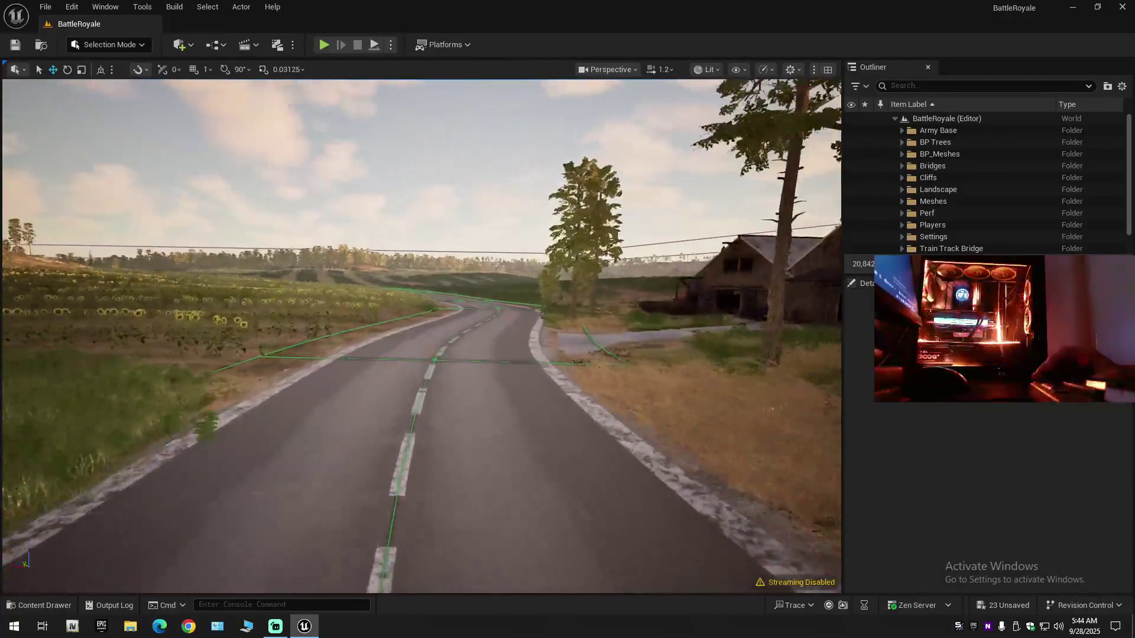
key("w")
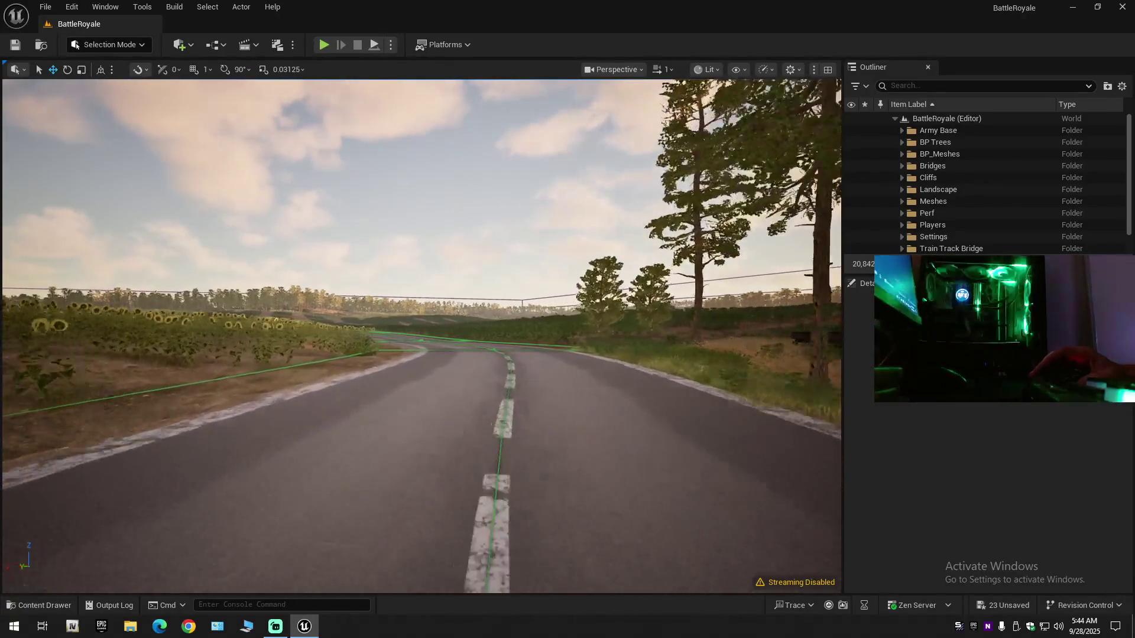
key("w")
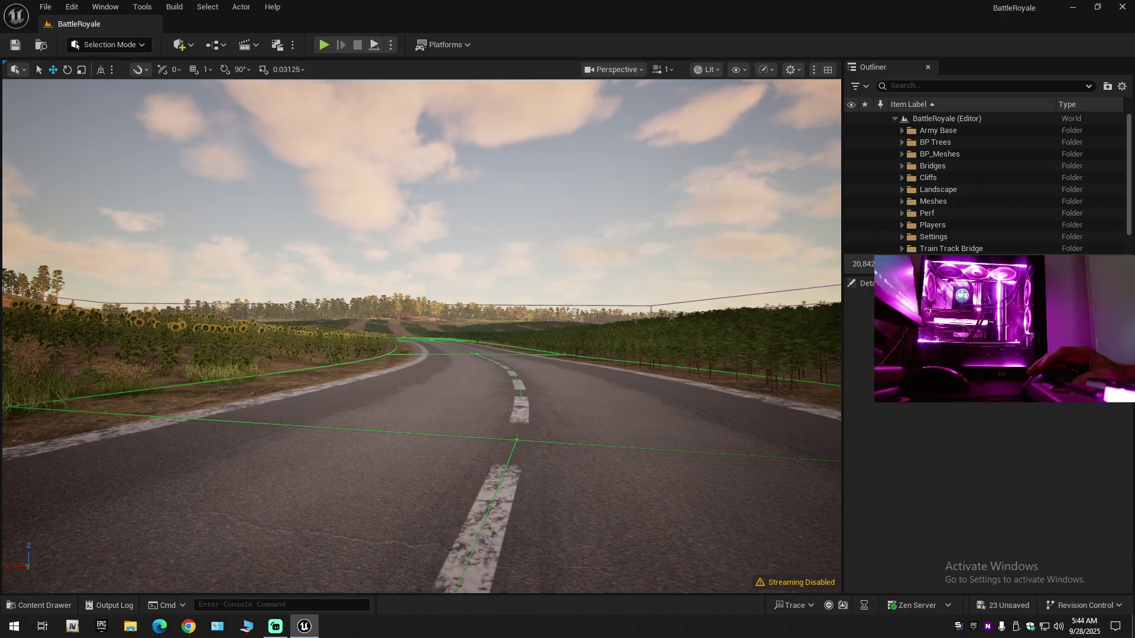
key("w")
key("w")
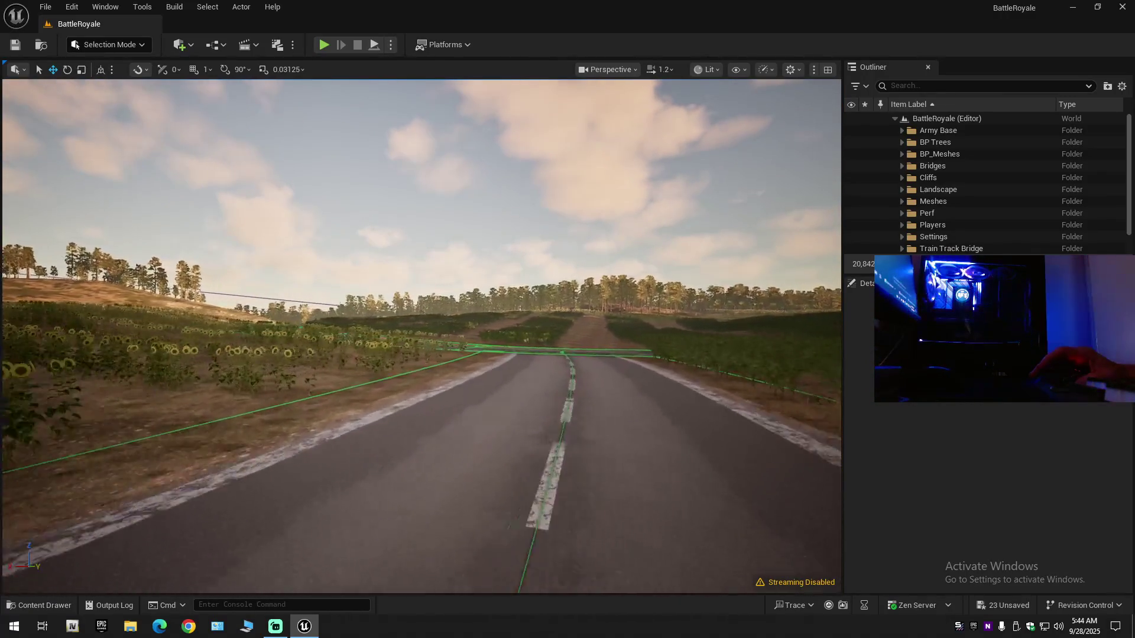
scroll(422, 336, "down", 2)
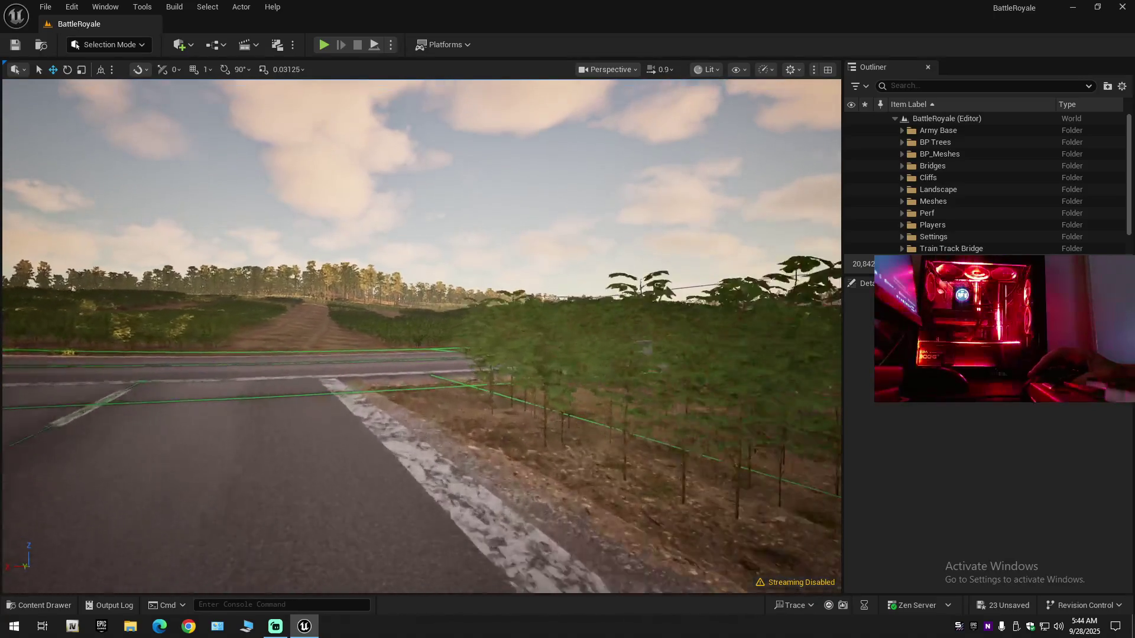
scroll(422, 335, "down", 3)
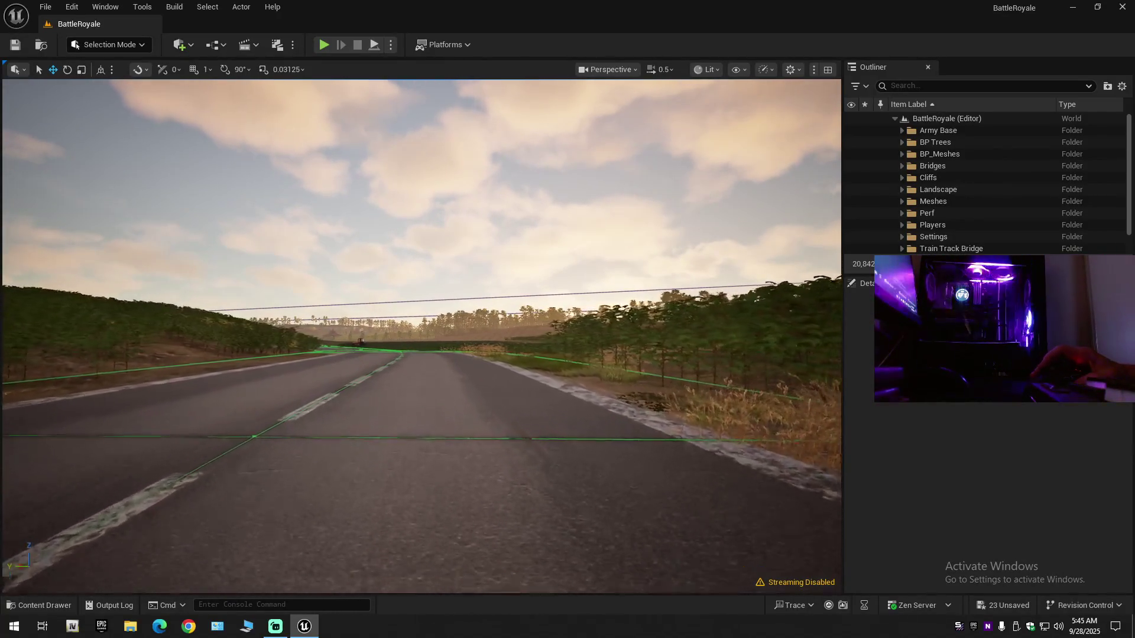
scroll(422, 336, "up", 2)
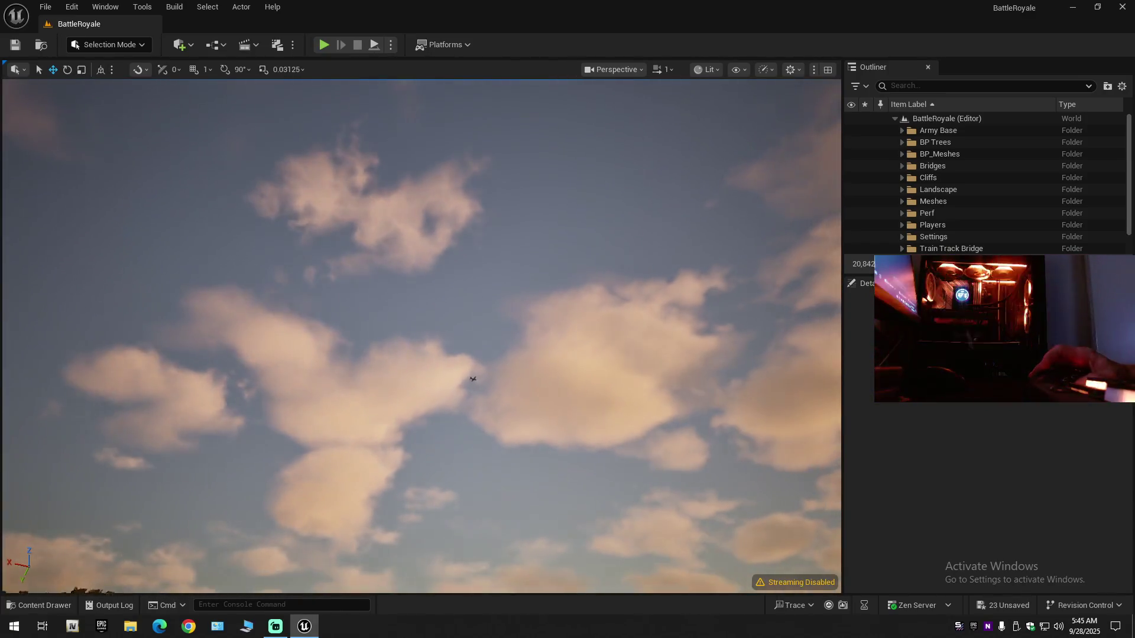
scroll(422, 336, "up", 5)
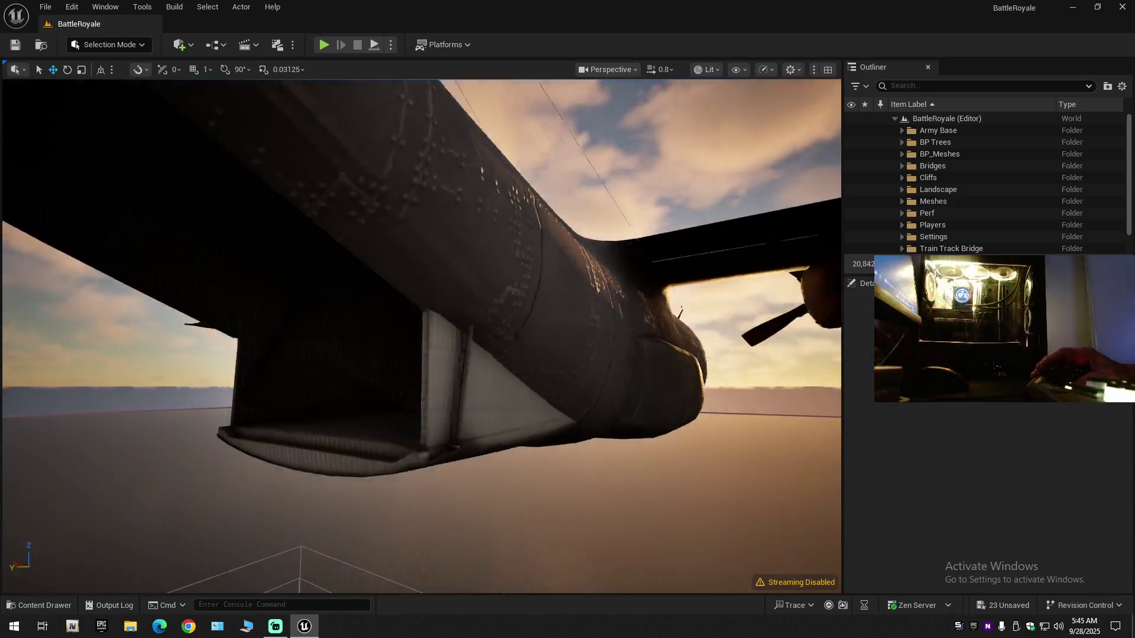
scroll(421, 336, "down", 3)
key("w")
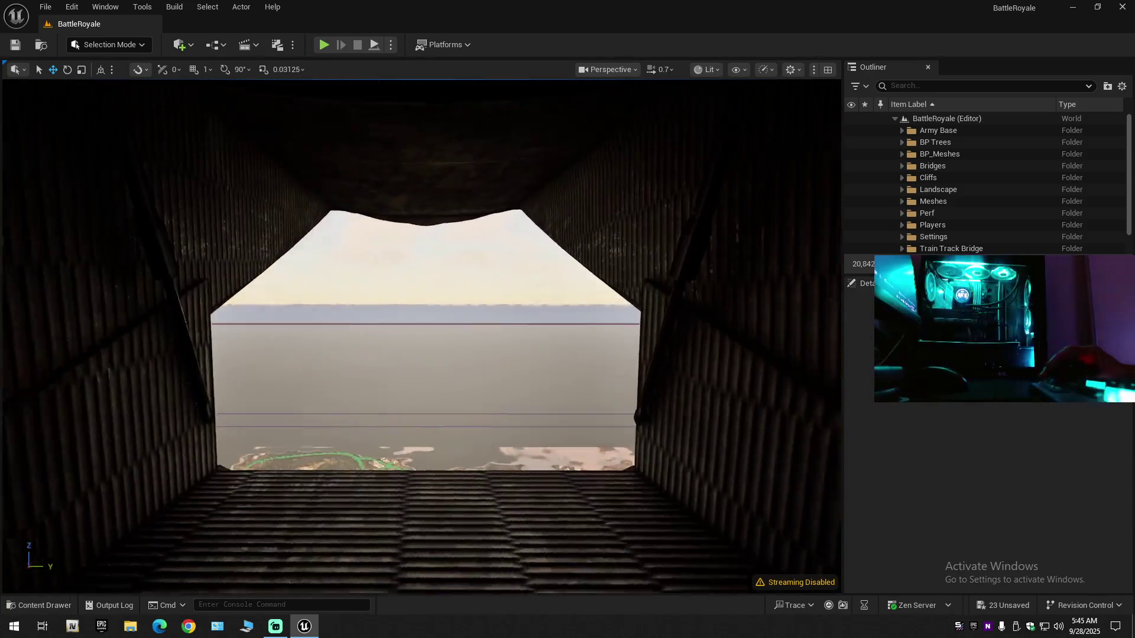
key("s")
scroll(421, 336, "down", 1)
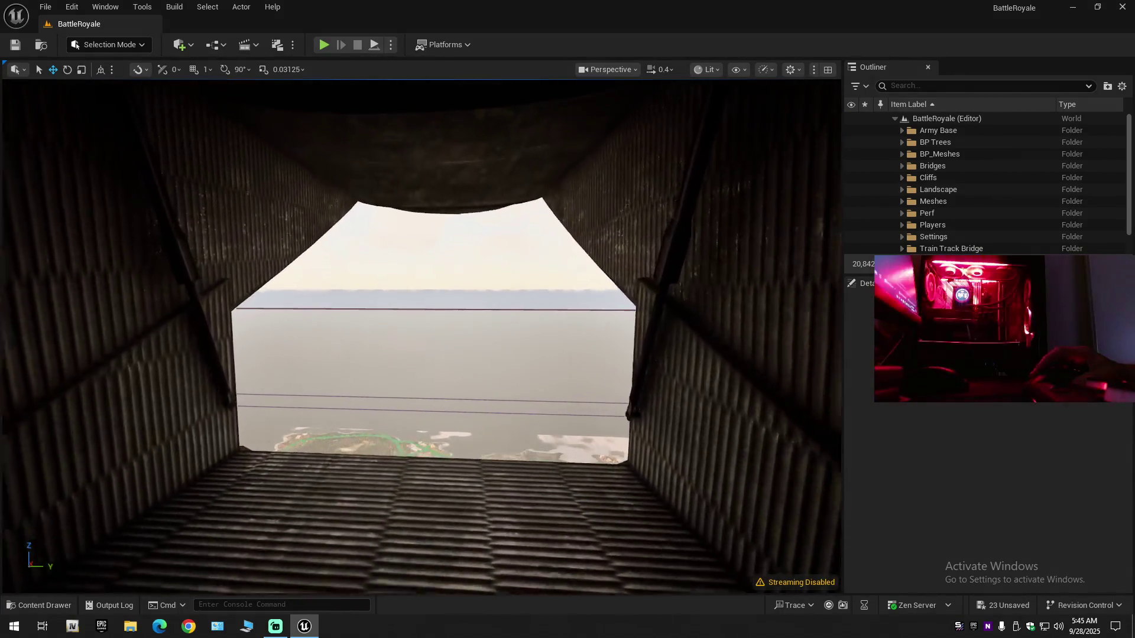
key("w")
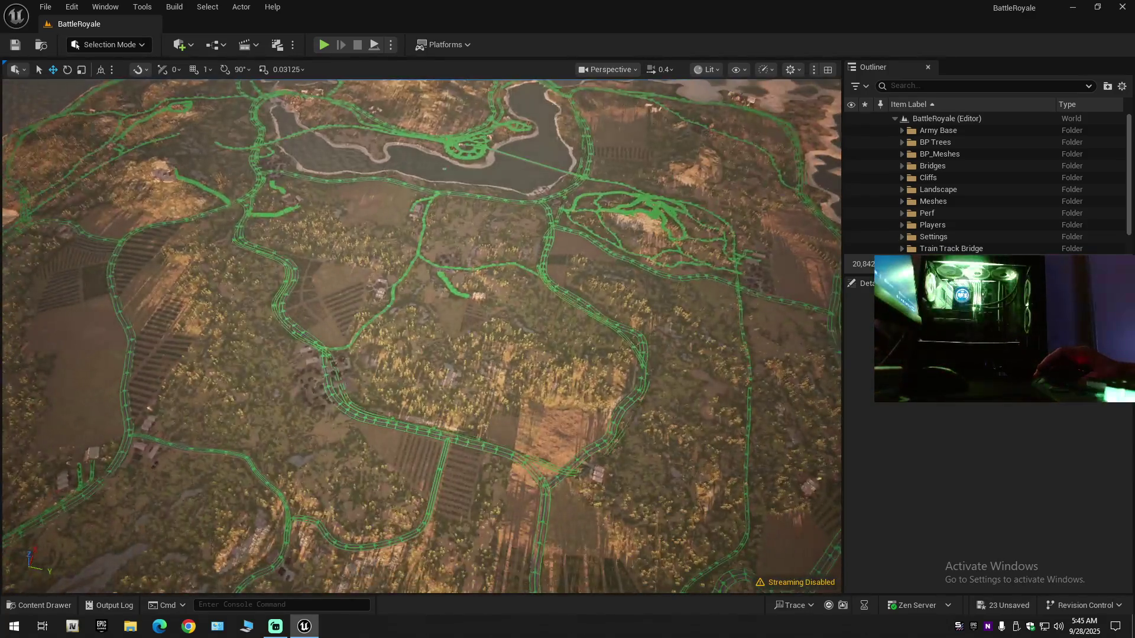
key("w")
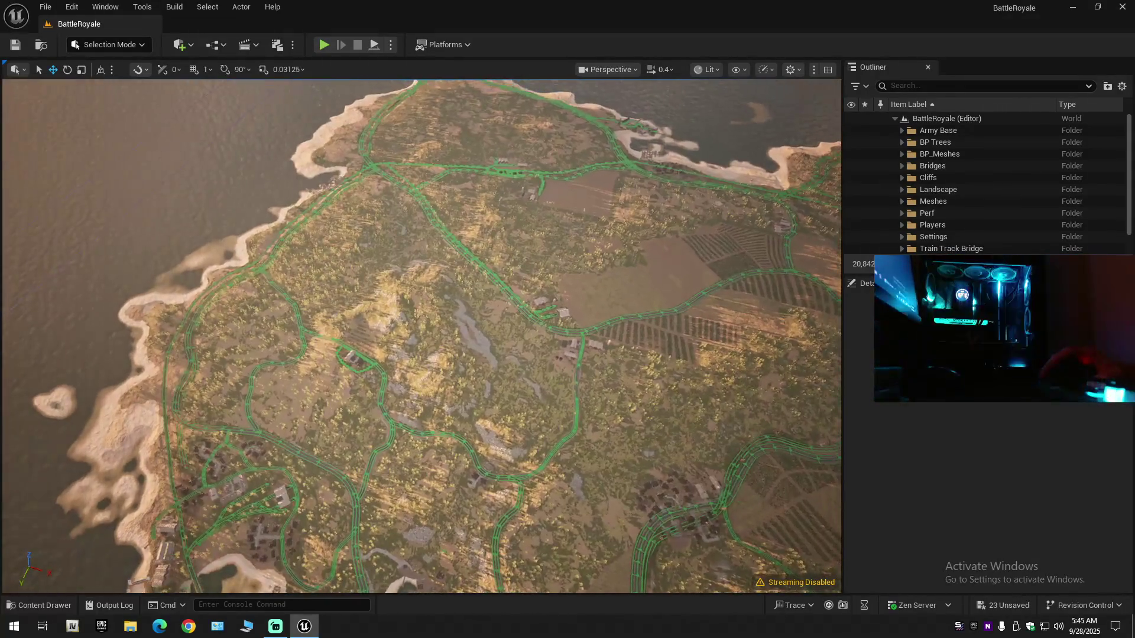
key("w")
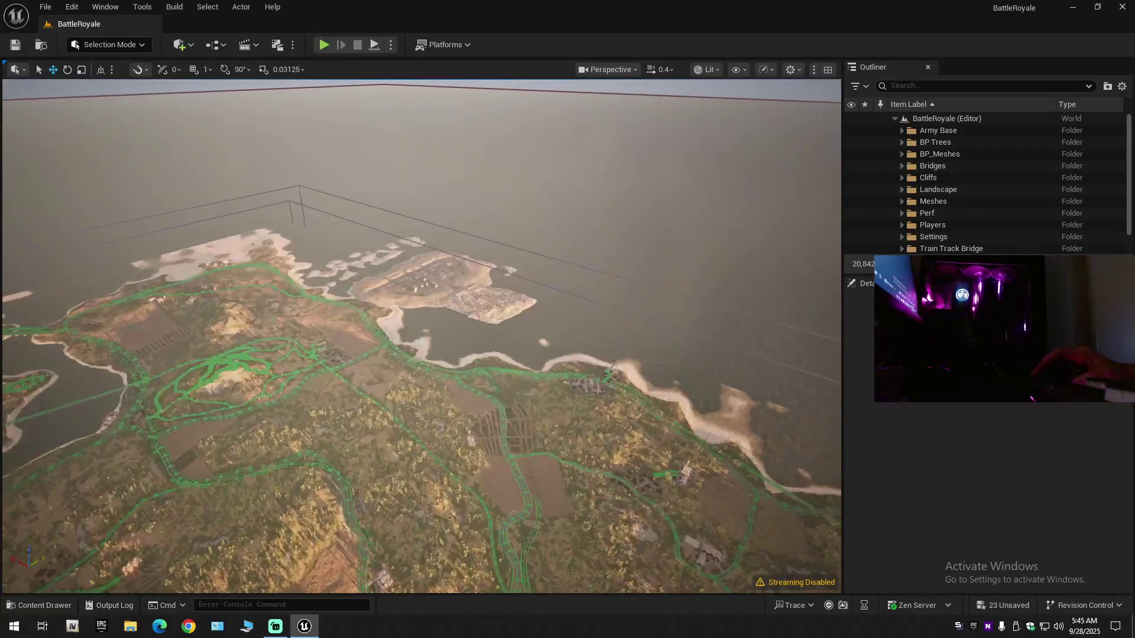
key("w")
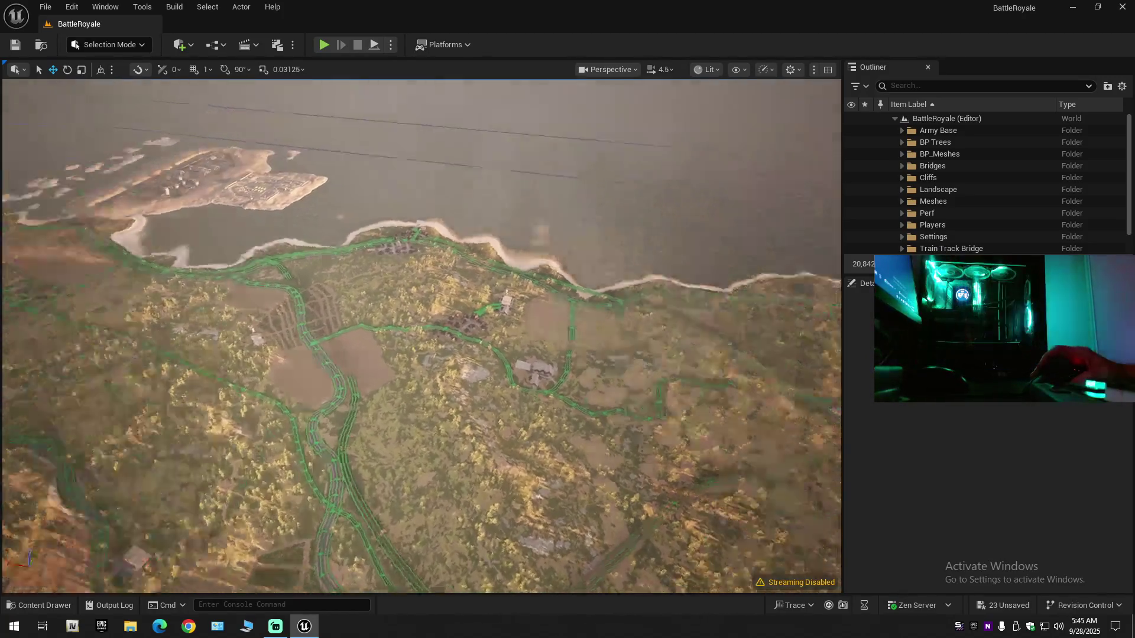
key("w")
key("w")
scroll(422, 336, "down", 1)
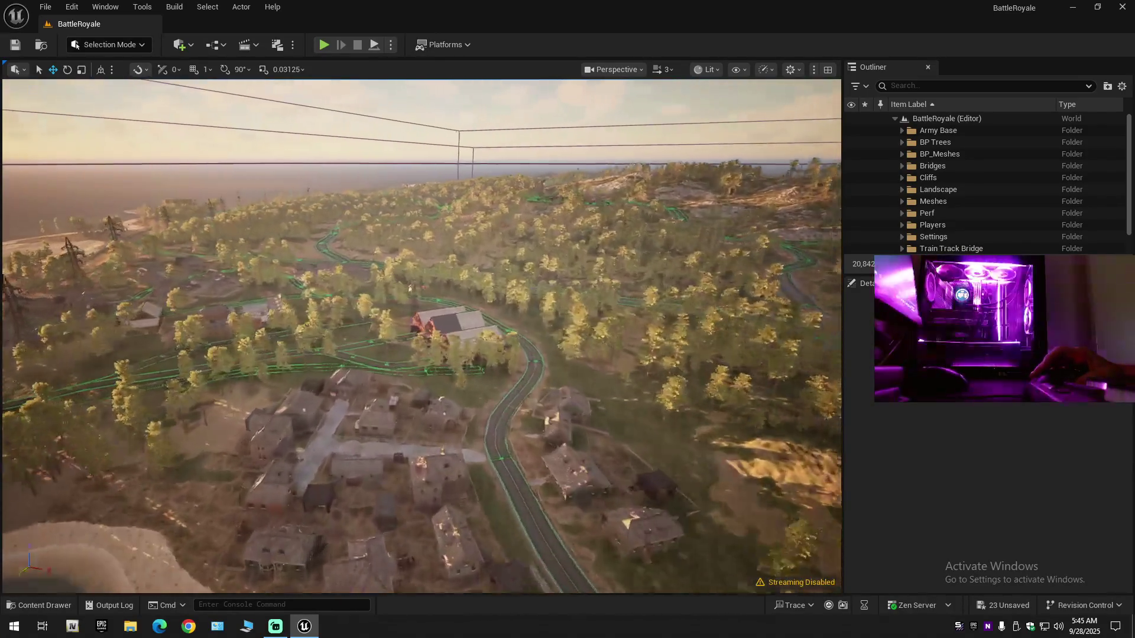
scroll(421, 336, "down", 2)
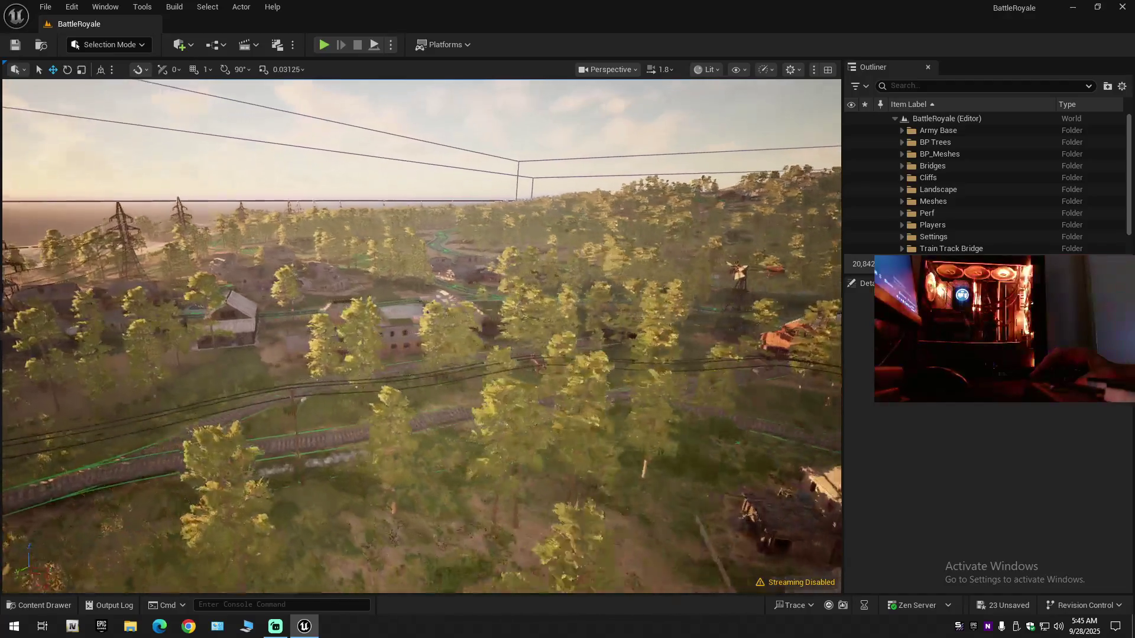
mouse_move(421, 336)
left_mouse_down()
mouse_move(439, 307)
mouse_move(390, 284)
mouse_move(382, 302)
mouse_move(547, 323)
left_mouse_up()
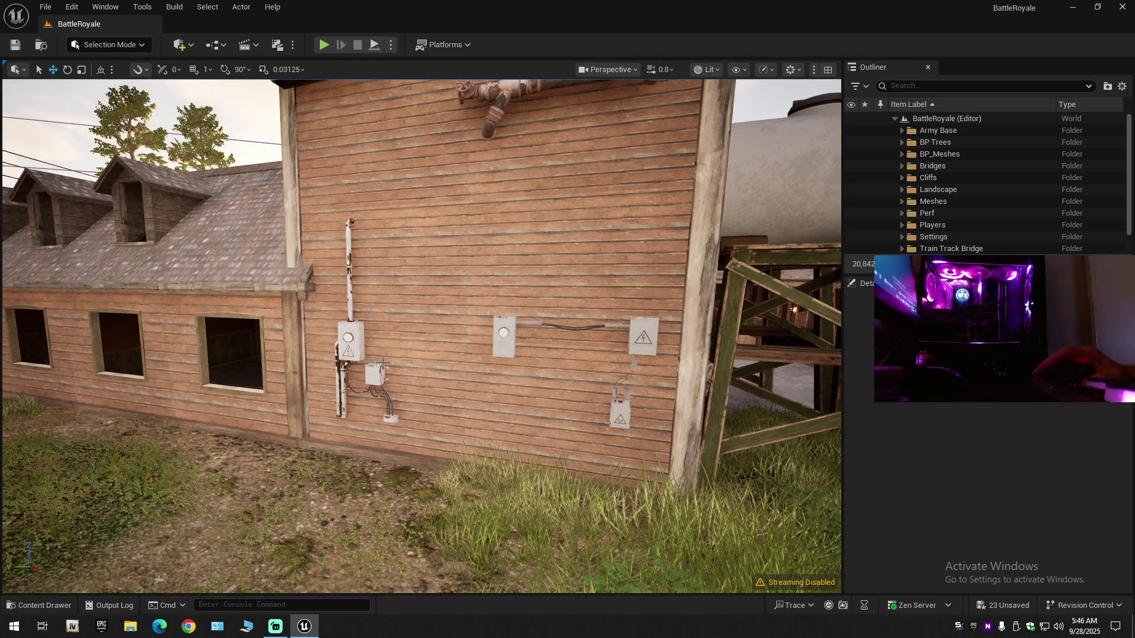
left_click_drag(413, 331, 296, 331)
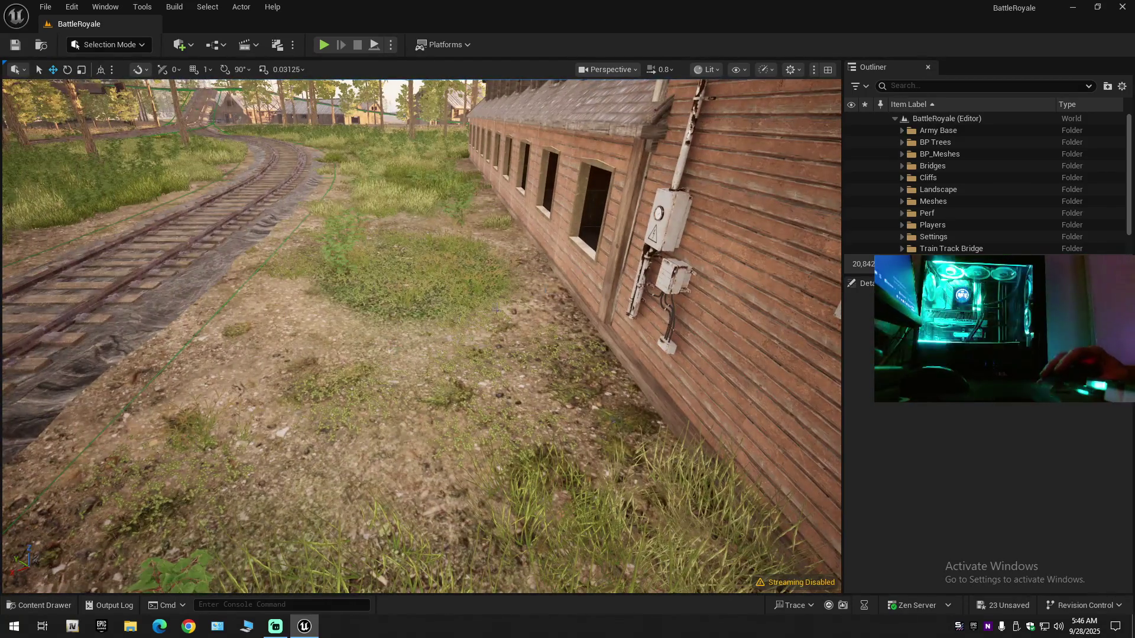
mouse_move(567, 331)
left_mouse_down()
mouse_move(615, 296)
mouse_move(620, 260)
mouse_move(520, 332)
left_mouse_up()
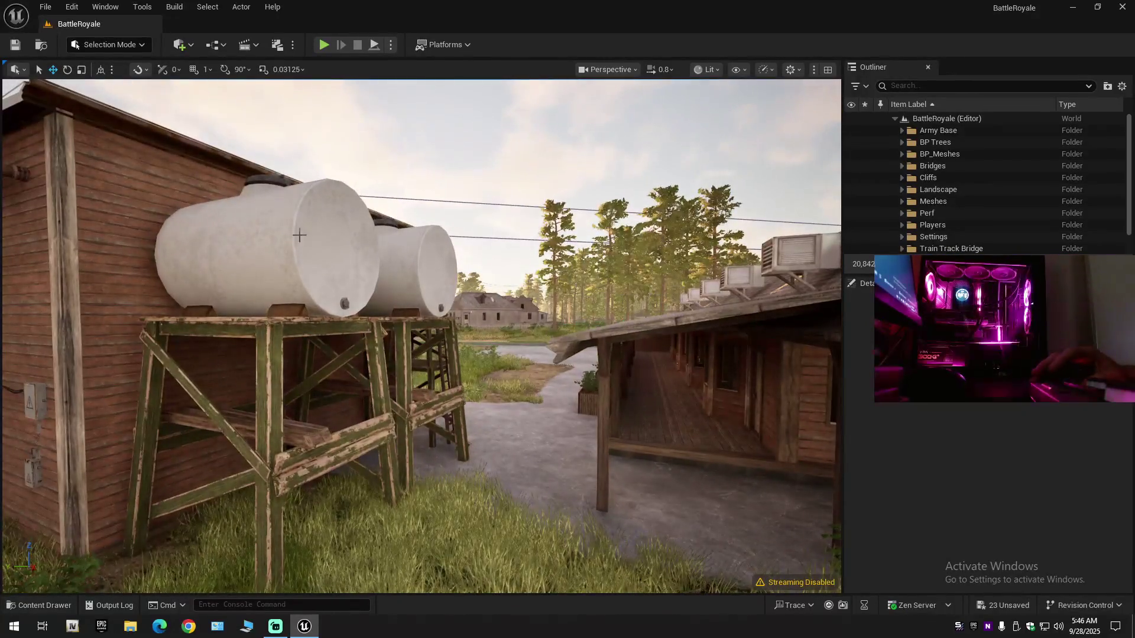
mouse_move(331, 236)
left_mouse_down()
mouse_move(278, 235)
mouse_move(313, 260)
mouse_move(296, 255)
left_mouse_up()
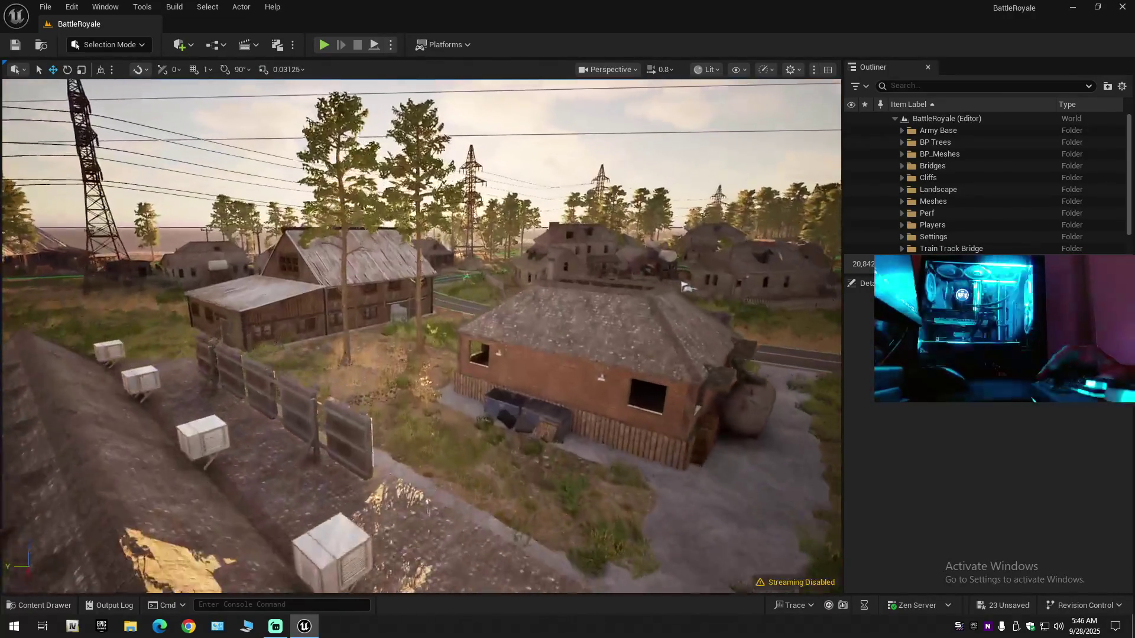
mouse_move(421, 336)
left_mouse_down()
mouse_move(421, 307)
mouse_move(378, 296)
mouse_move(379, 153)
mouse_move(450, 154)
mouse_move(384, 107)
mouse_move(402, 107)
left_mouse_up()
scroll(390, 106, "down", 2)
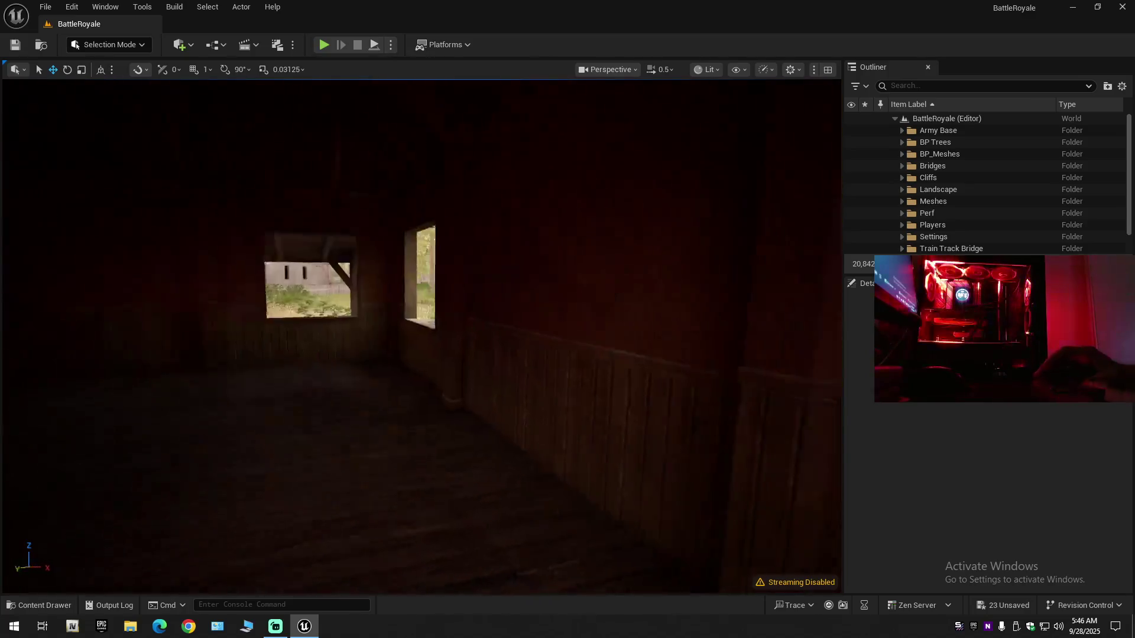
left_click_drag(402, 107, 402, 142)
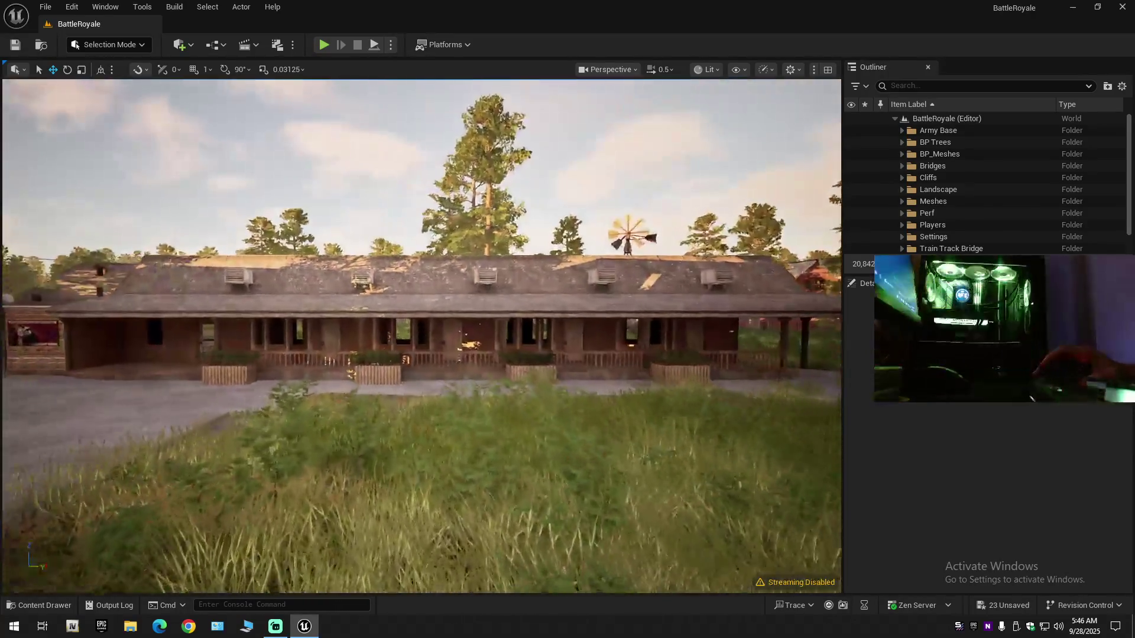
left_click_drag(339, 251, 339, 252)
scroll(339, 252, "down", 2)
scroll(339, 252, "up", 1)
scroll(339, 252, "up", 2)
scroll(338, 252, "down", 1)
scroll(339, 252, "down", 1)
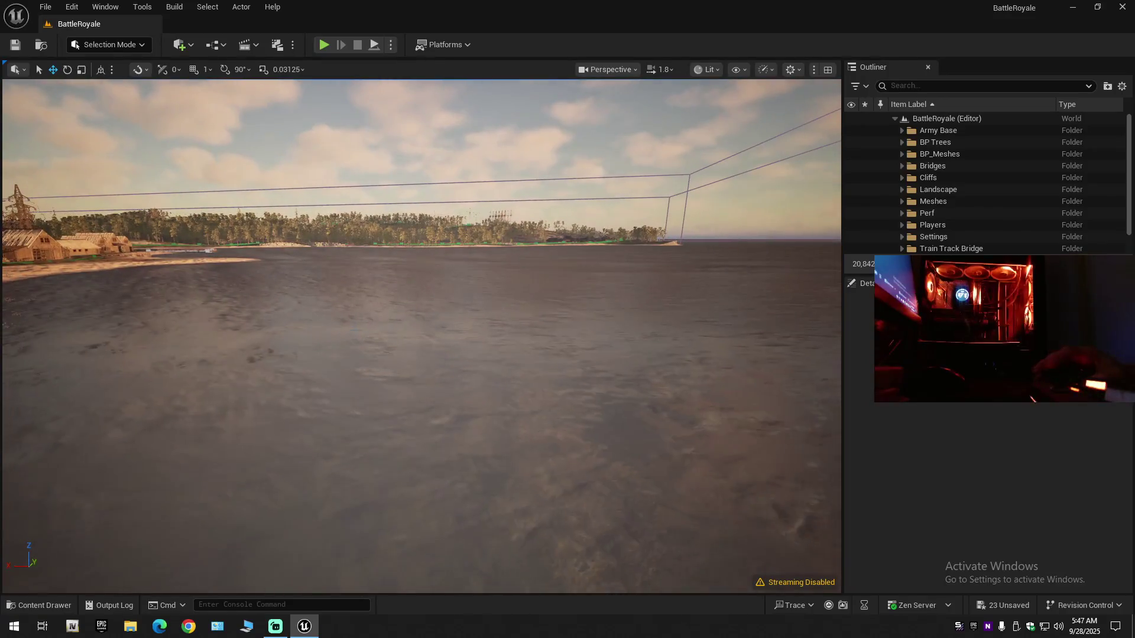
left_click(339, 252)
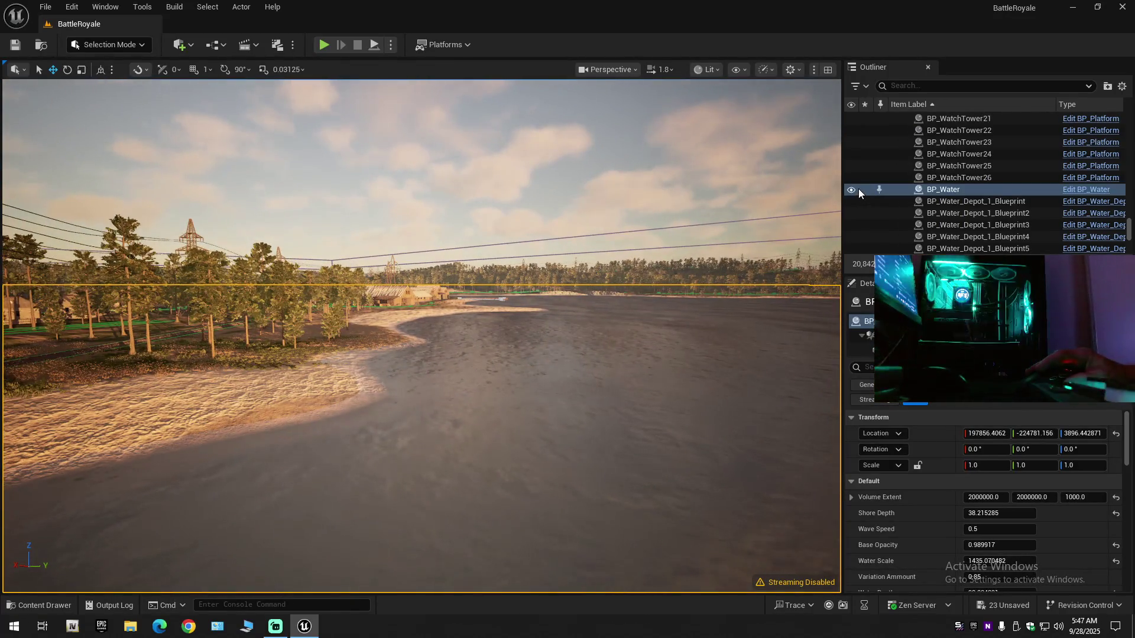
left_click(851, 190)
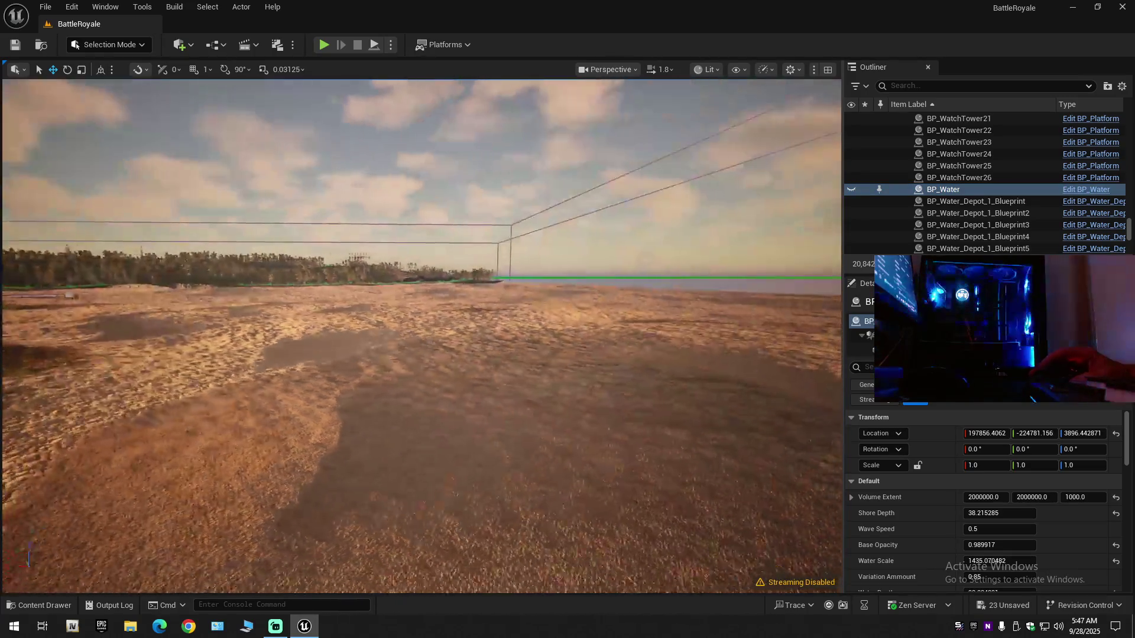
key("e")
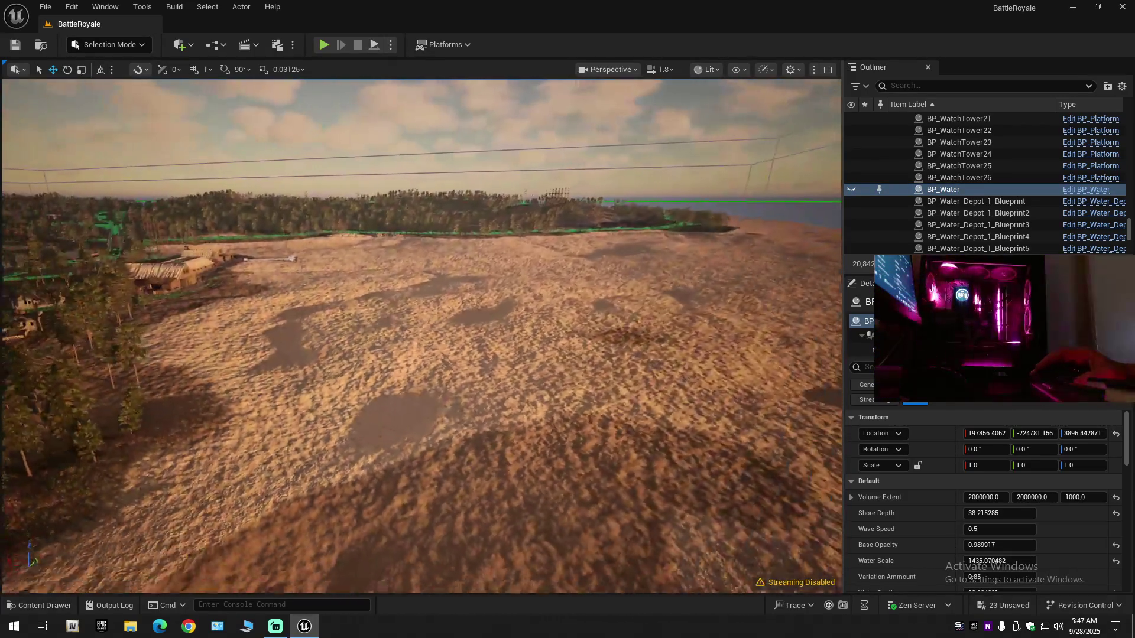
left_click(851, 191)
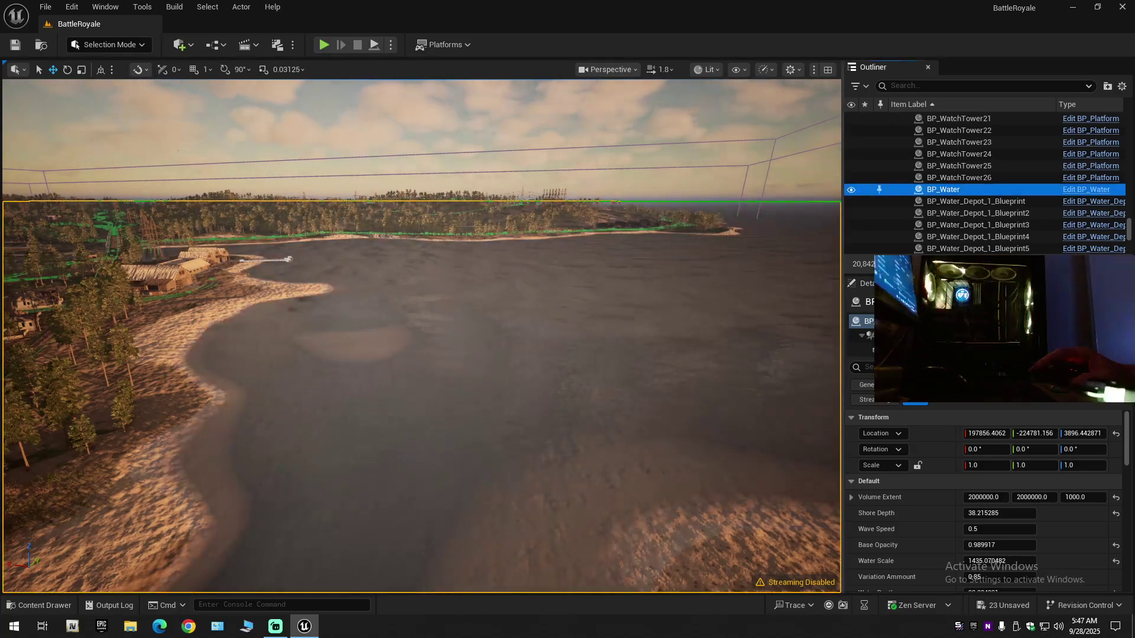
scroll(422, 336, "up", 1)
key("e")
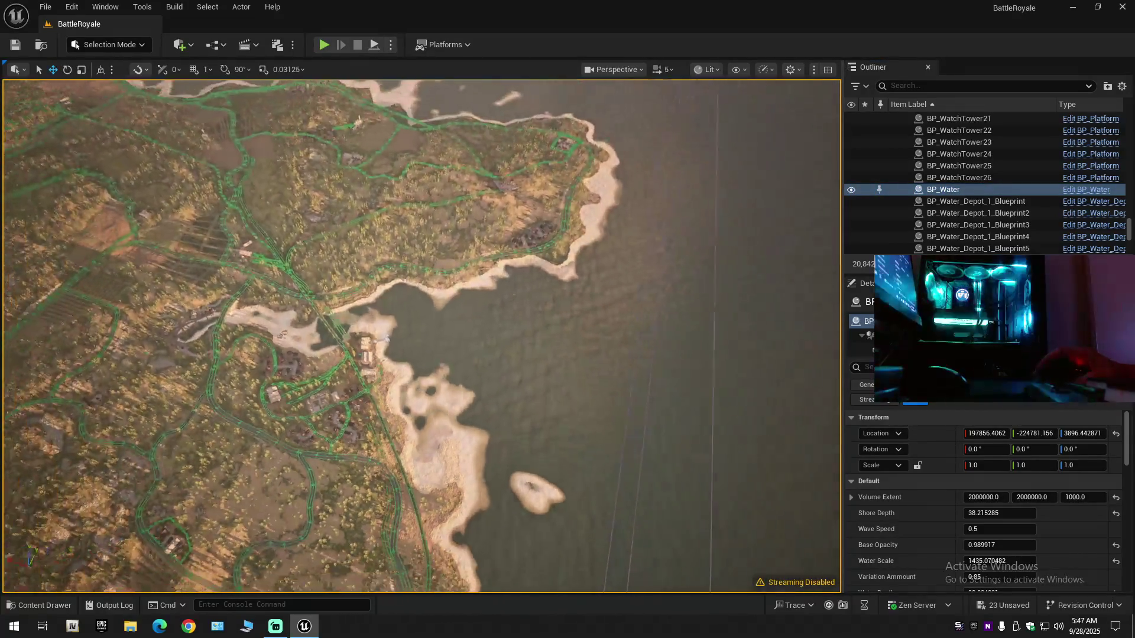
key("w")
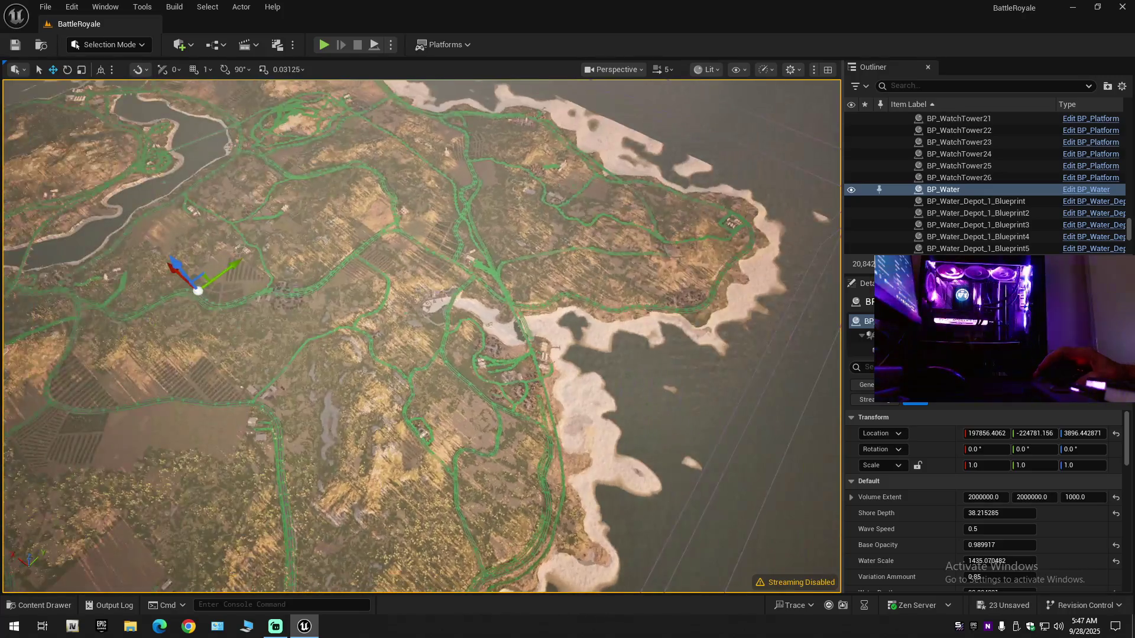
key("s")
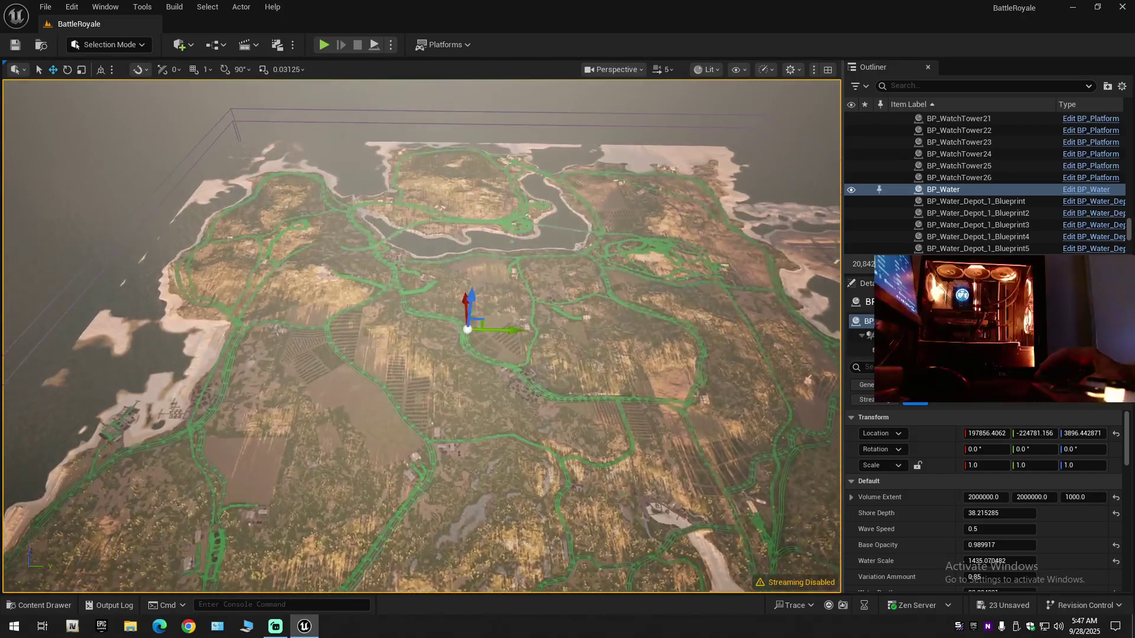
key("q")
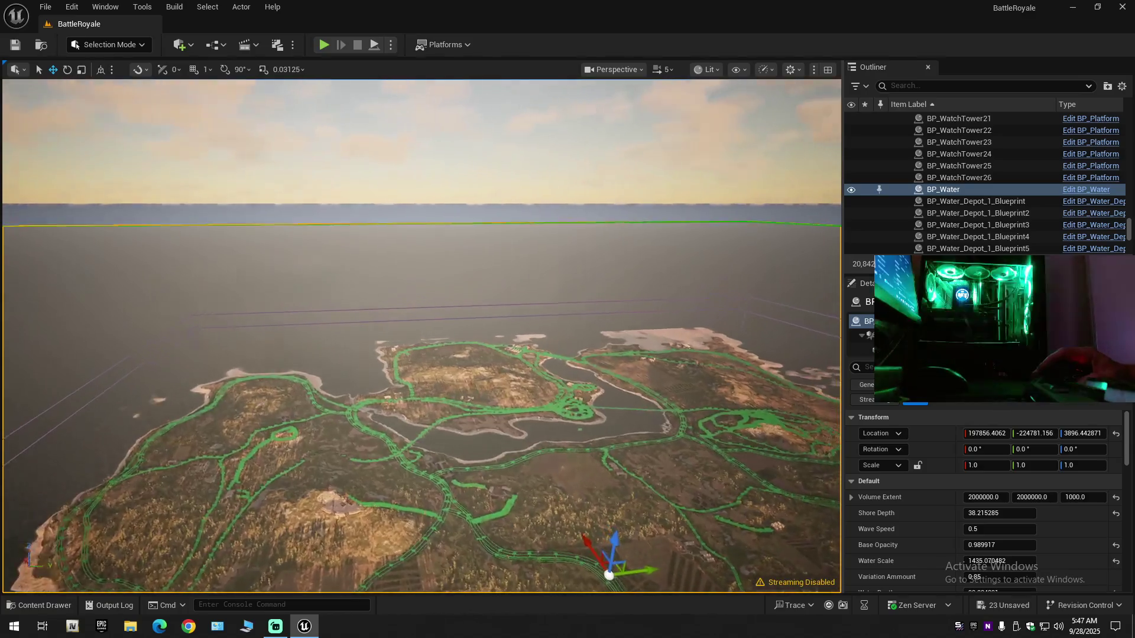
key("w")
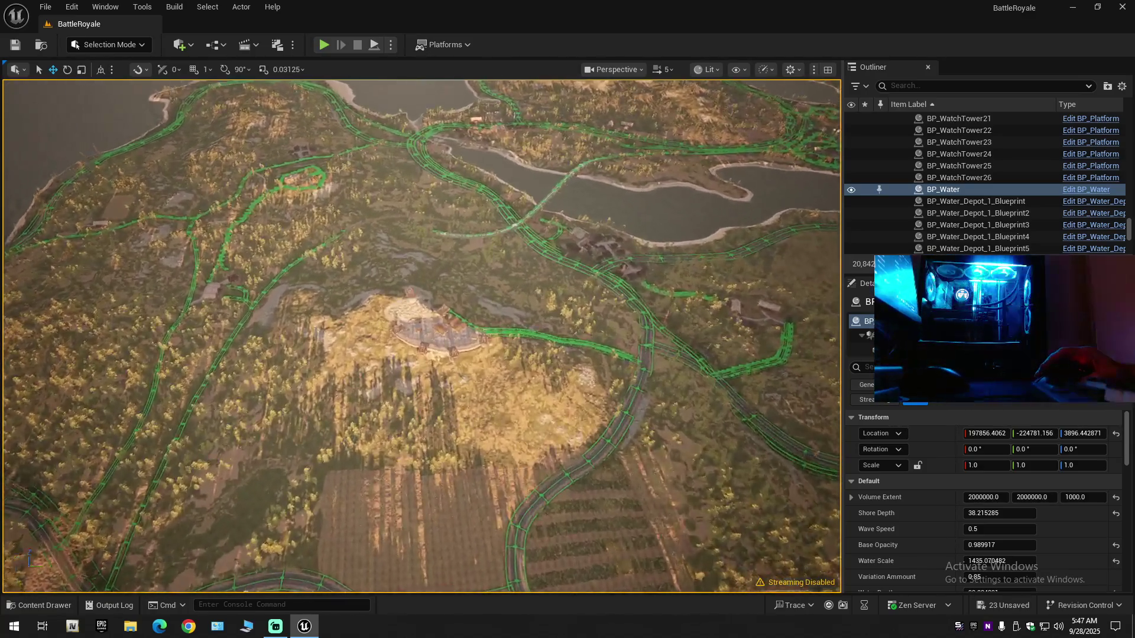
key("f")
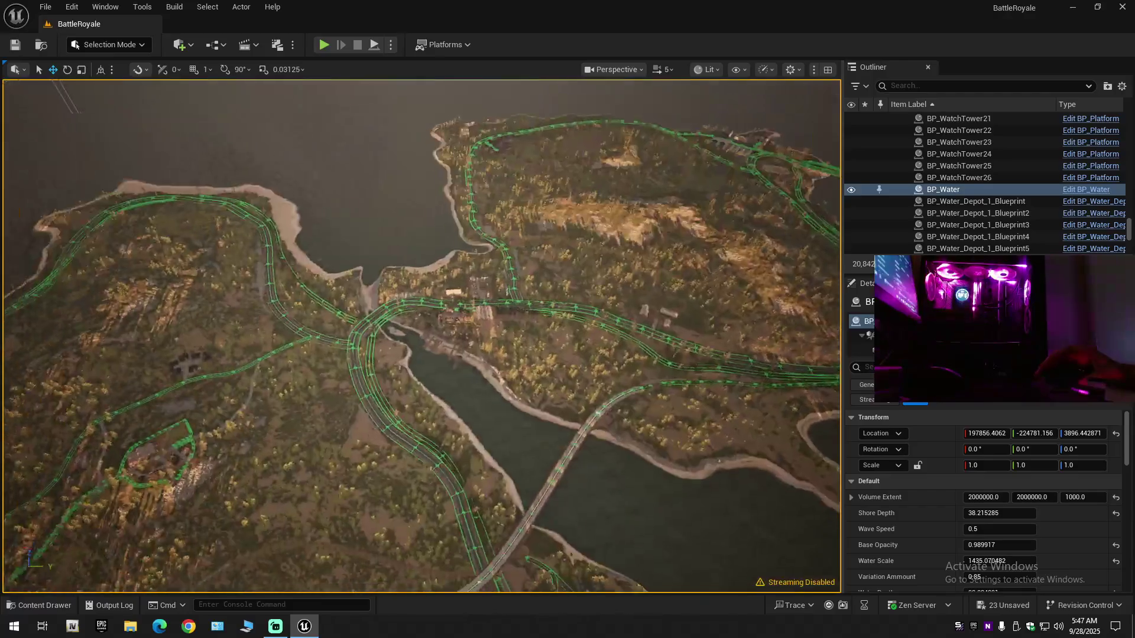
key("s")
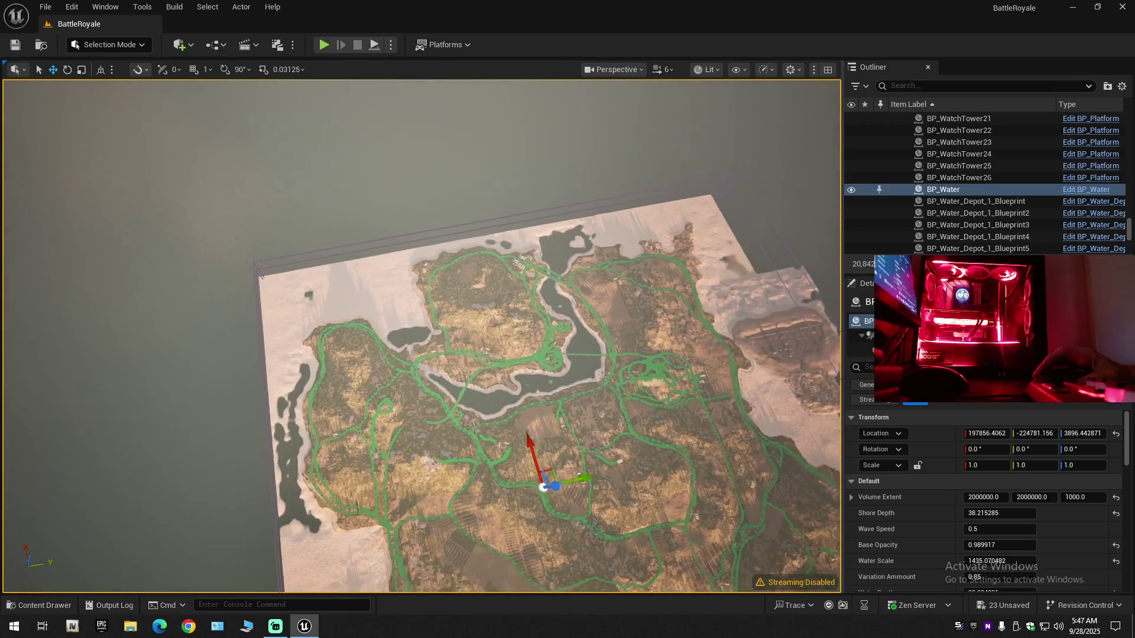
key("s")
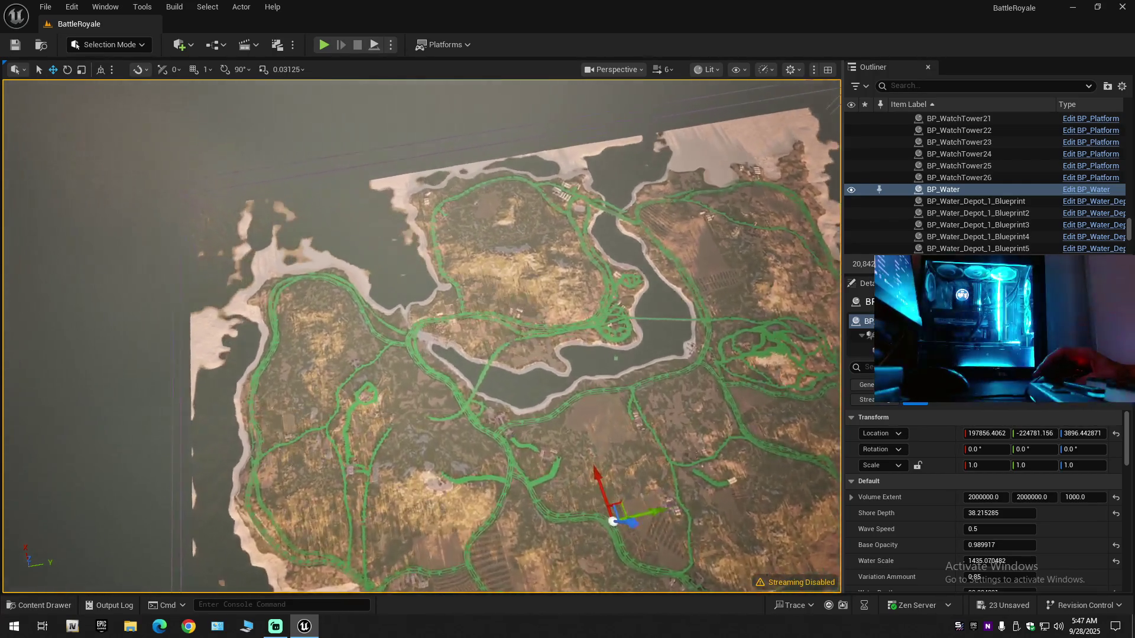
key("w")
scroll(421, 335, "down", 1)
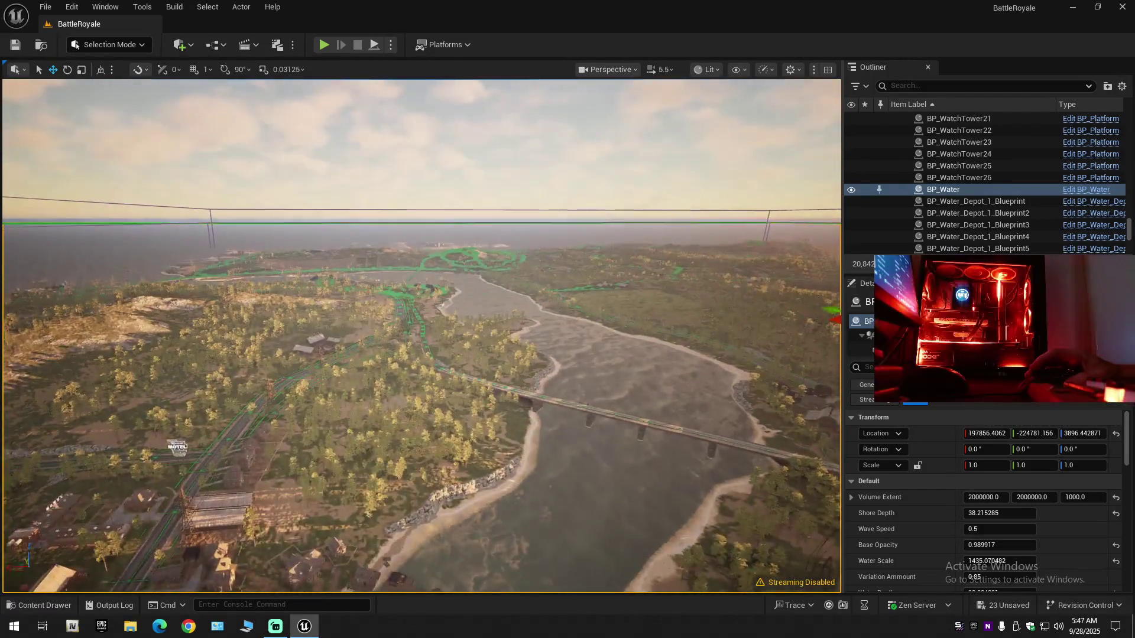
mouse_move(421, 336)
left_mouse_down()
mouse_move(421, 260)
mouse_move(449, 260)
mouse_move(473, 289)
mouse_move(432, 301)
mouse_move(473, 313)
mouse_move(367, 317)
left_mouse_up()
scroll(366, 317, "down", 1)
scroll(421, 336, "down", 1)
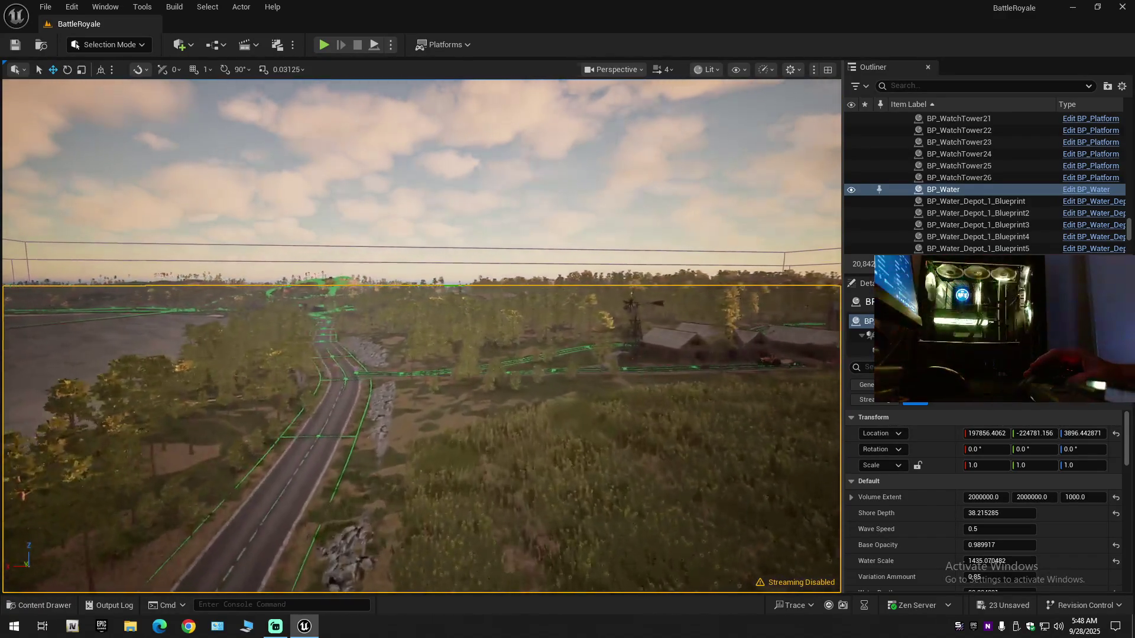
key("w")
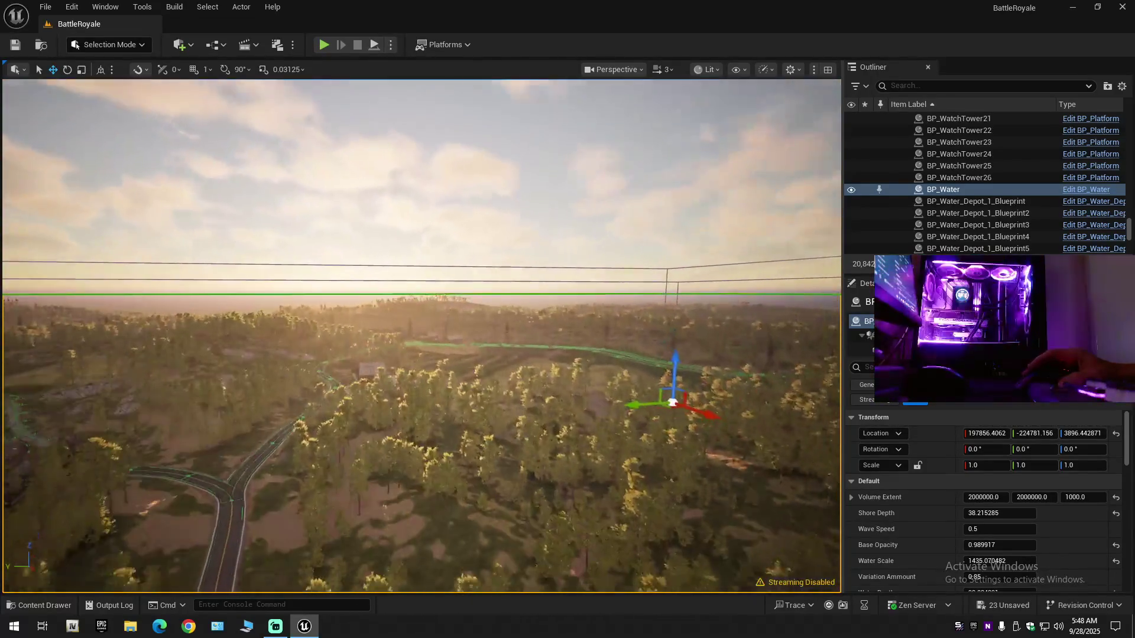
left_click(547, 210)
scroll(422, 335, "up", 1)
key("w")
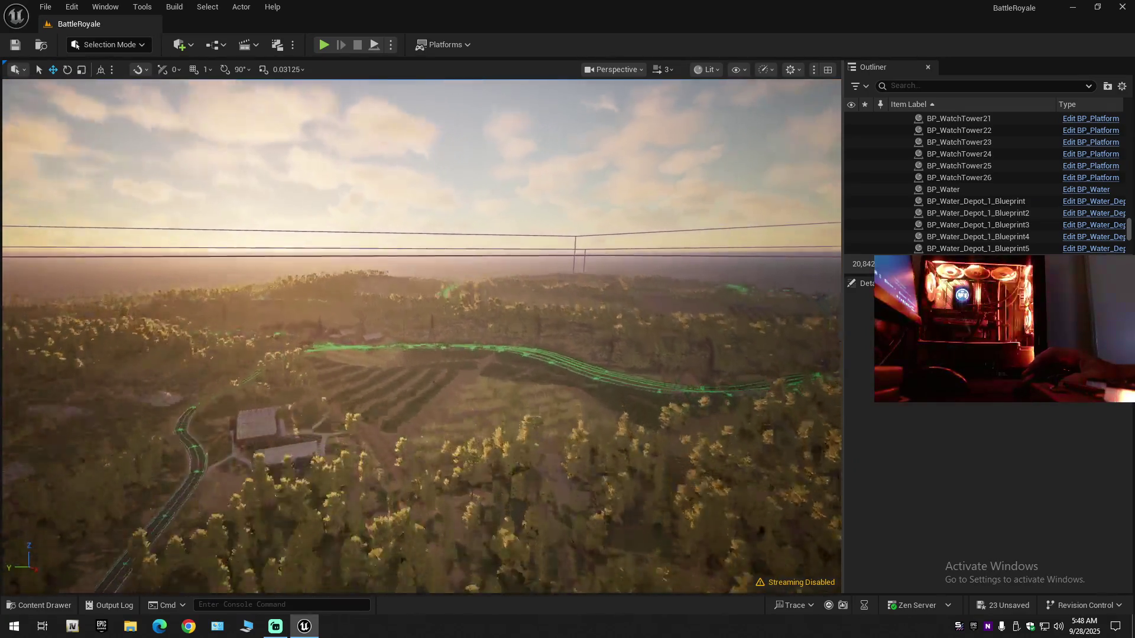
scroll(421, 336, "down", 3)
key("w")
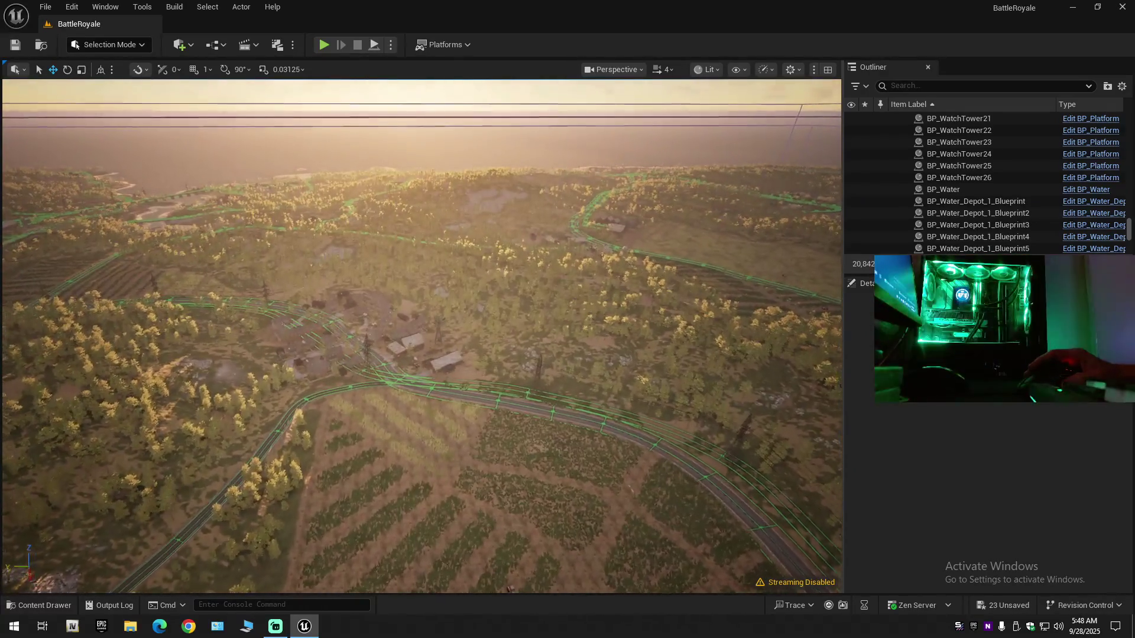
key("w")
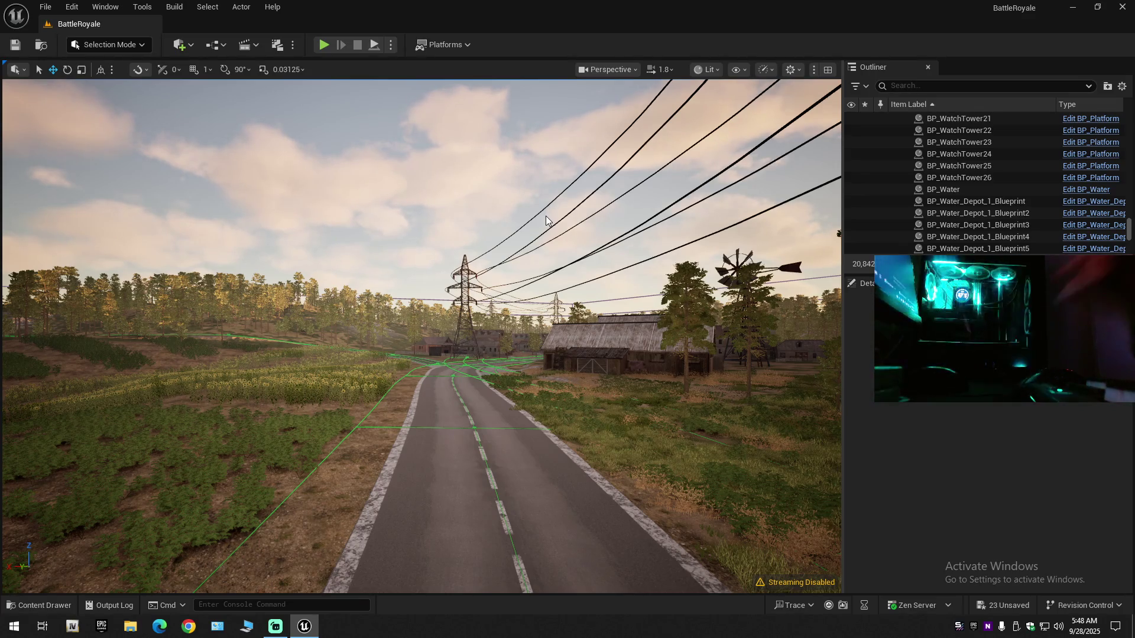
key("w")
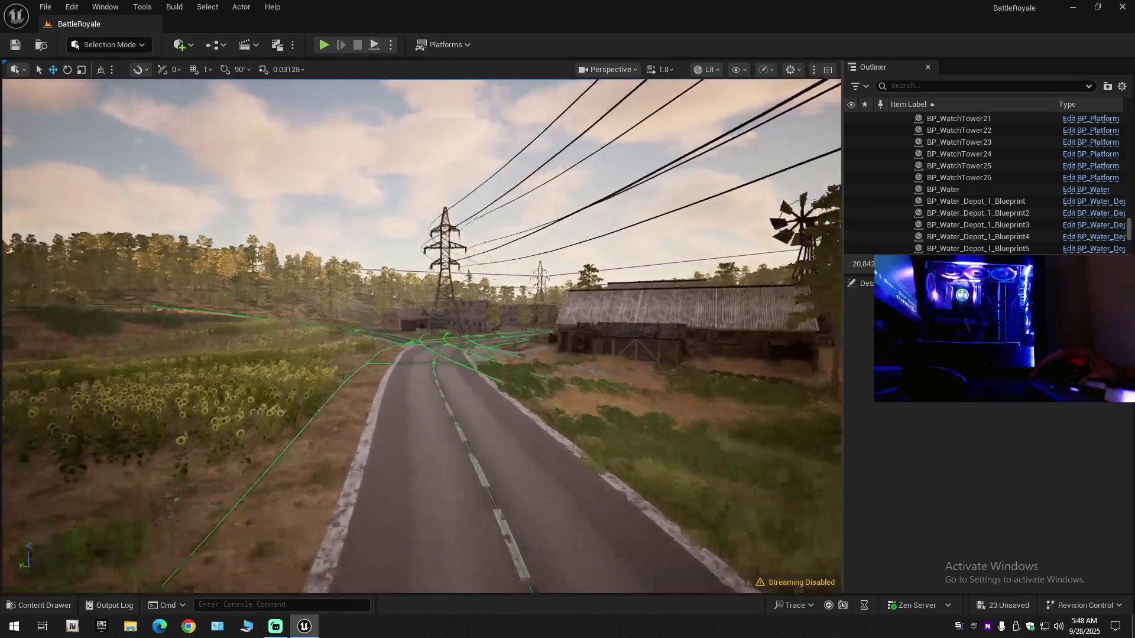
key("w")
scroll(422, 336, "down", 2)
mouse_move(451, 349)
left_mouse_down()
mouse_move(413, 350)
mouse_move(451, 350)
mouse_move(426, 362)
mouse_move(331, 361)
left_mouse_up()
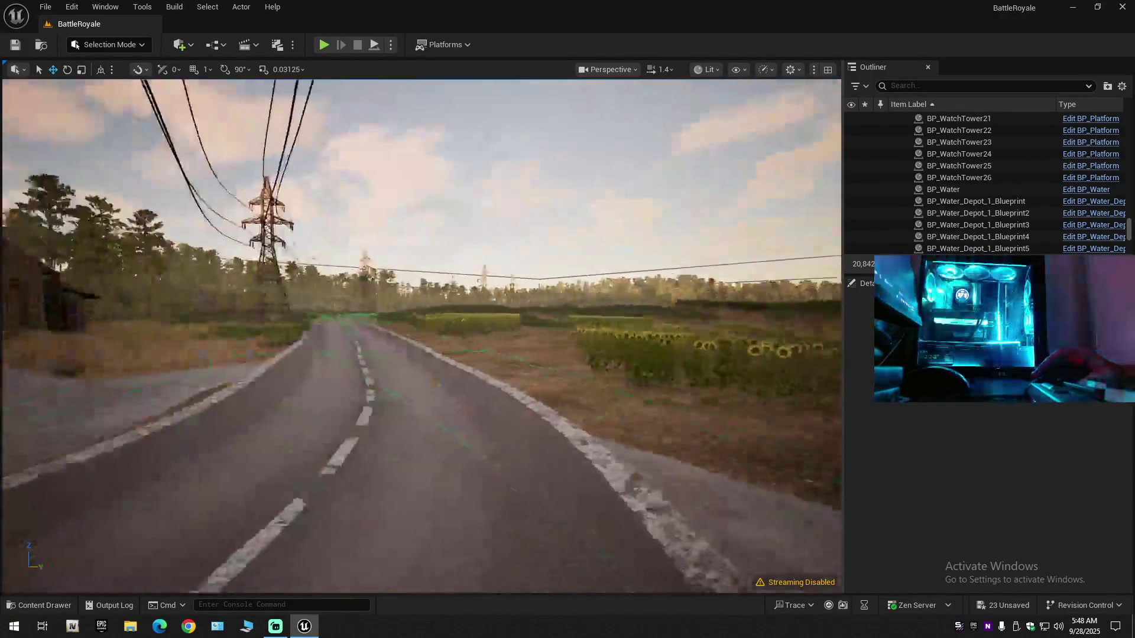
scroll(331, 362, "down", 1)
key("w")
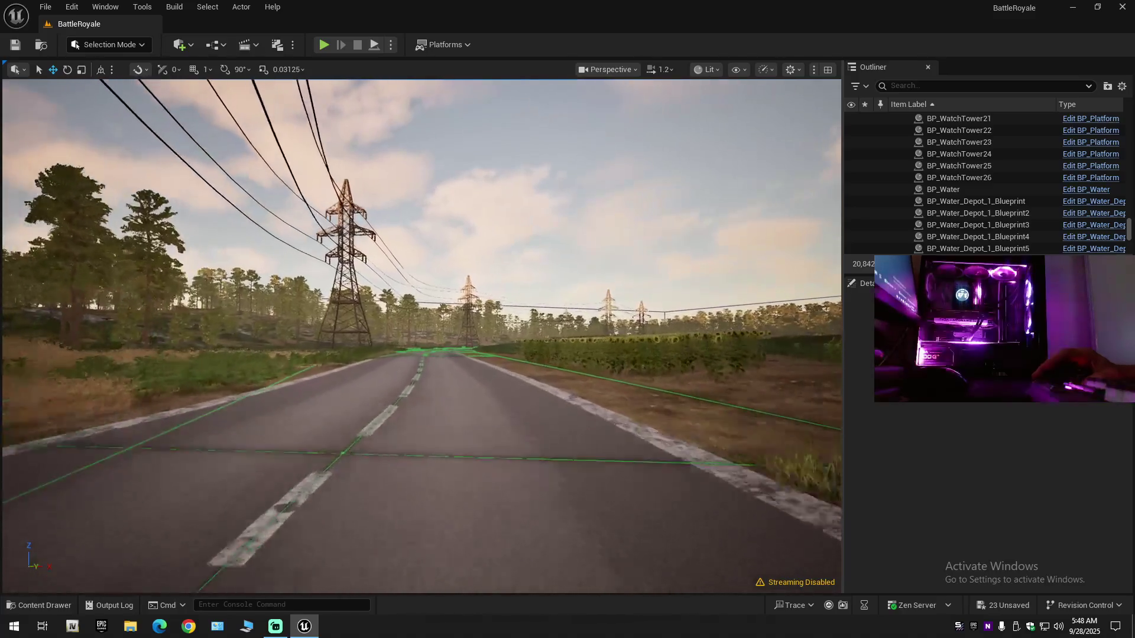
key("w")
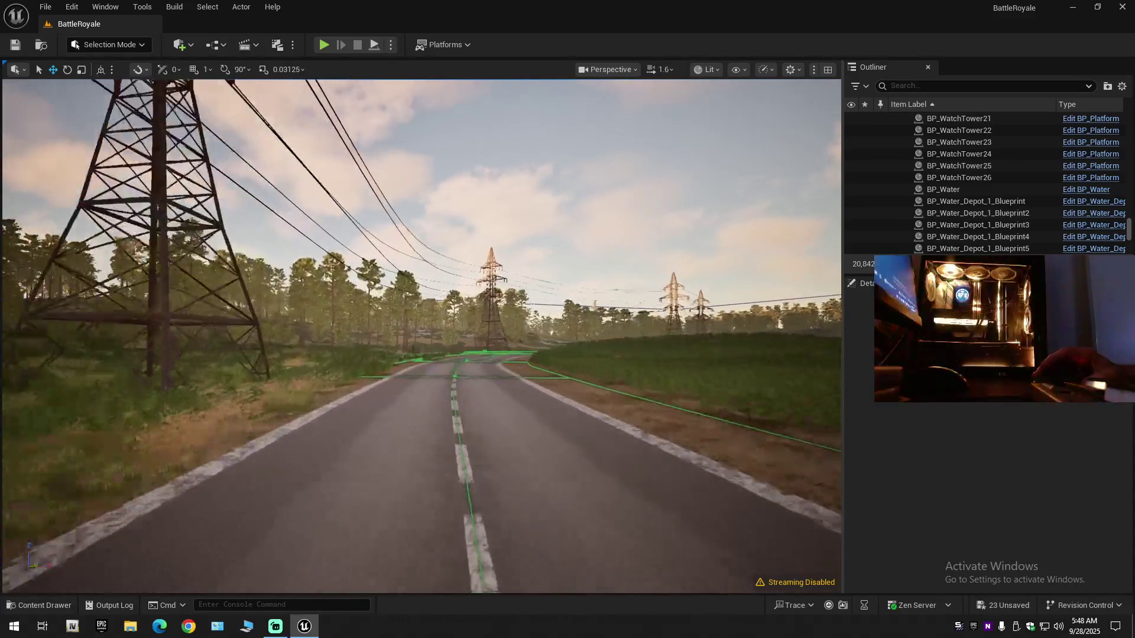
scroll(422, 335, "up", 2)
key("w")
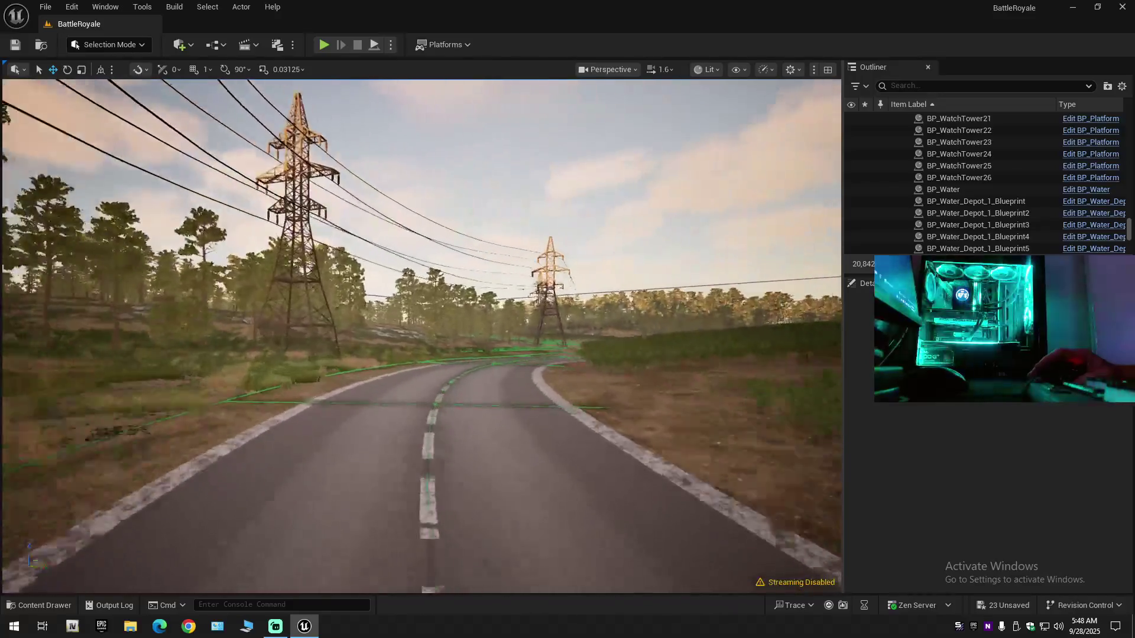
key("w")
scroll(421, 336, "up", 1)
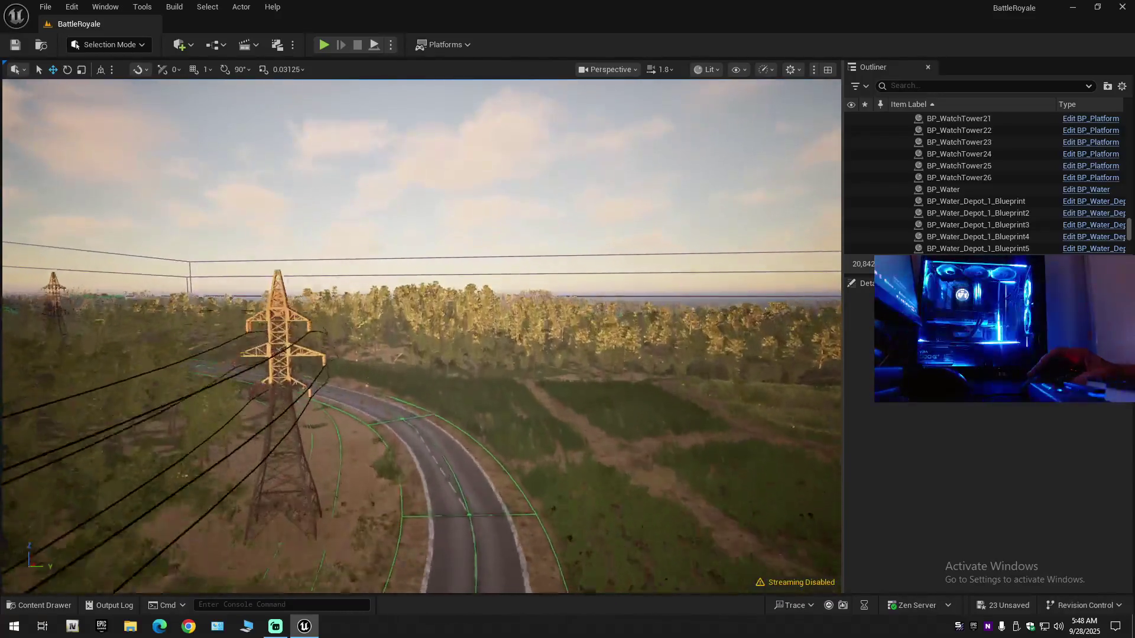
key("e")
scroll(421, 336, "up", 3)
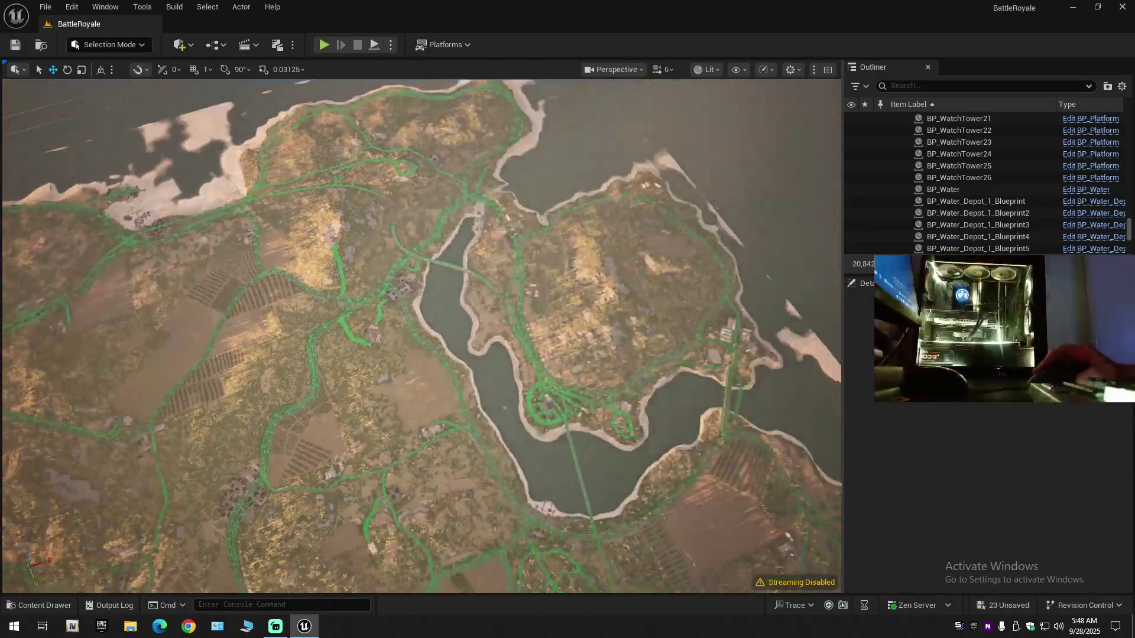
key("w")
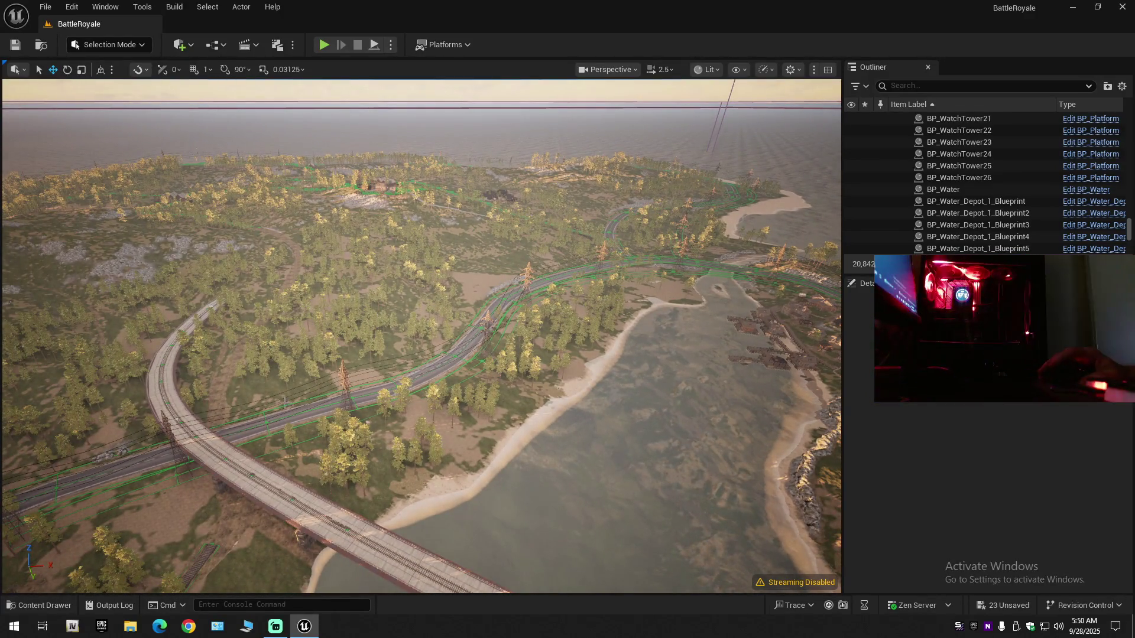
Fly forward along the railway bridge track, then bring up the content browser at the Maps folder.
scroll(421, 336, "down", 1)
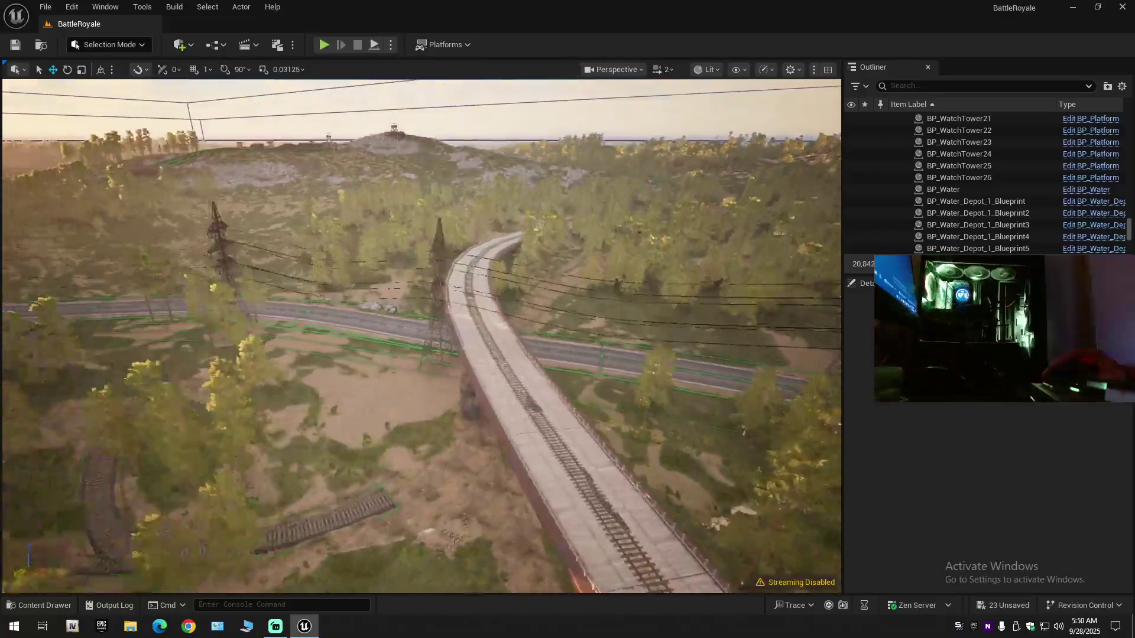
scroll(421, 336, "down", 2)
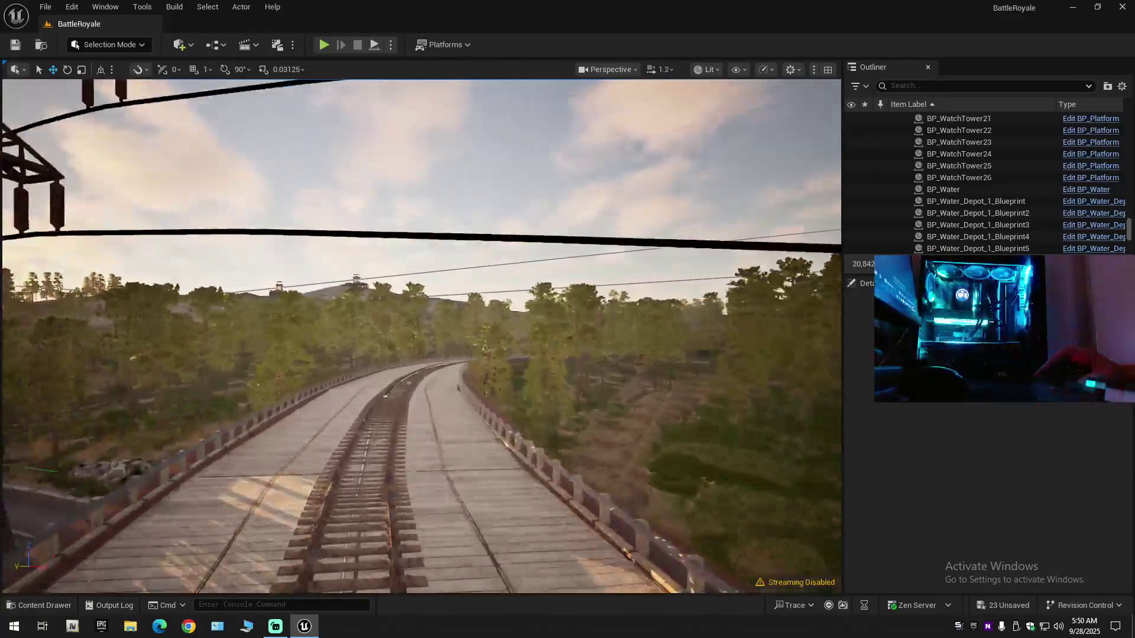
key("w")
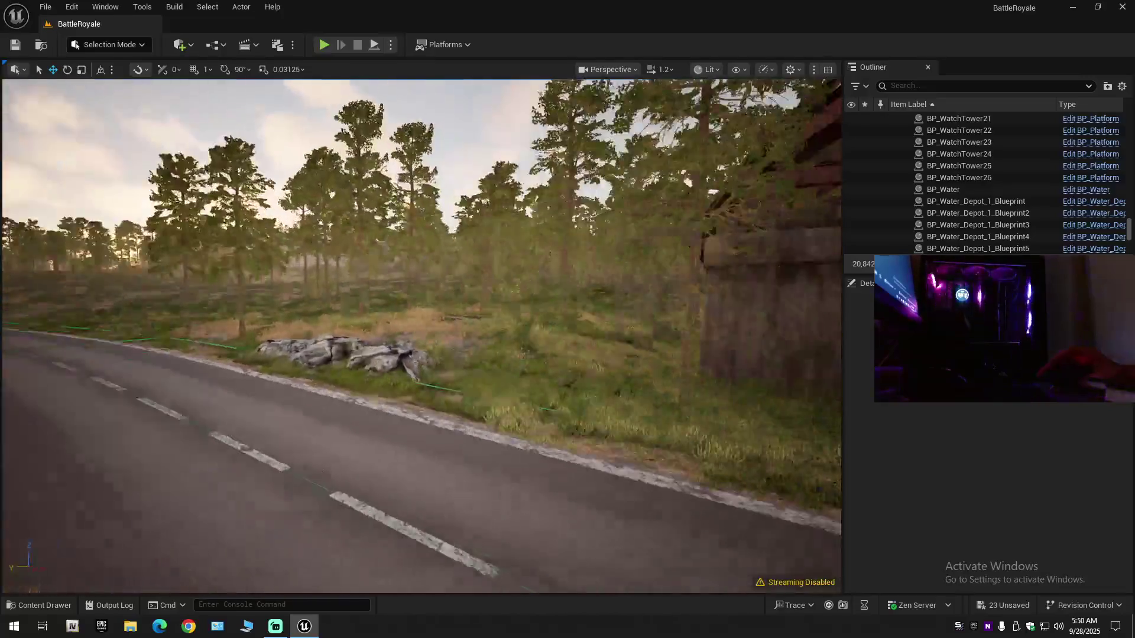
scroll(422, 336, "up", 1)
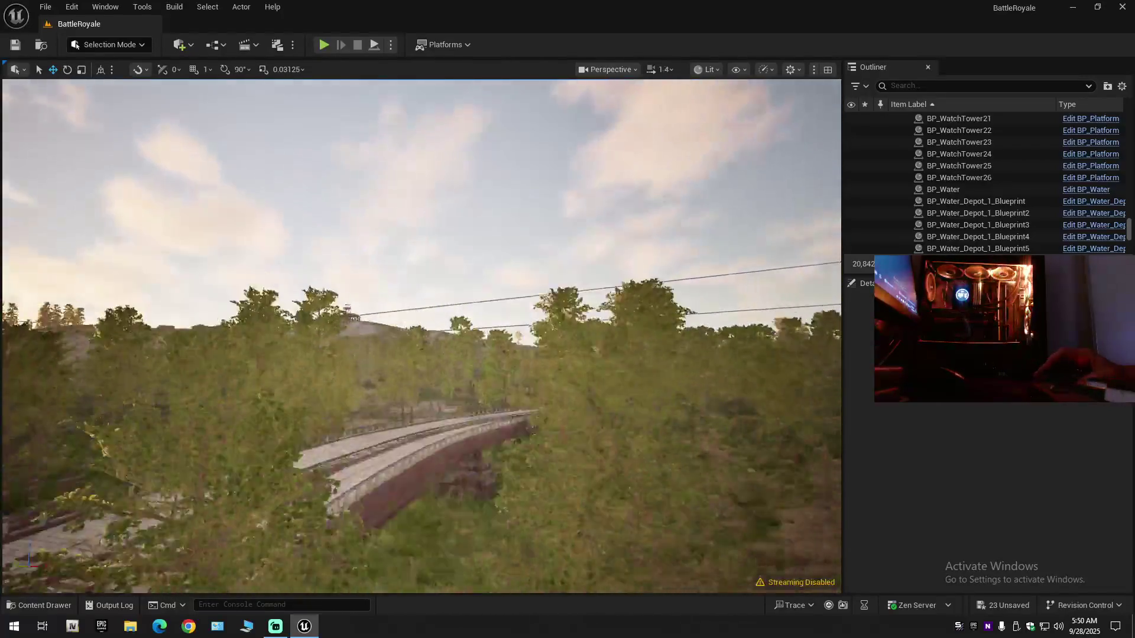
key("w")
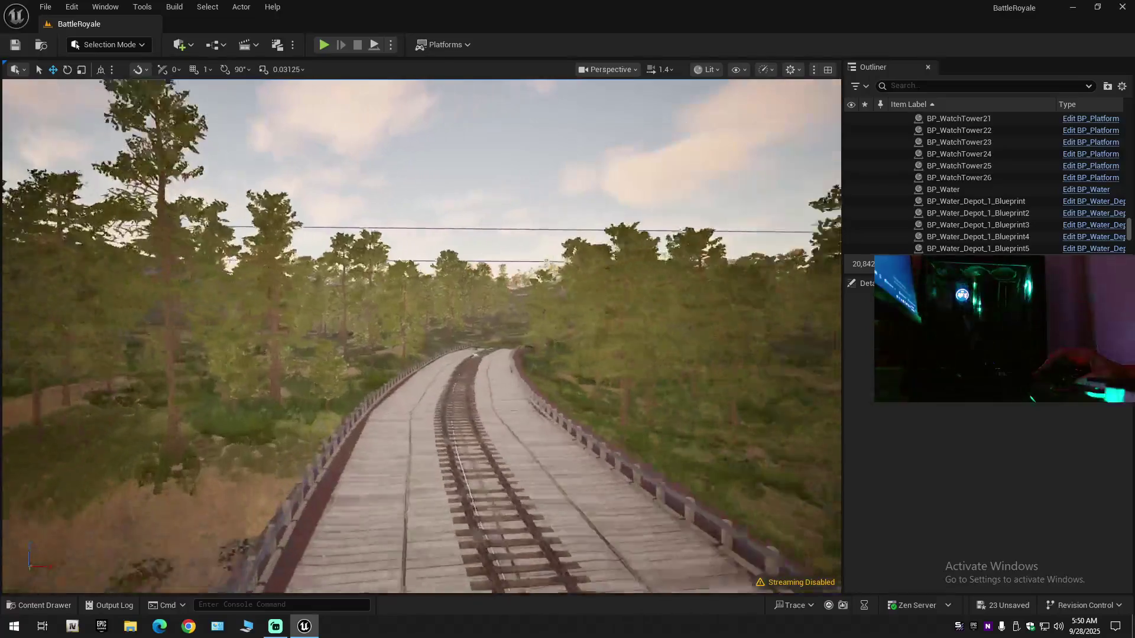
key("w")
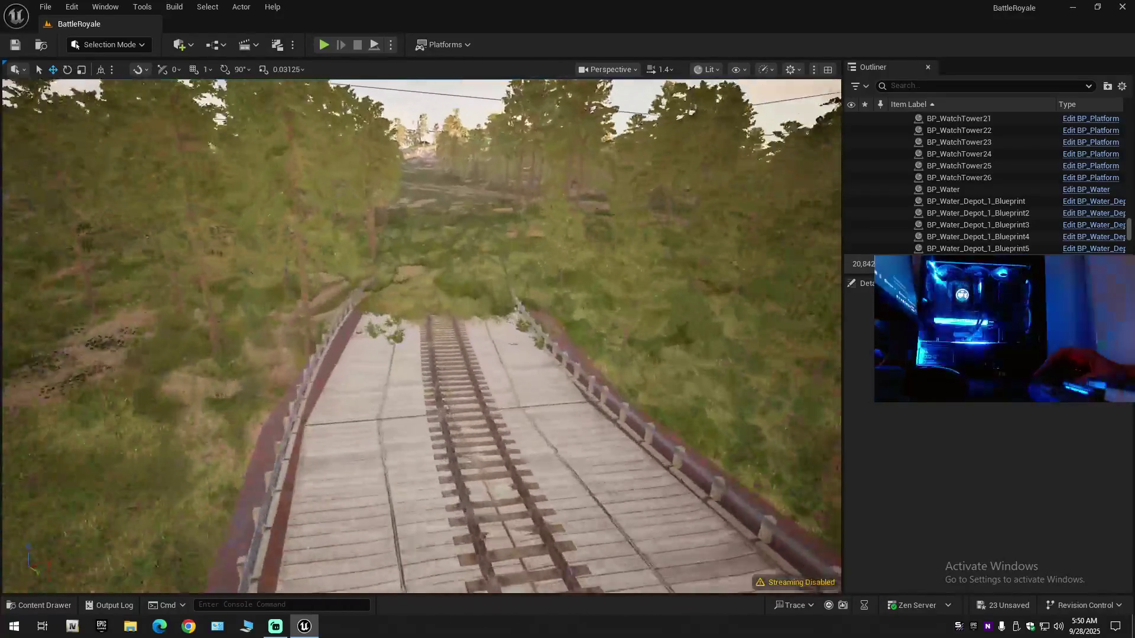
key("w")
left_click(45, 605)
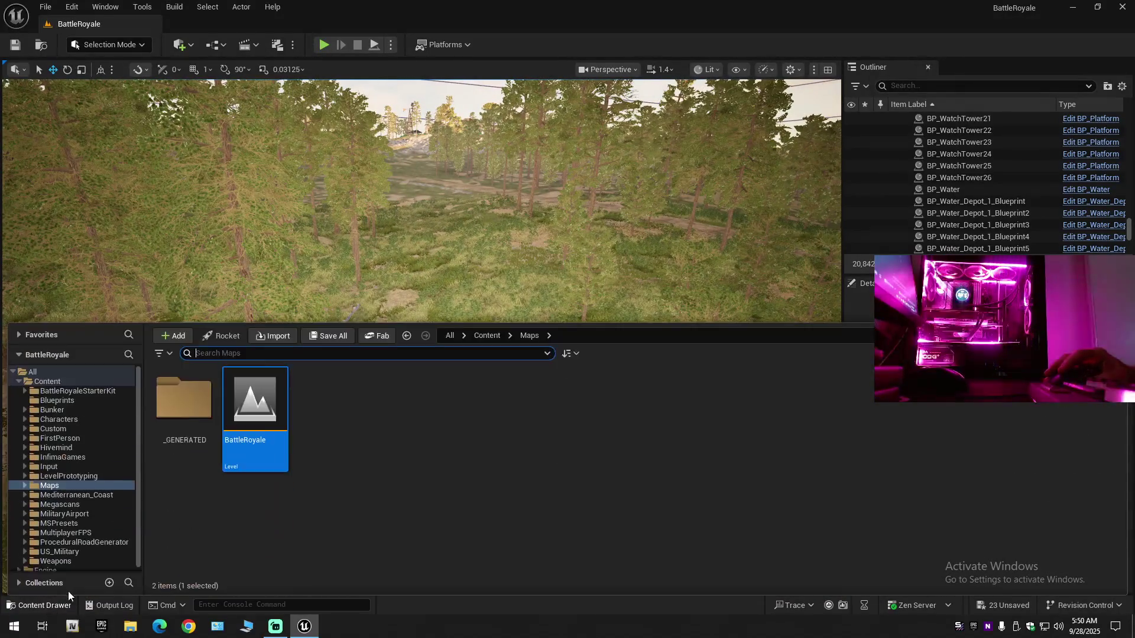
From _GENERATED > Scott, place an SM_Warehouse_13_Submesh wall on the bridge track.
double_click(183, 413)
left_click(204, 417)
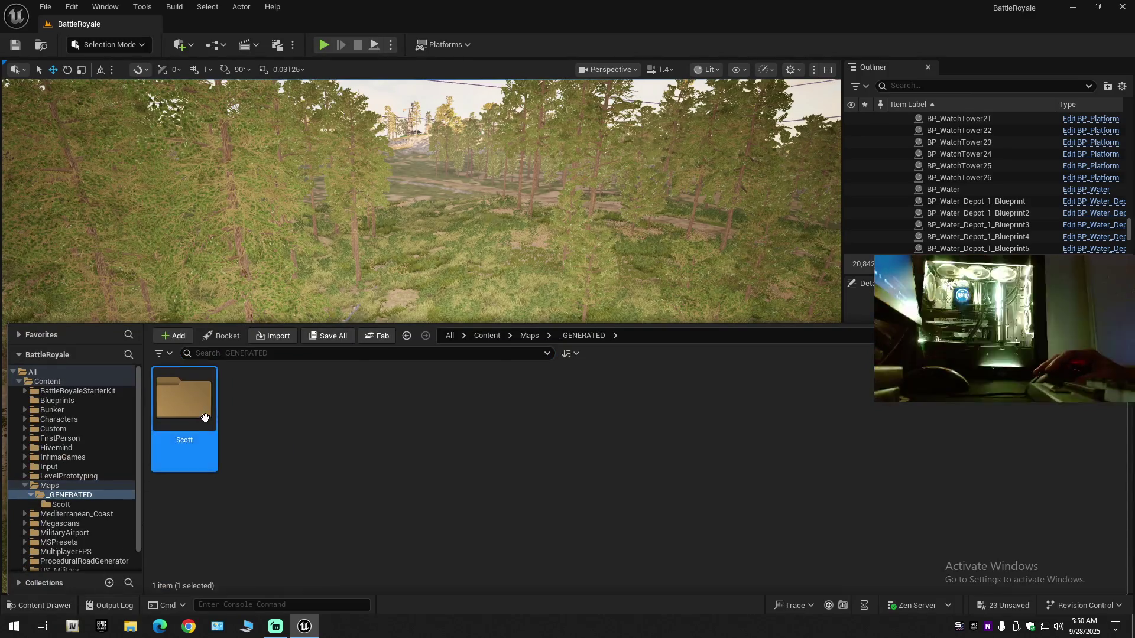
double_click(205, 418)
scroll(444, 501, "down", 3)
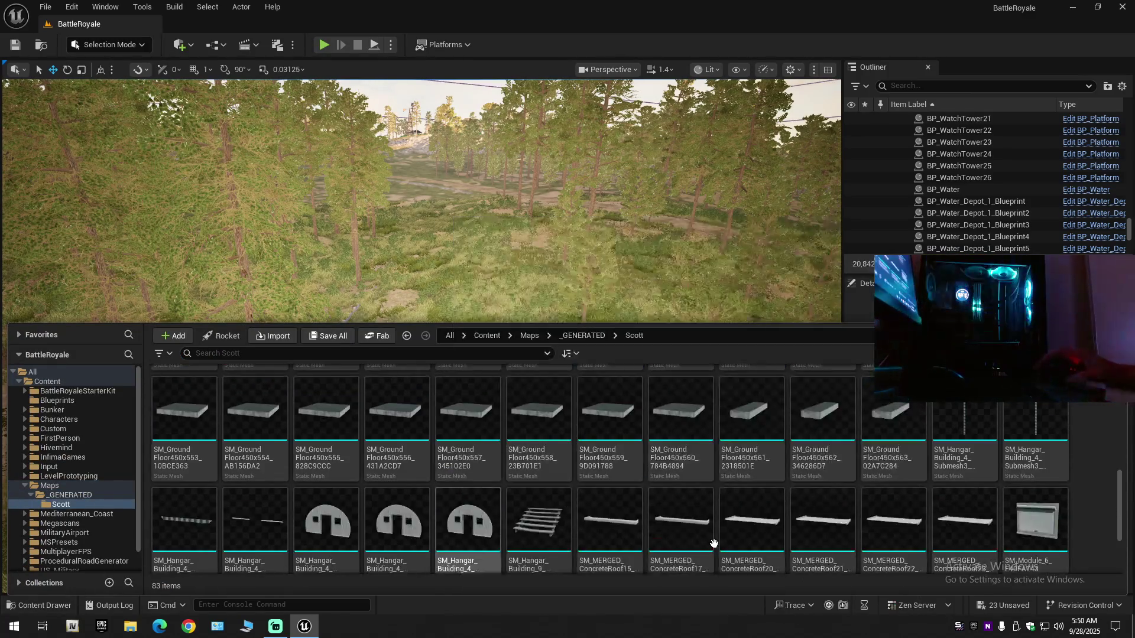
scroll(712, 544, "down", 2)
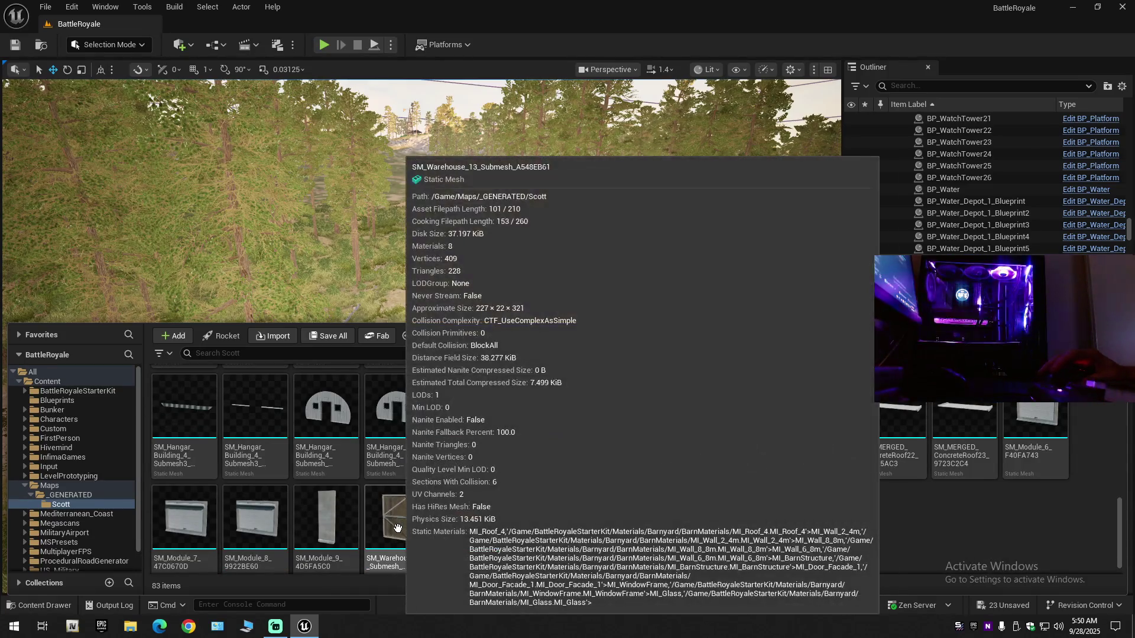
mouse_move(402, 528)
left_mouse_down()
mouse_move(456, 286)
mouse_move(454, 355)
left_mouse_up()
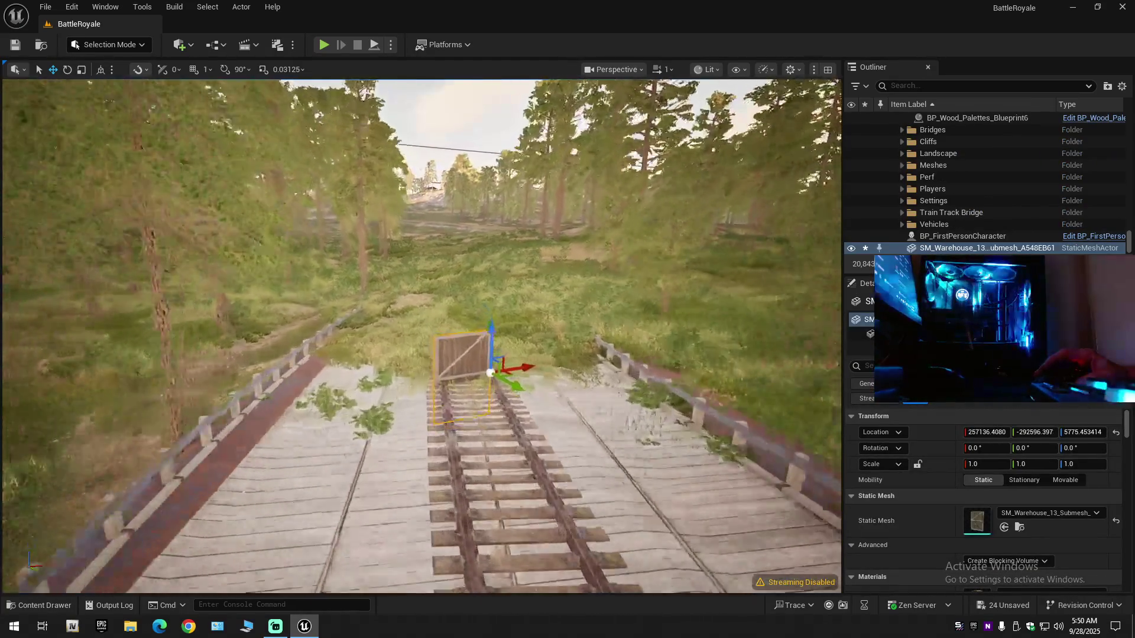
Rotate the placed wall around Z to about 20.78°.
key("e")
mouse_move(597, 413)
left_mouse_down()
mouse_move(608, 393)
mouse_move(570, 393)
left_mouse_up()
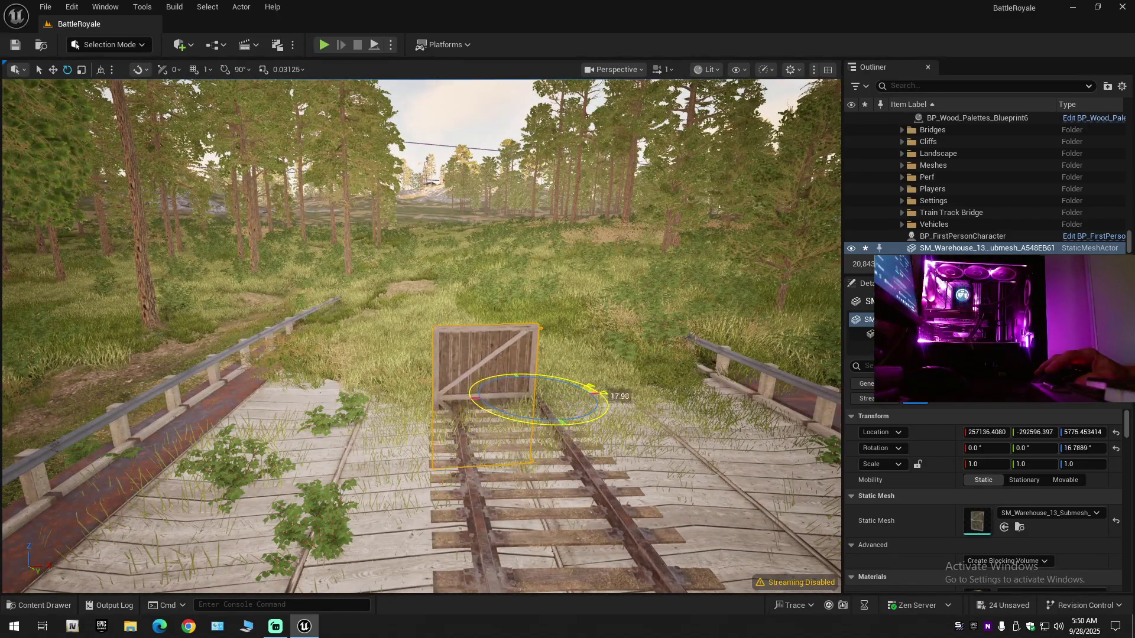
key("w")
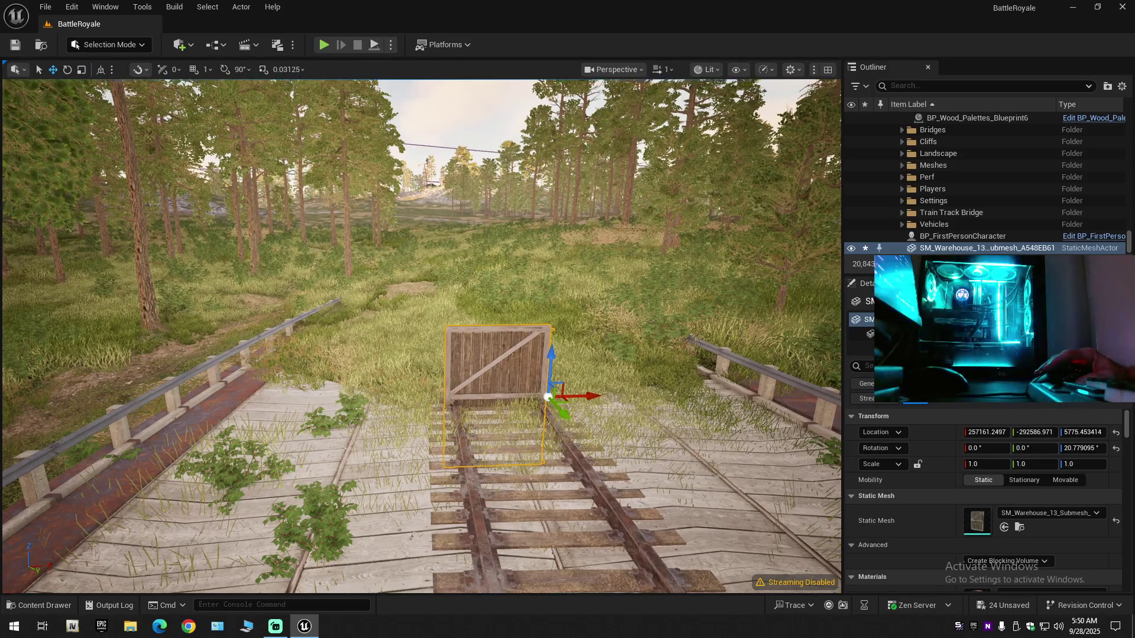
scroll(355, 341, "down", 5)
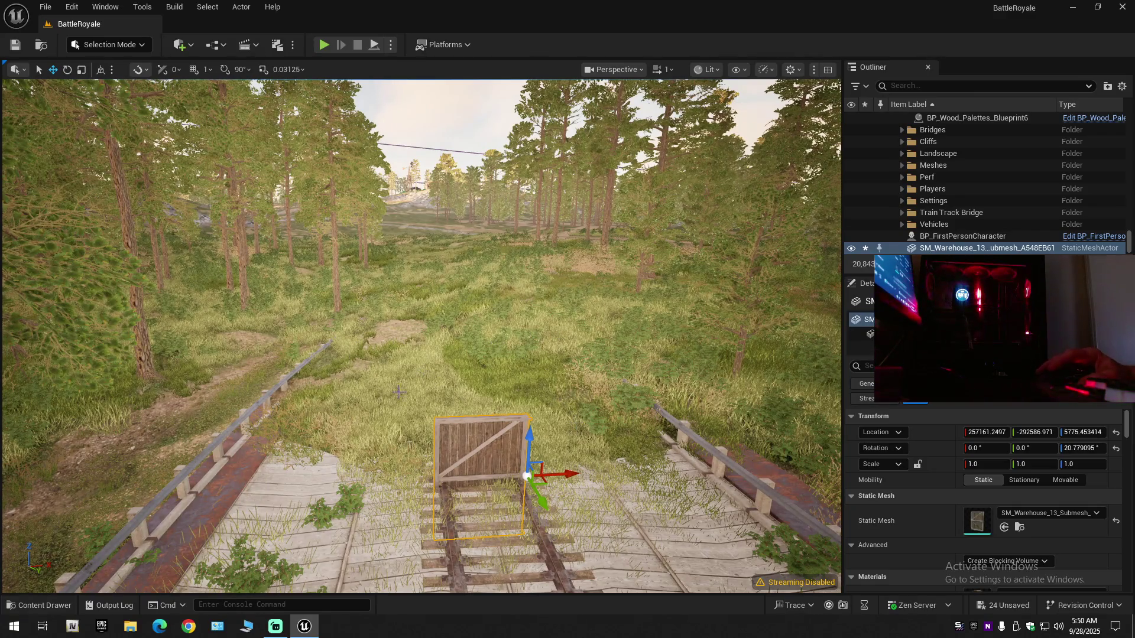
mouse_move(342, 404)
left_mouse_down()
mouse_move(283, 413)
mouse_move(286, 369)
left_mouse_up()
left_click_drag(451, 311, 374, 390)
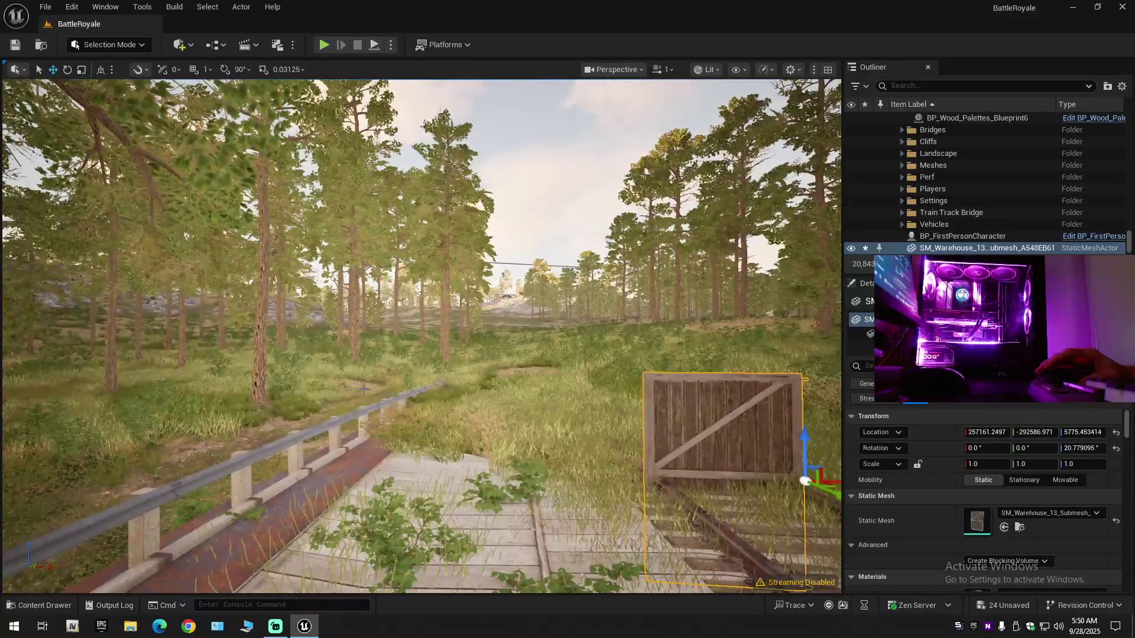
scroll(421, 335, "down", 2)
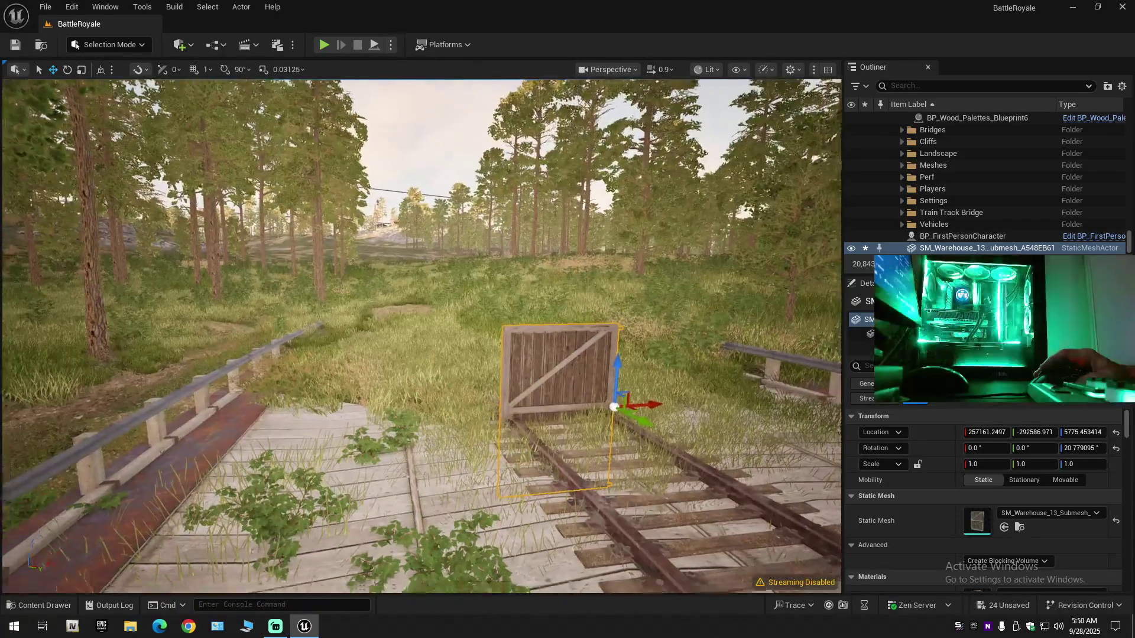
Scale the wall uniformly to about 6.26.
key("e")
key("r")
left_click_drag(508, 355, 542, 390)
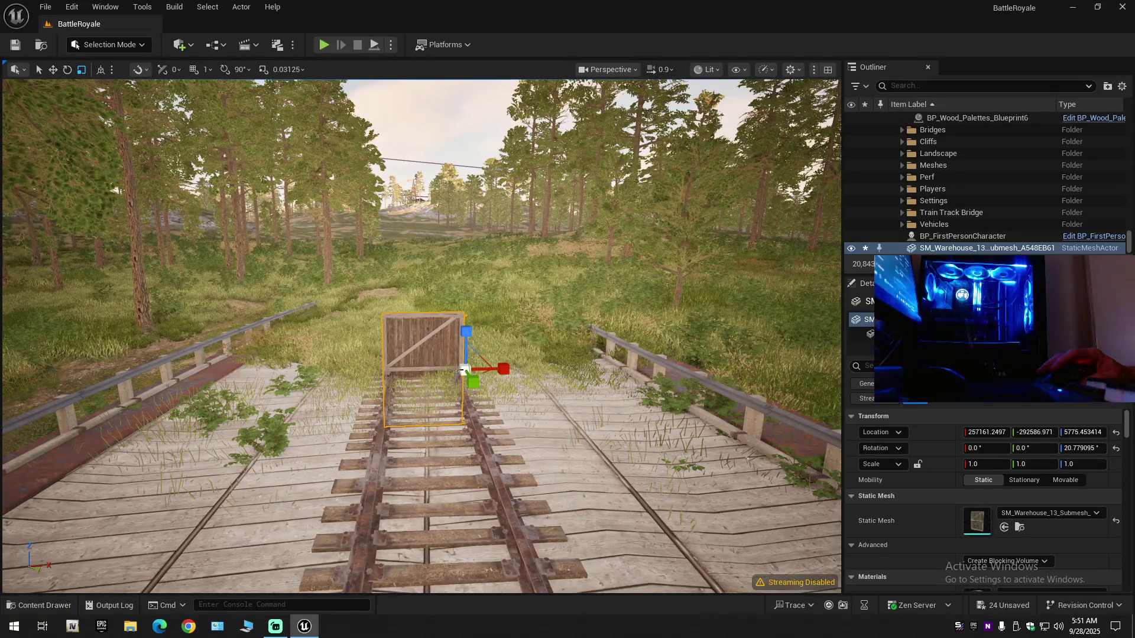
mouse_move(465, 371)
left_mouse_down()
mouse_move(745, 366)
mouse_move(686, 365)
left_mouse_up()
Duplicate the scaled wall and move the copy away from the original.
key("e")
key("w")
scroll(421, 336, "up", 3)
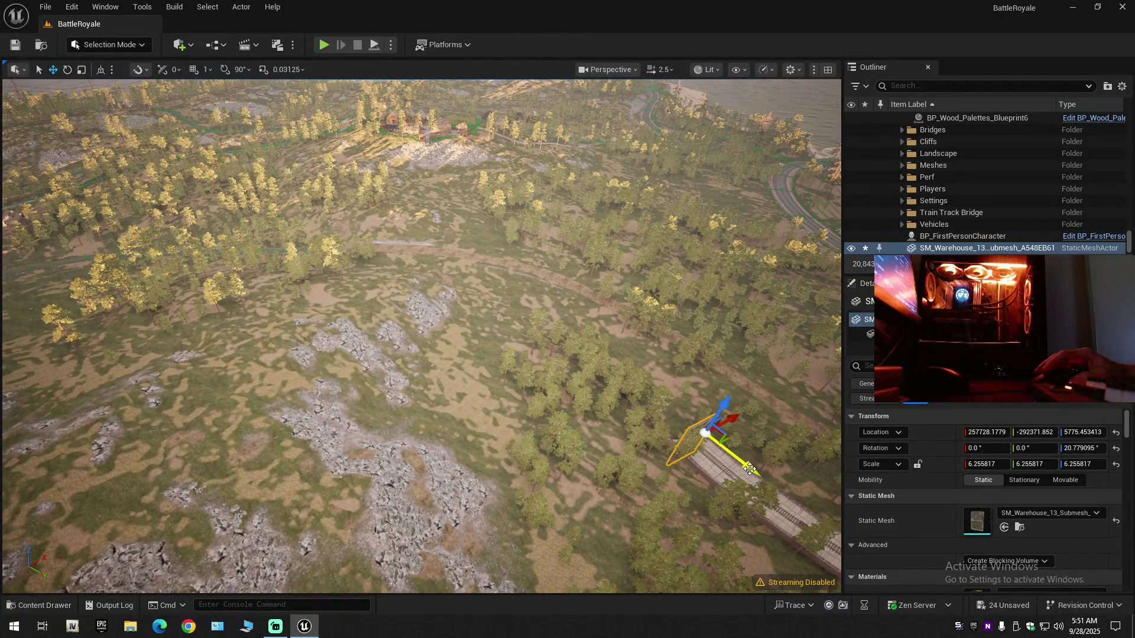
mouse_move(750, 469)
left_mouse_down("alt")
mouse_move(367, 337)
mouse_move(297, 324)
left_mouse_up("alt")
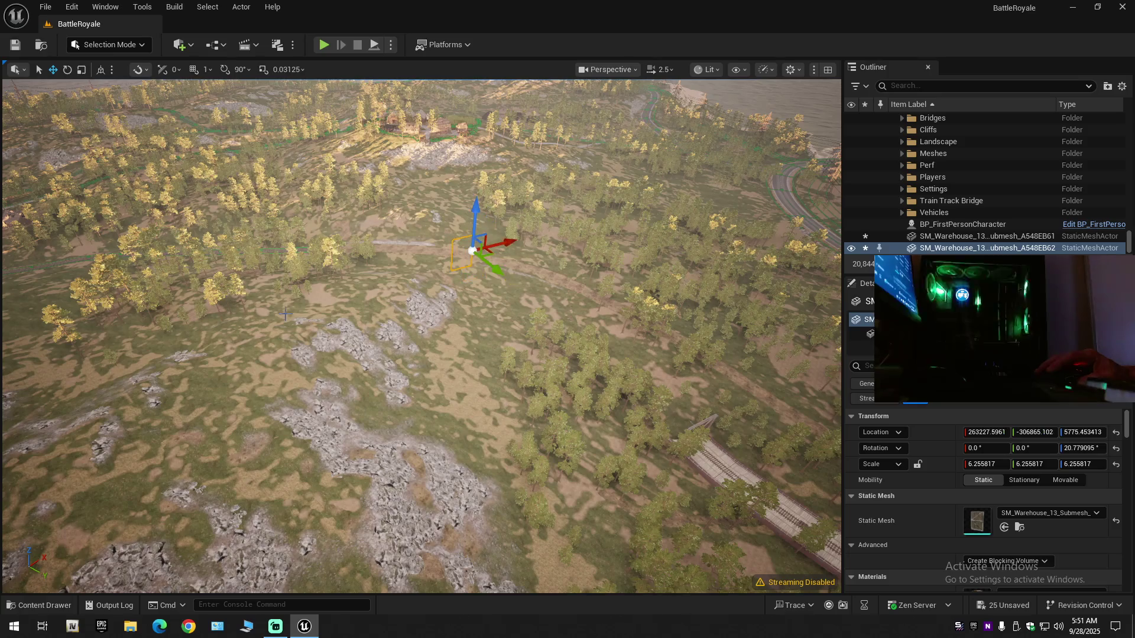
Move the copied wall left onto the railway track and raise it above the rails.
mouse_move(501, 244)
left_mouse_down()
mouse_move(251, 292)
mouse_move(254, 264)
left_mouse_up()
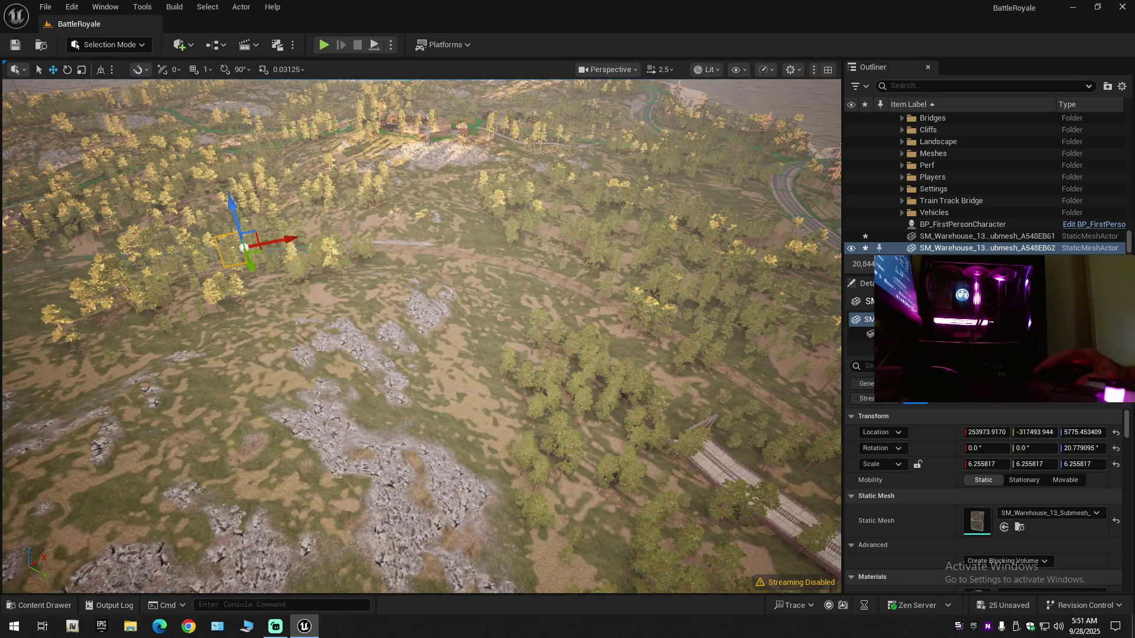
scroll(442, 302, "up", 5)
scroll(421, 336, "down", 2)
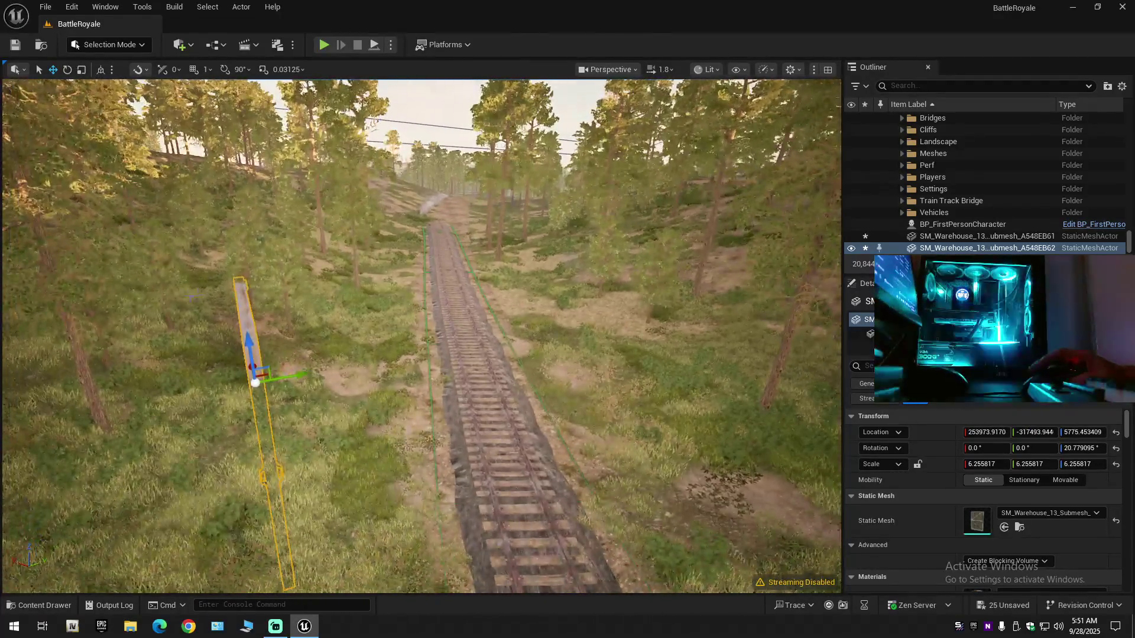
mouse_move(272, 383)
left_mouse_down()
mouse_move(485, 353)
mouse_move(448, 349)
mouse_move(422, 295)
left_mouse_up()
mouse_move(425, 157)
left_mouse_down()
mouse_move(427, 115)
mouse_move(449, 127)
left_mouse_up()
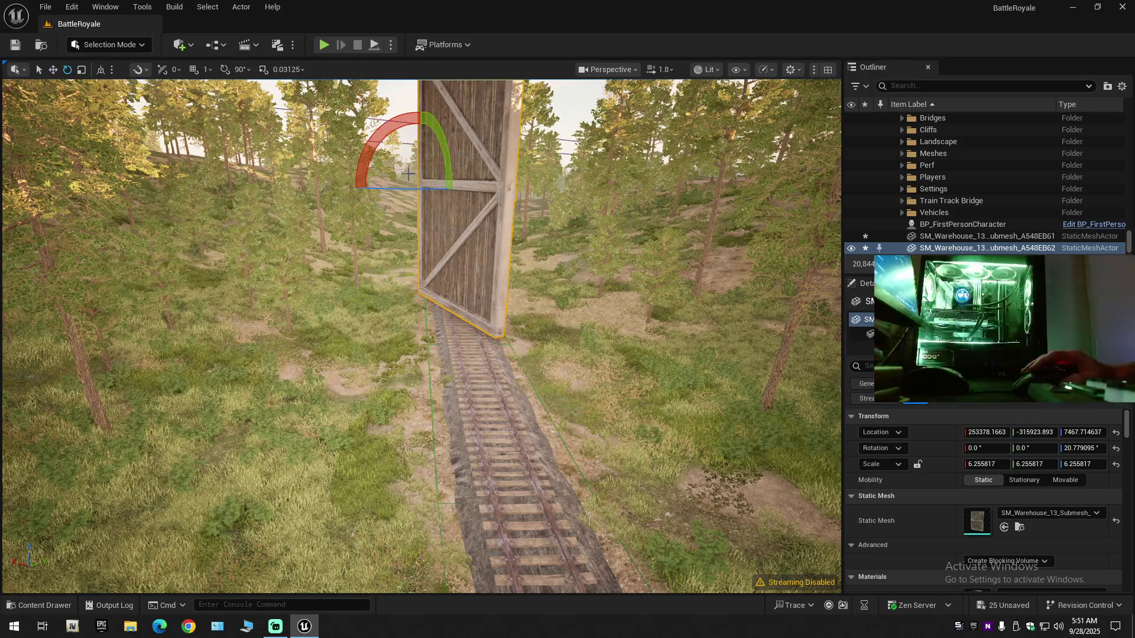
Rotate the copied wall to about -46° around Z and slide it further along the tracks.
left_click_drag(386, 192, 330, 185)
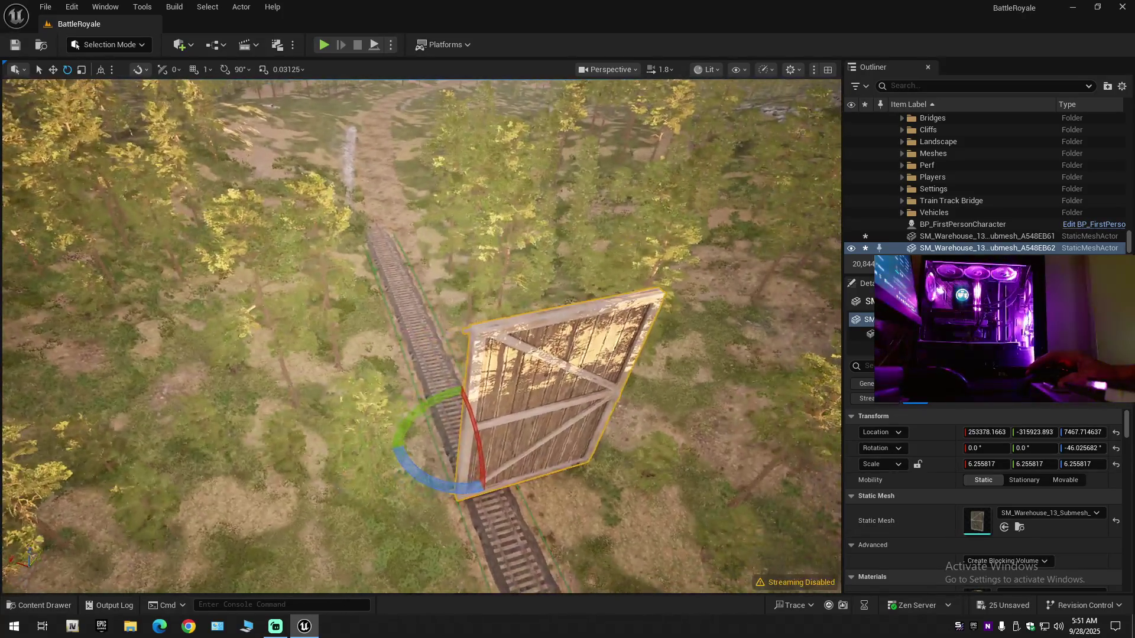
key("r")
key("w")
left_click_drag(444, 407, 357, 160)
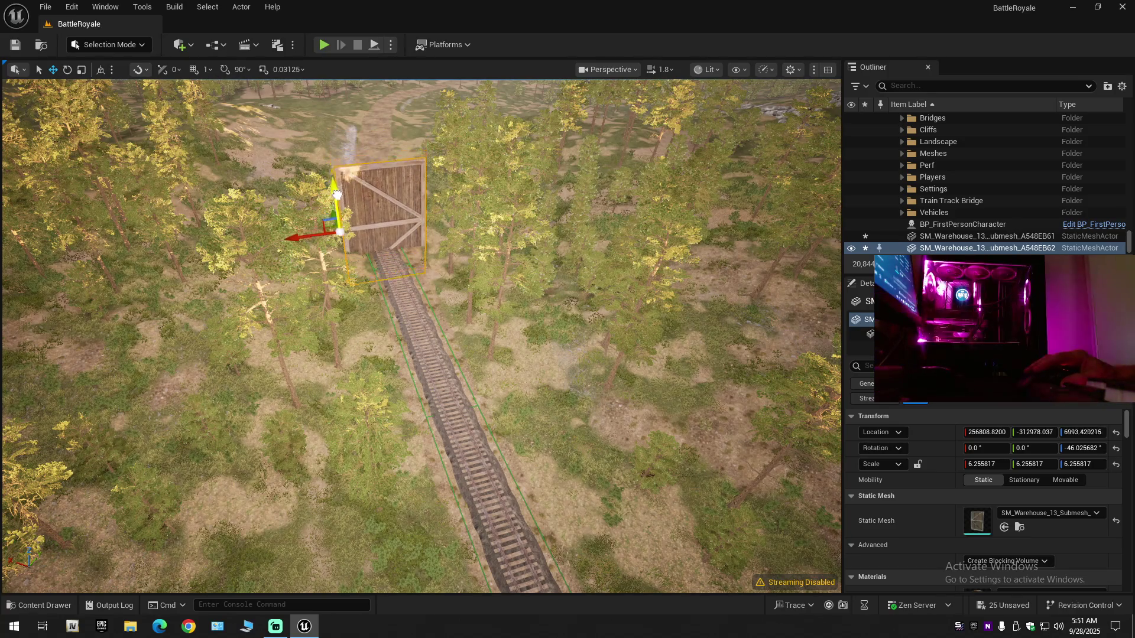
mouse_move(357, 159)
left_mouse_down()
mouse_move(356, 284)
mouse_move(384, 284)
mouse_move(384, 225)
left_mouse_up()
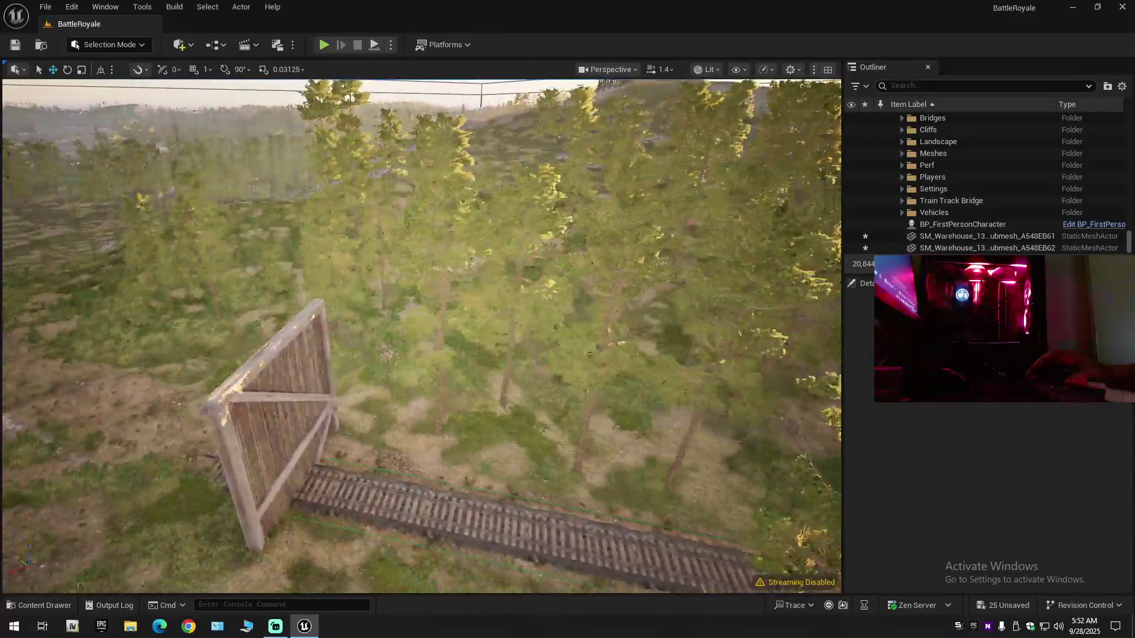
Fly the camera over the forest to the railway bridge and select the terrain tile around it.
key("e")
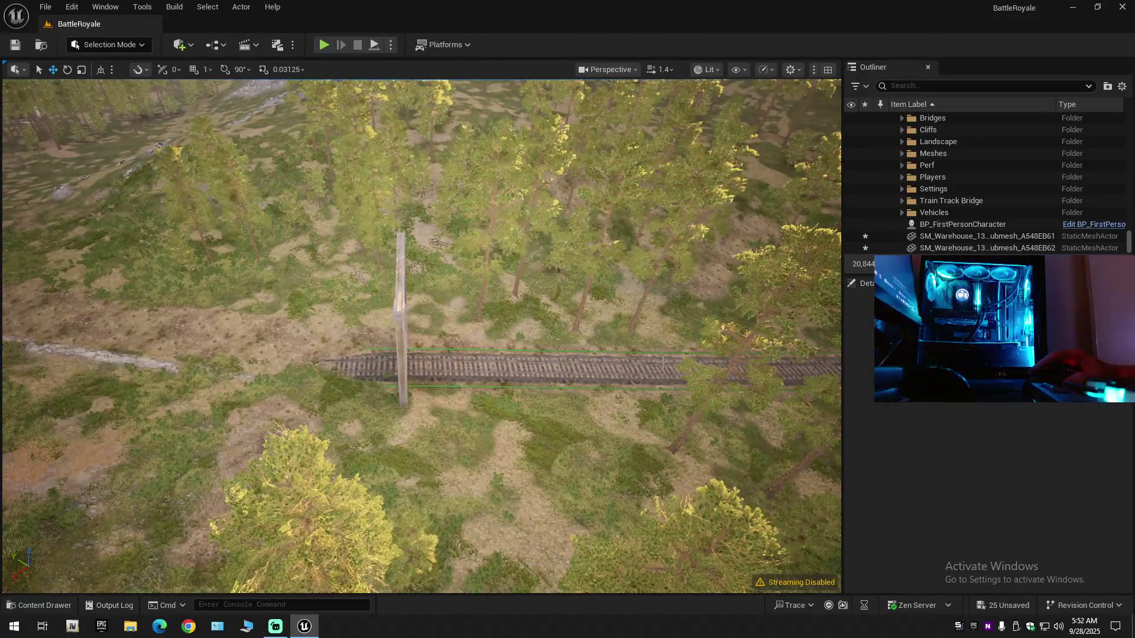
key("q")
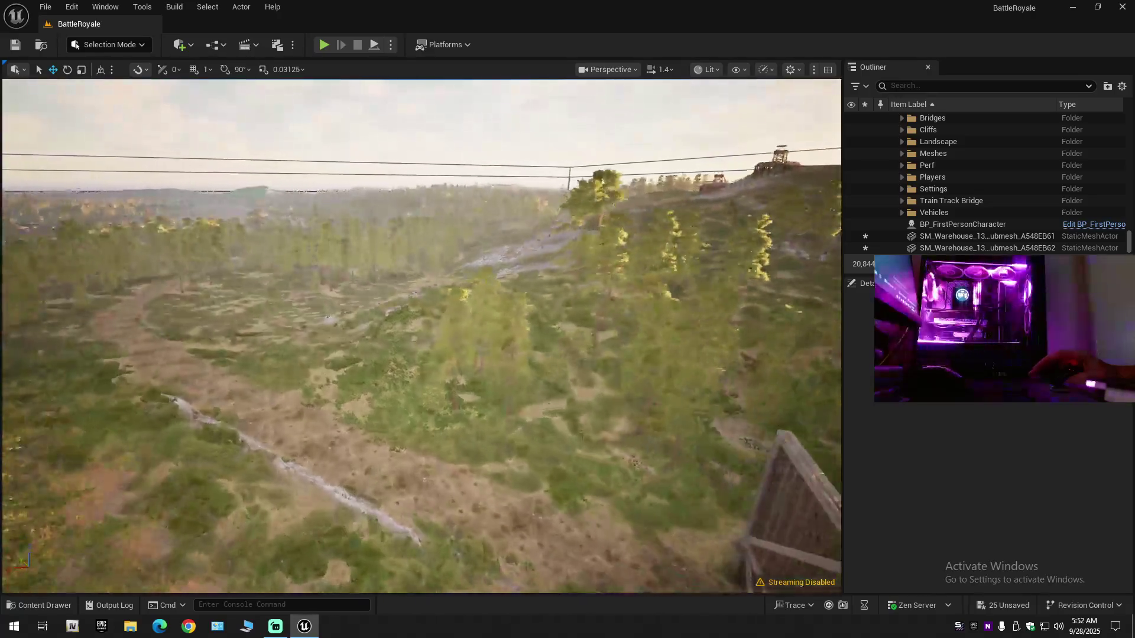
key("e")
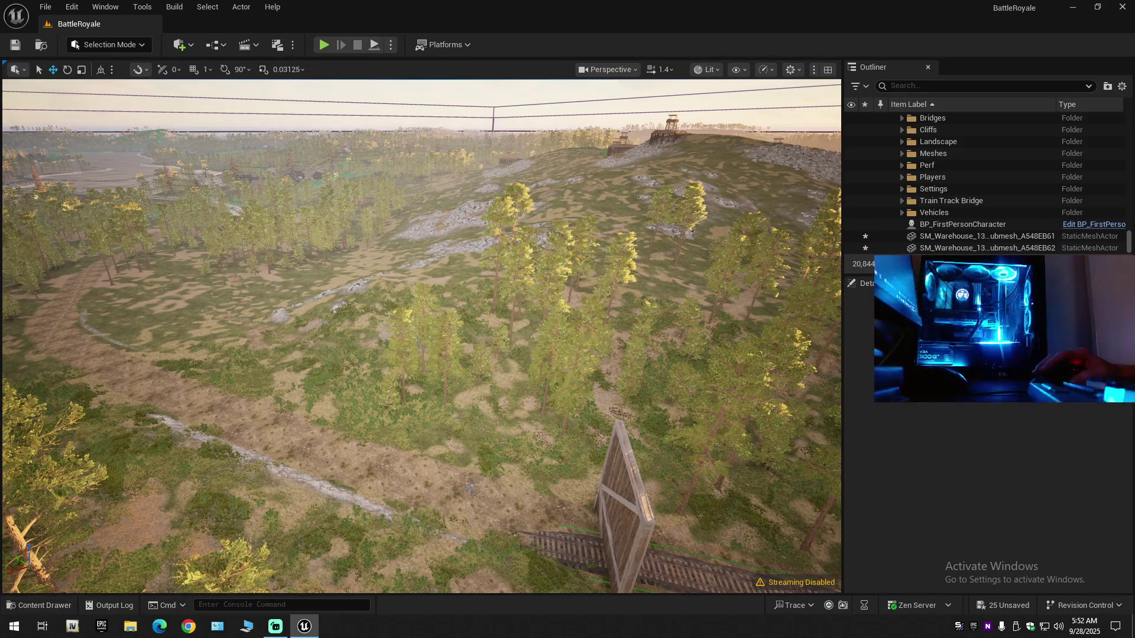
left_click_drag(594, 516, 633, 515)
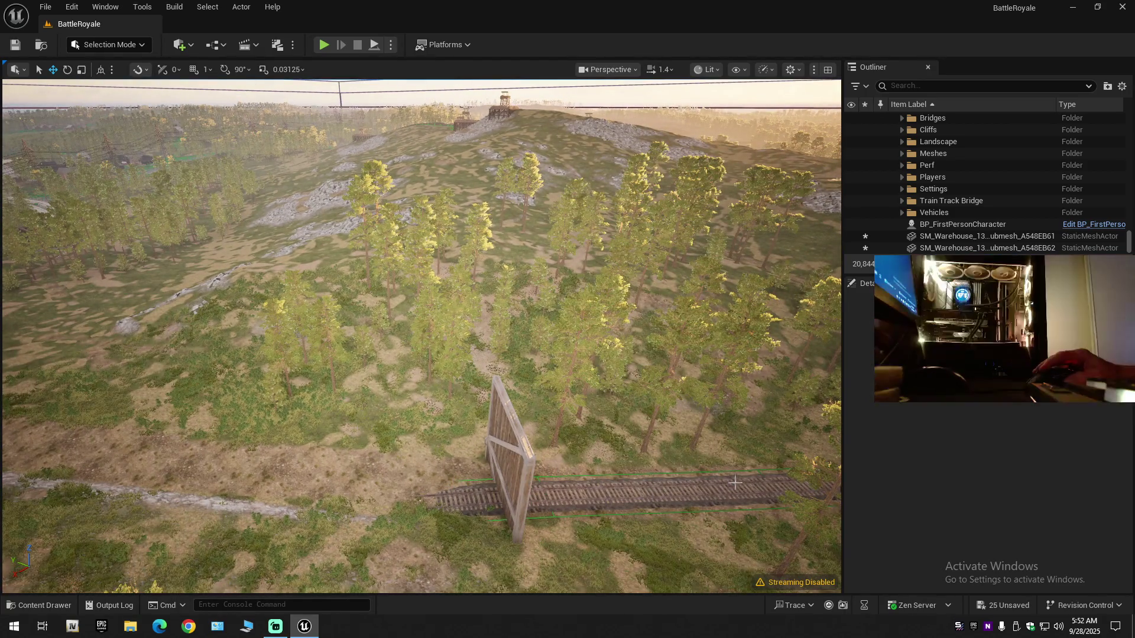
mouse_move(659, 495)
left_mouse_down()
mouse_move(658, 295)
mouse_move(591, 277)
mouse_move(591, 331)
left_mouse_up()
scroll(421, 336, "up", 2)
left_click(591, 331)
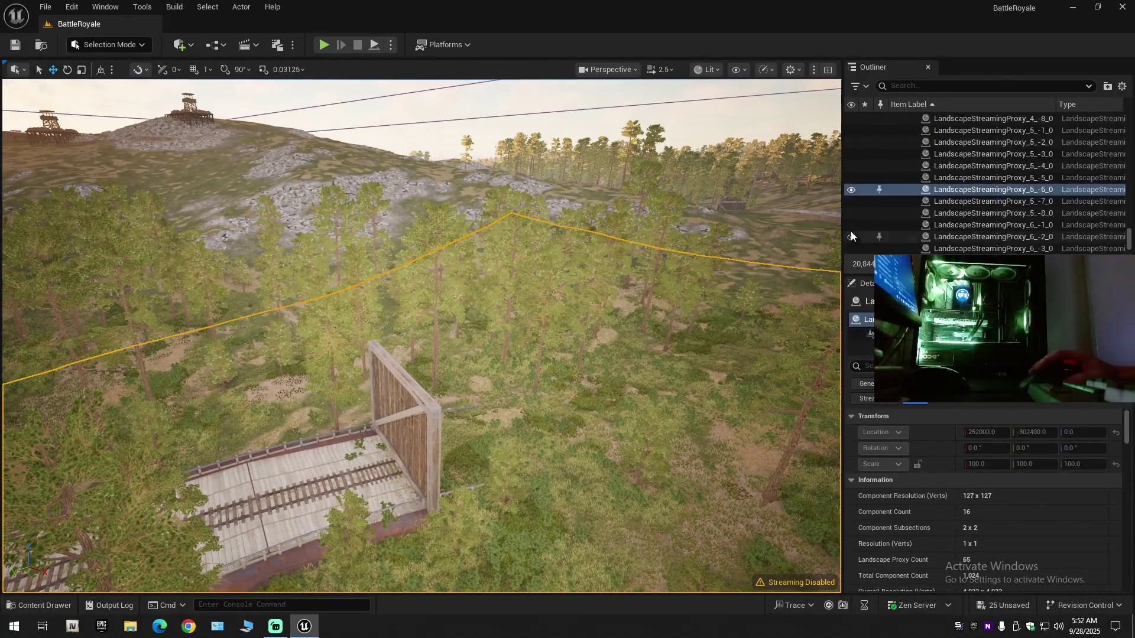
Hide the terrain tiles LandscapeStreamingProxy_5_-6_0 and LandscapeStreamingProxy_5_-7_0 around the bridge.
left_click(853, 190)
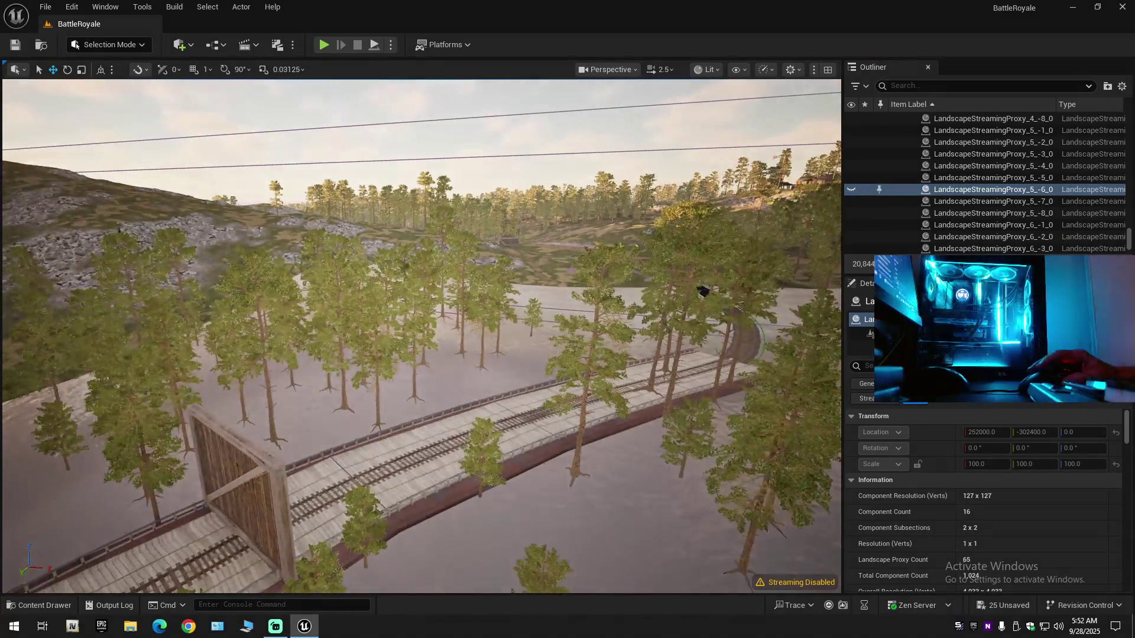
left_click(852, 201)
left_click(852, 201)
mouse_move(414, 355)
left_mouse_down()
mouse_move(402, 284)
mouse_move(378, 255)
mouse_move(384, 139)
left_mouse_up()
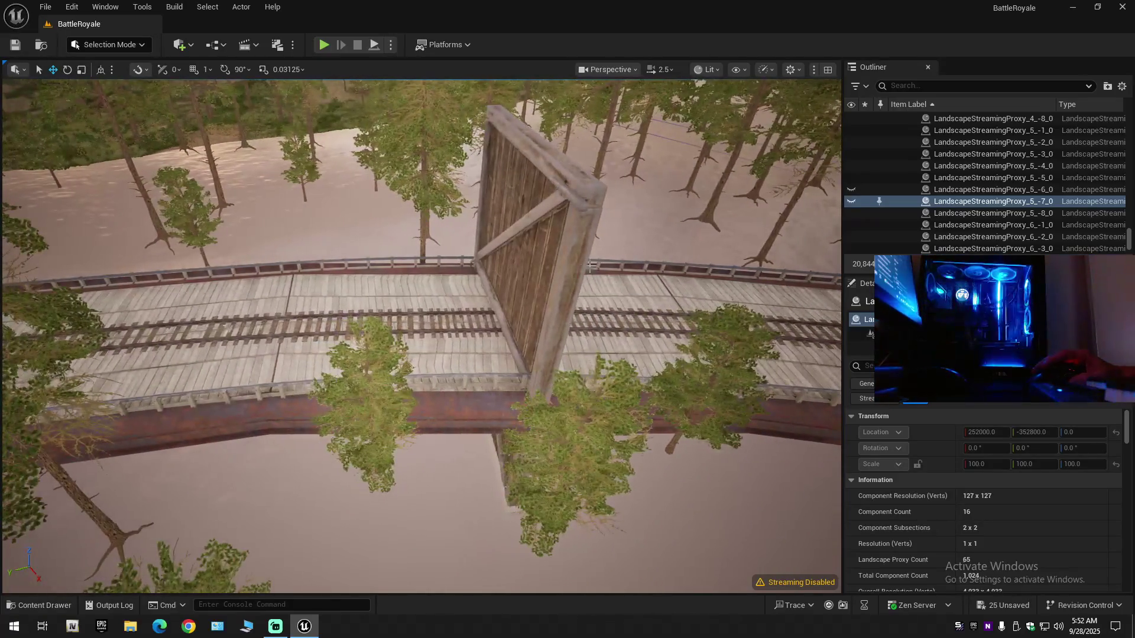
Rotate the bridge's wooden wall to about 30.28° around Z and refocus the view on it.
left_click(532, 438)
key("e")
left_click_drag(537, 462, 552, 473)
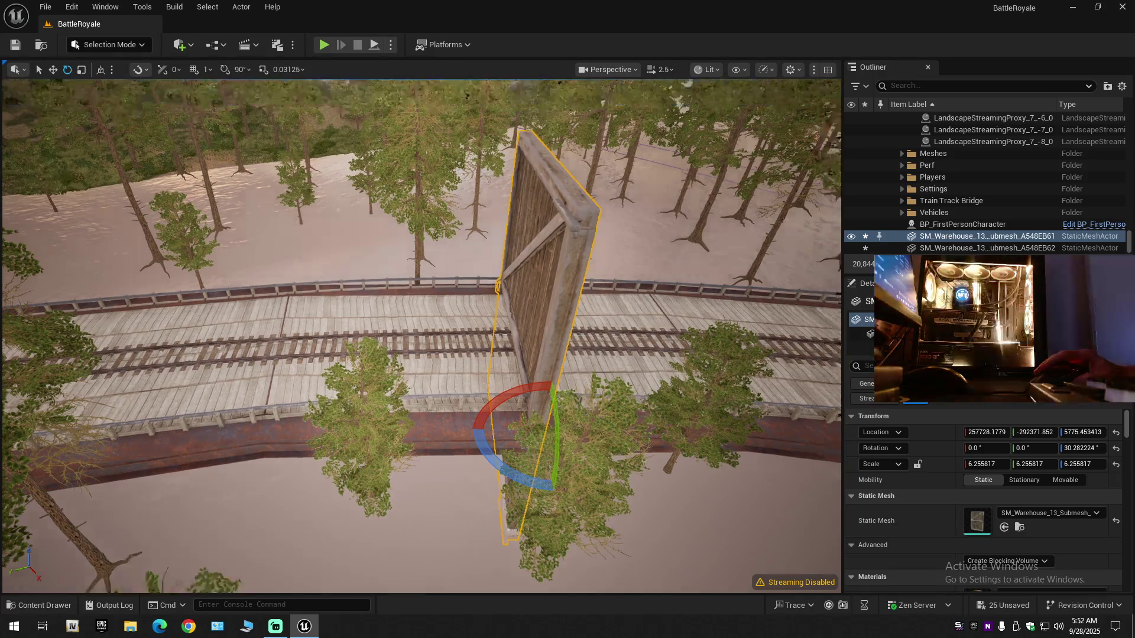
left_click_drag(414, 331, 414, 283)
key("w")
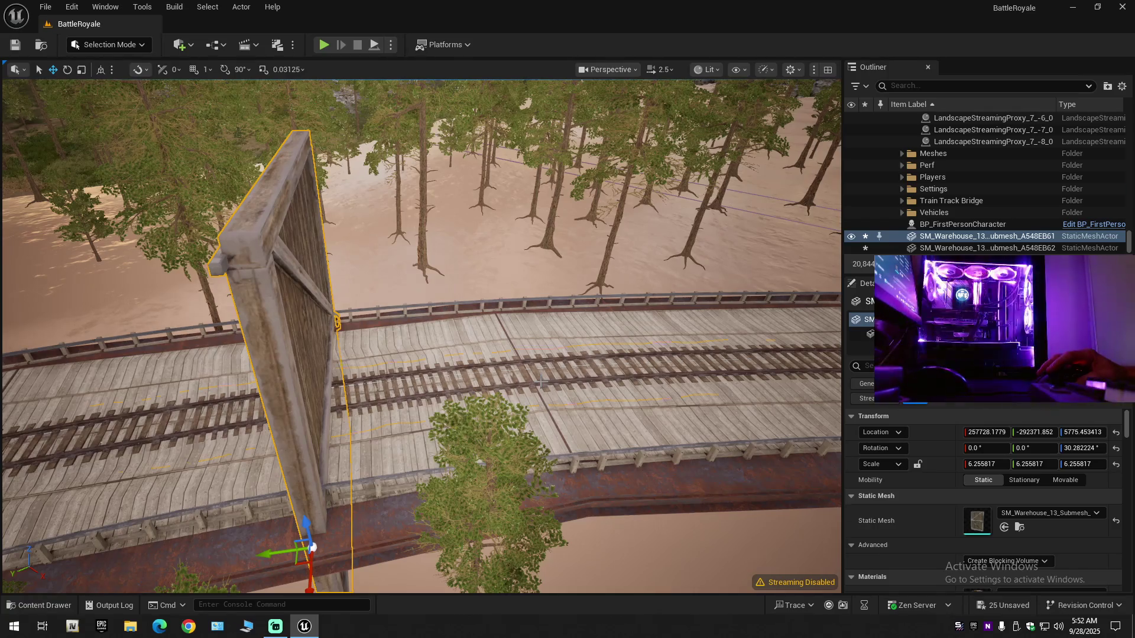
left_click(540, 383)
mouse_move(540, 383)
left_mouse_down()
mouse_move(540, 355)
mouse_move(508, 355)
mouse_move(509, 331)
left_mouse_up()
key("f")
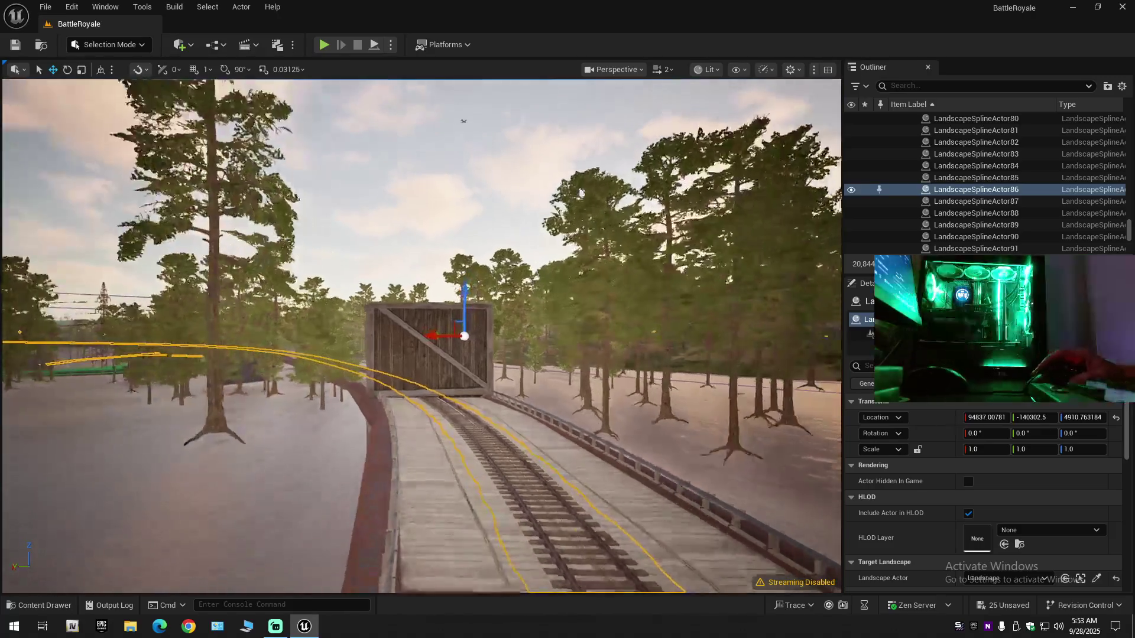
left_click_drag(421, 335, 438, 355)
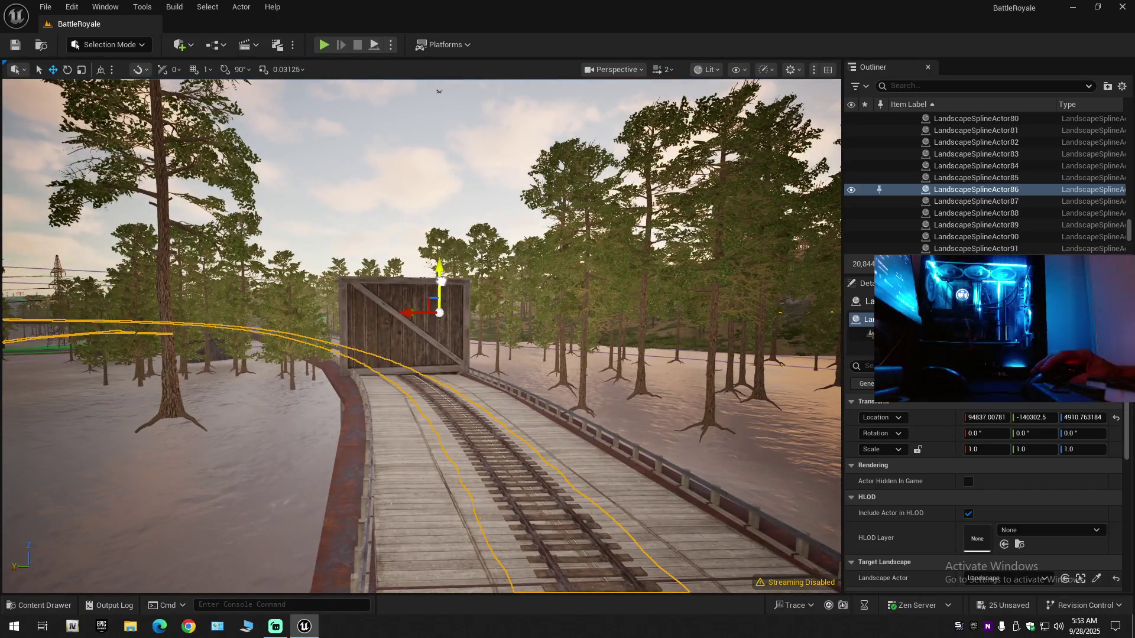
left_click_drag(441, 280, 440, 278)
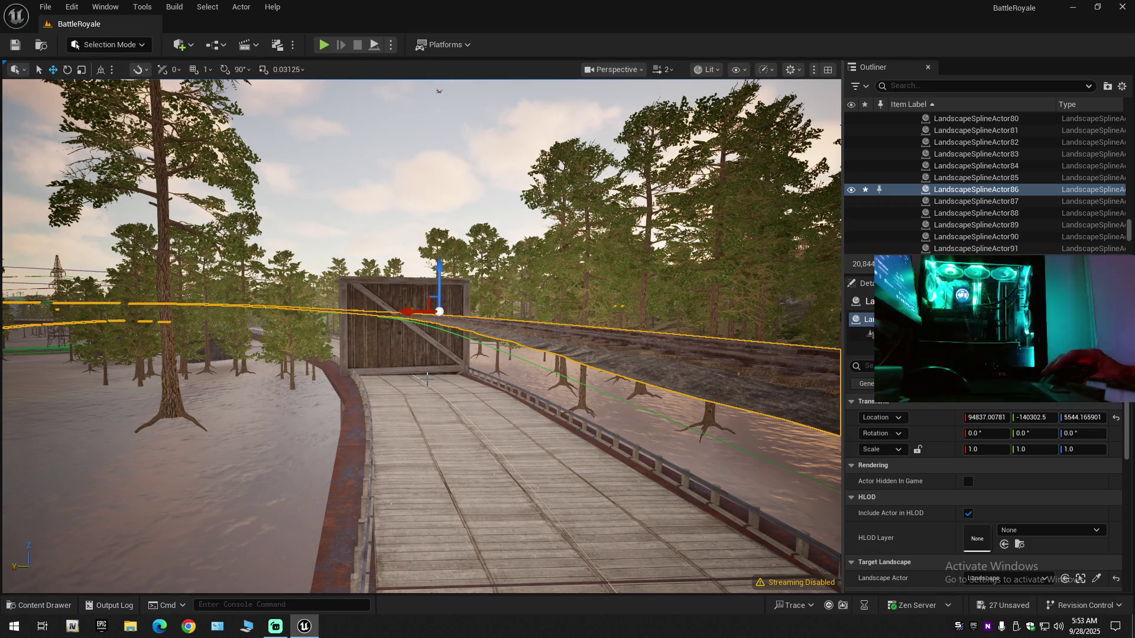
key("ctrl+z")
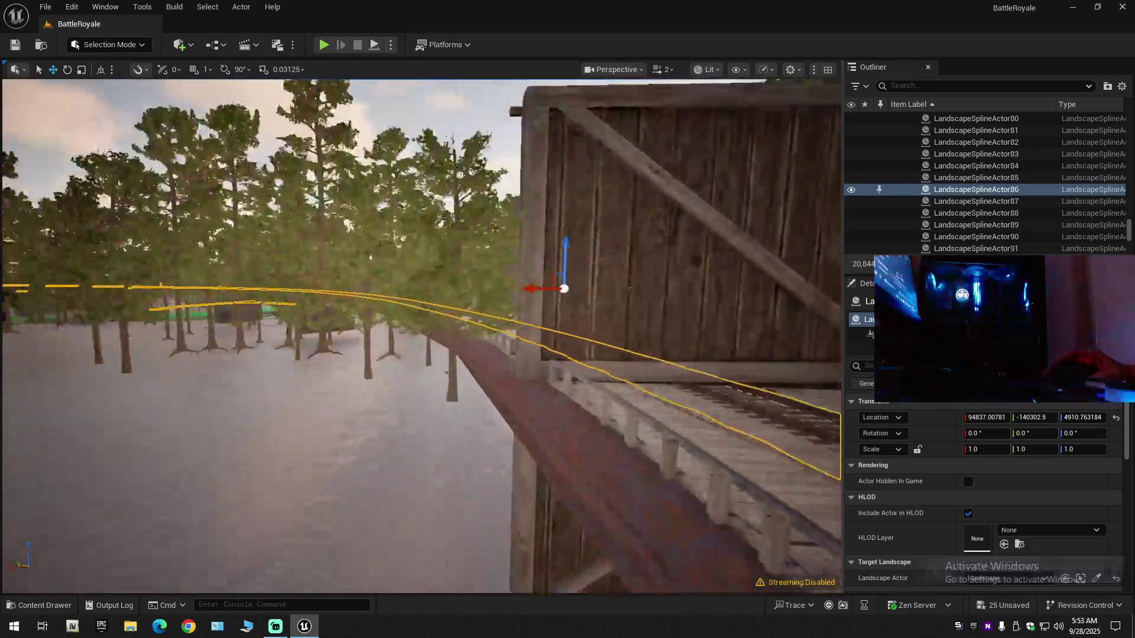
scroll(421, 336, "down", 1)
key("w")
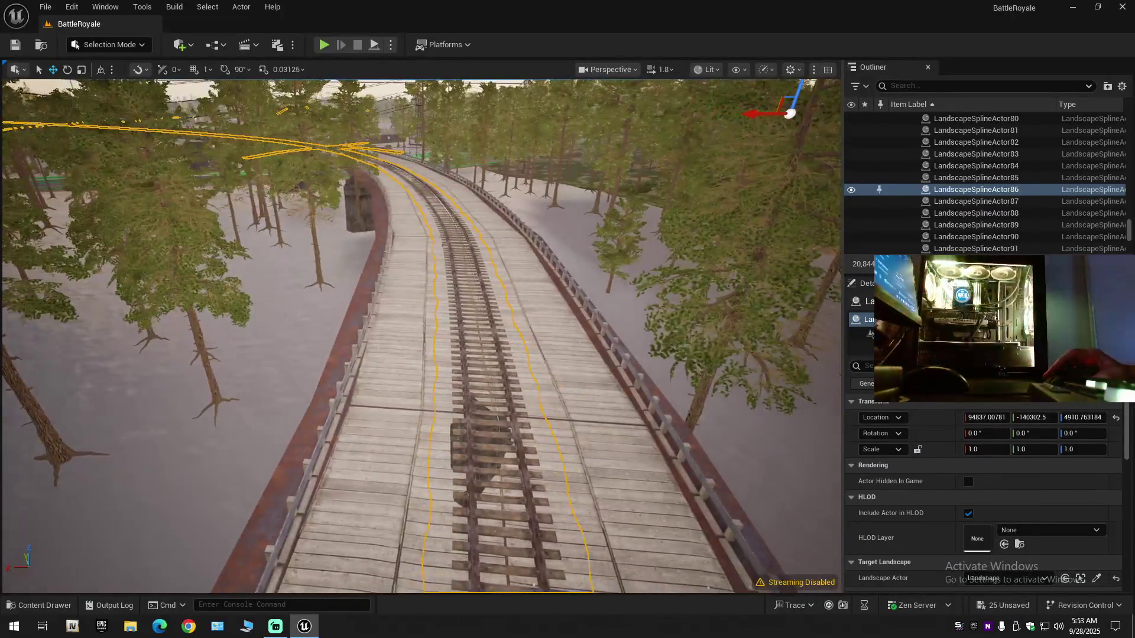
key("w")
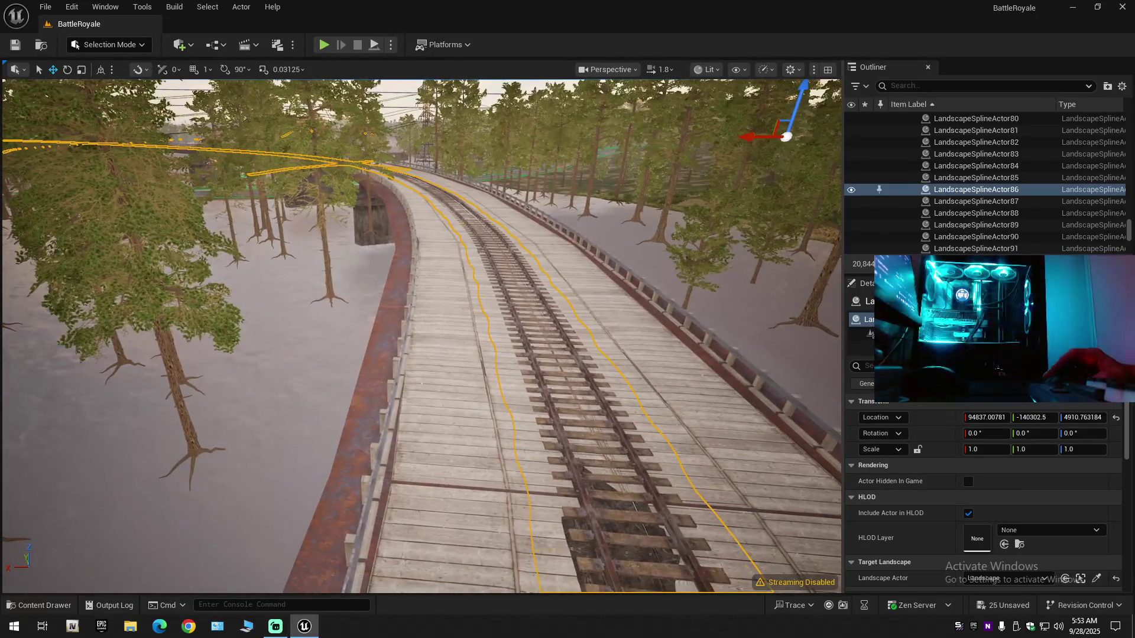
key("w")
scroll(421, 336, "down", 1)
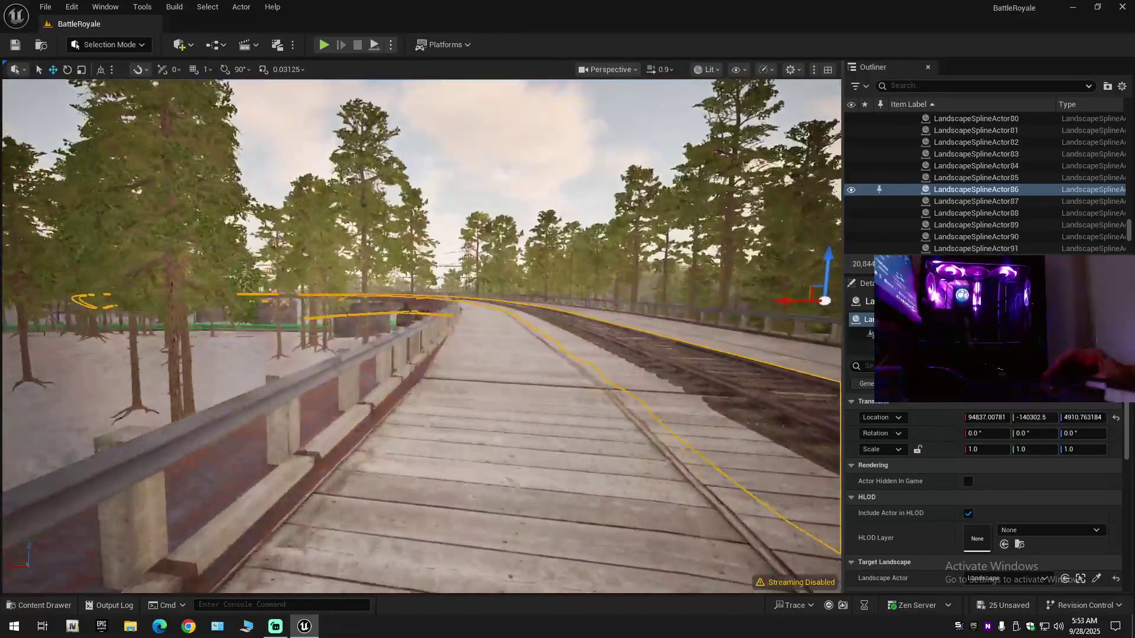
key("e")
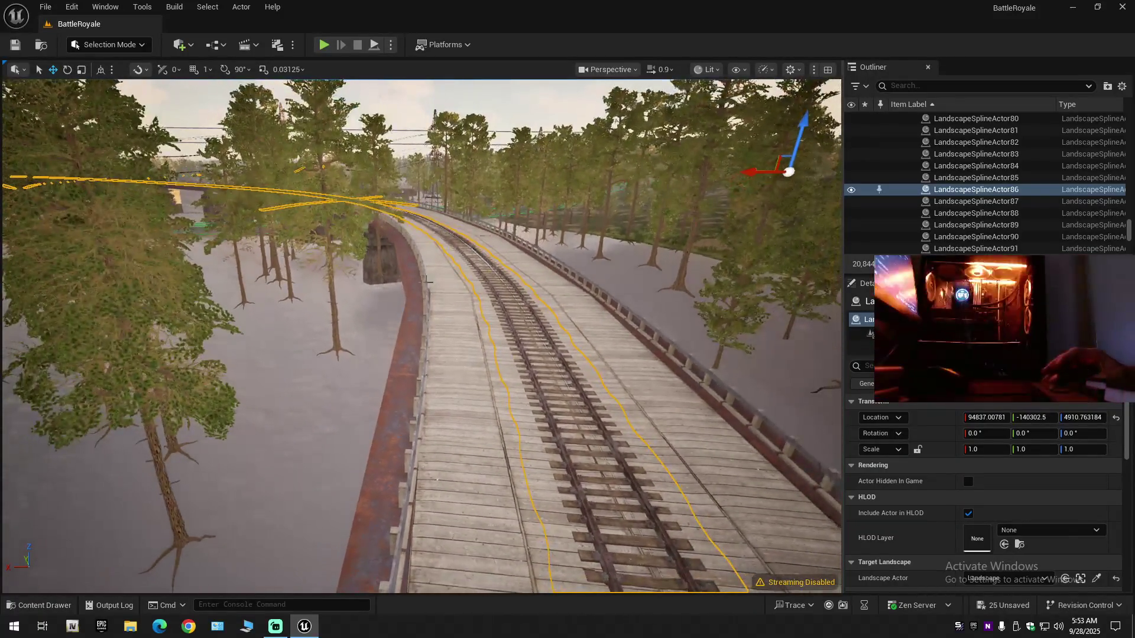
key("w")
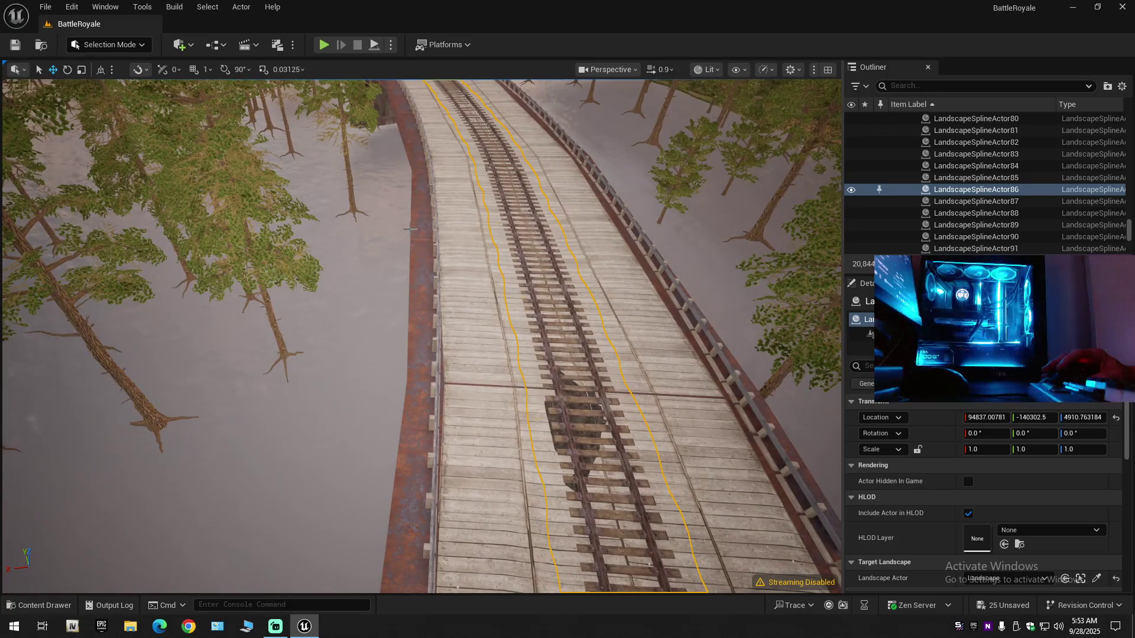
key("q")
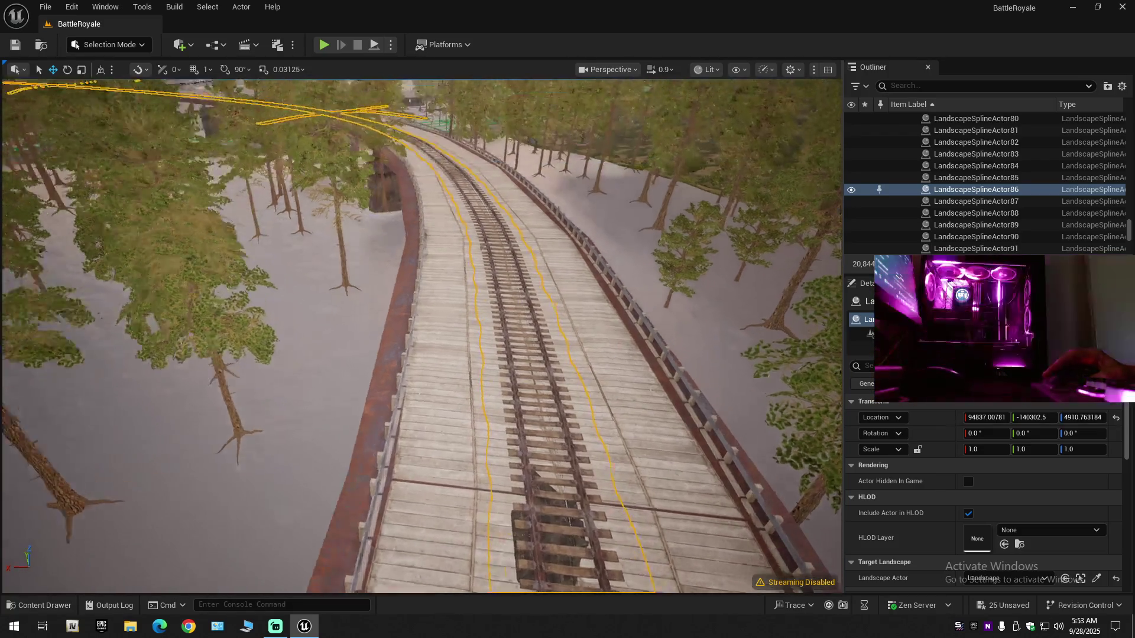
key("q")
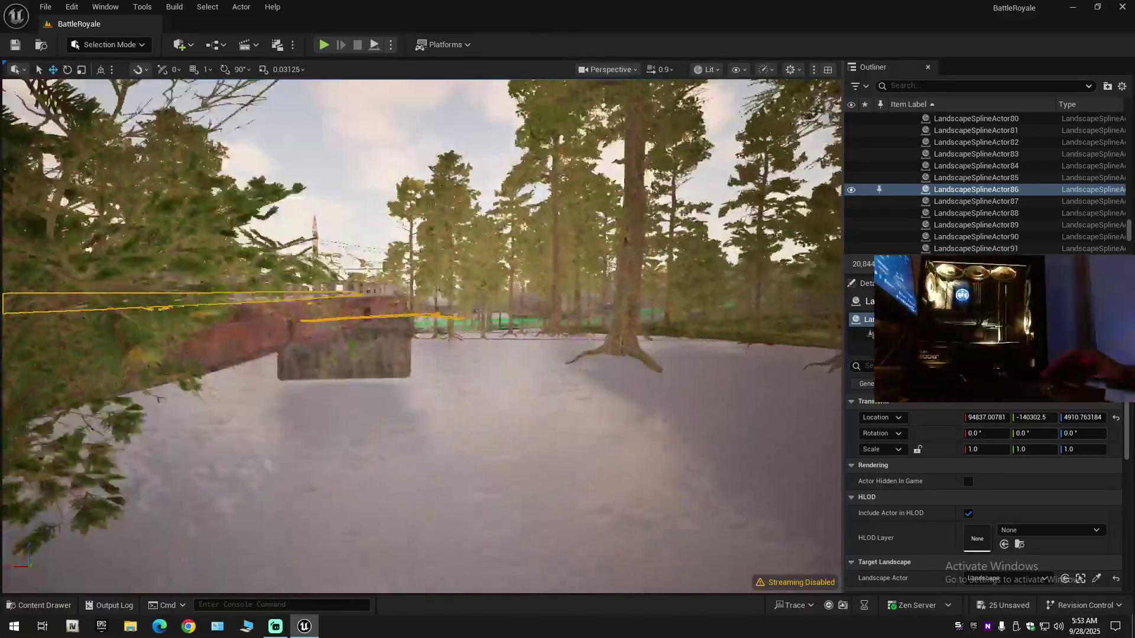
scroll(385, 430, "up", 2)
key("e")
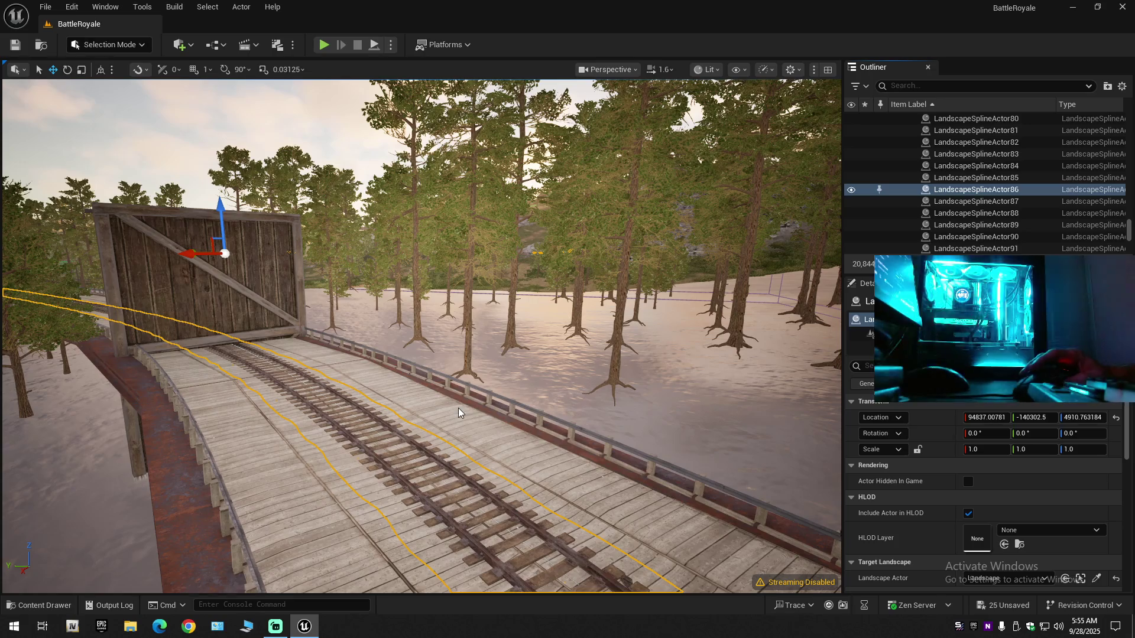
scroll(993, 195, "down", 2)
left_click(975, 189)
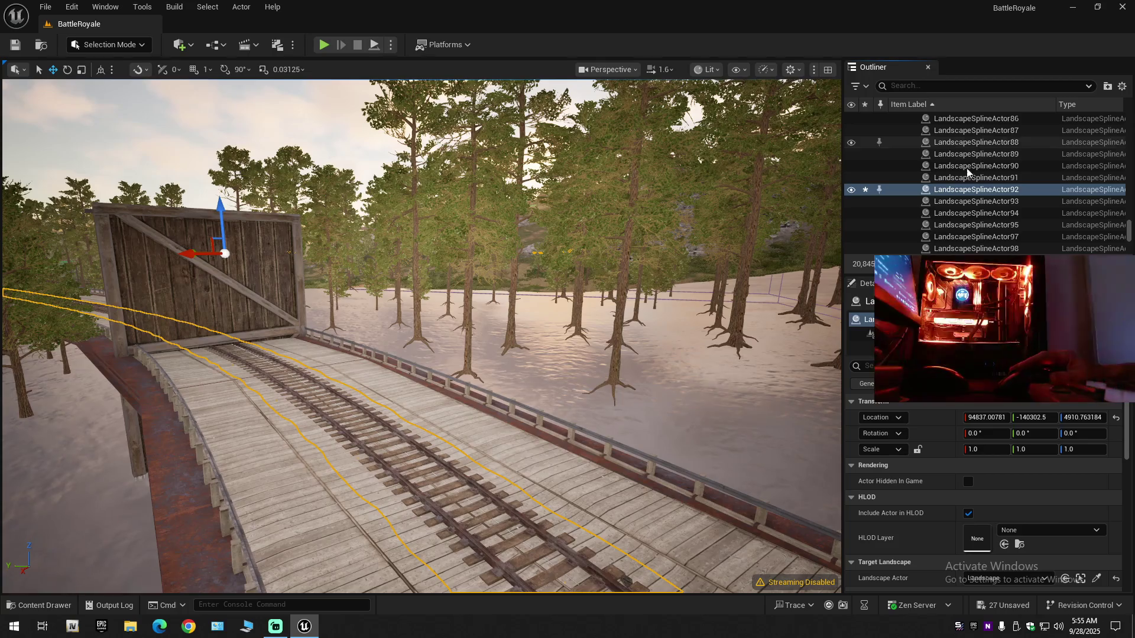
key("d")
scroll(421, 336, "down", 2)
key("a")
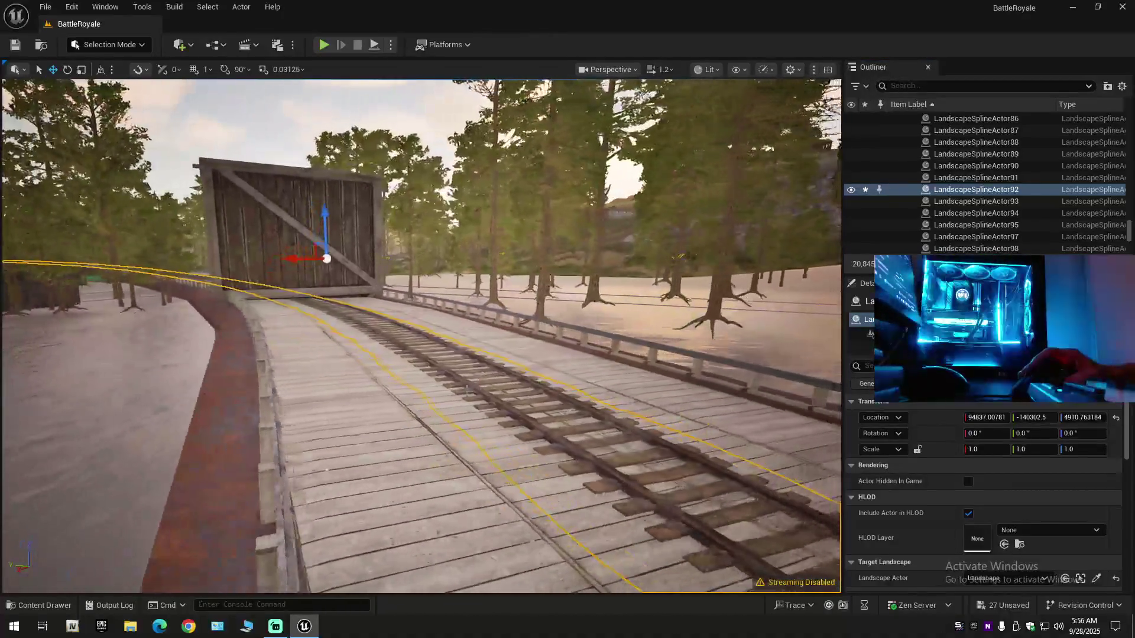